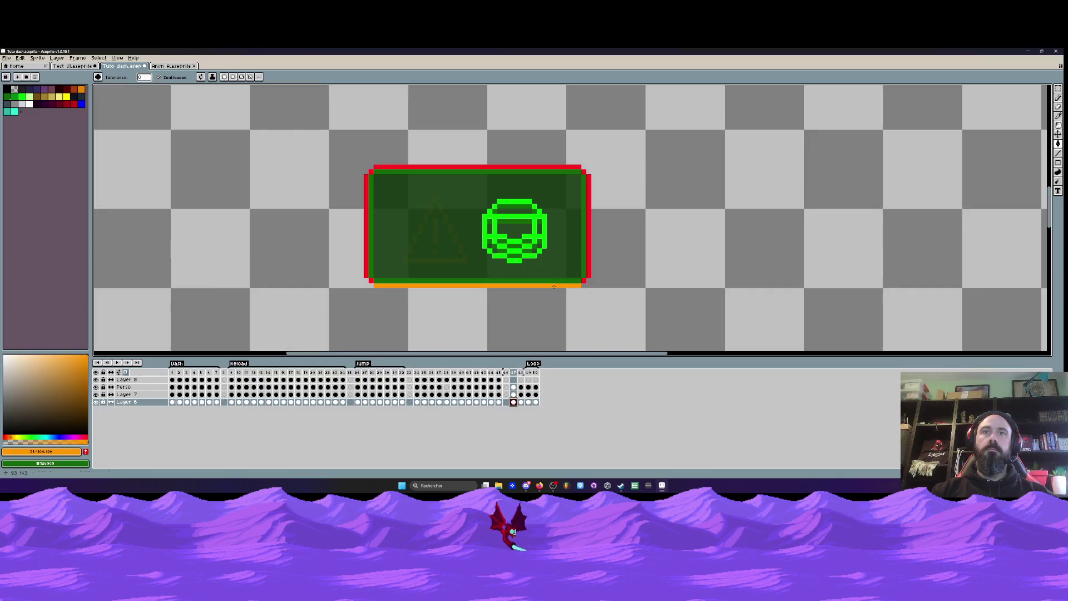
- Fill the HUD panel's red right and top edges with orange
click(590, 268)
click(584, 177)
key(ctrl+z)
click(573, 167)
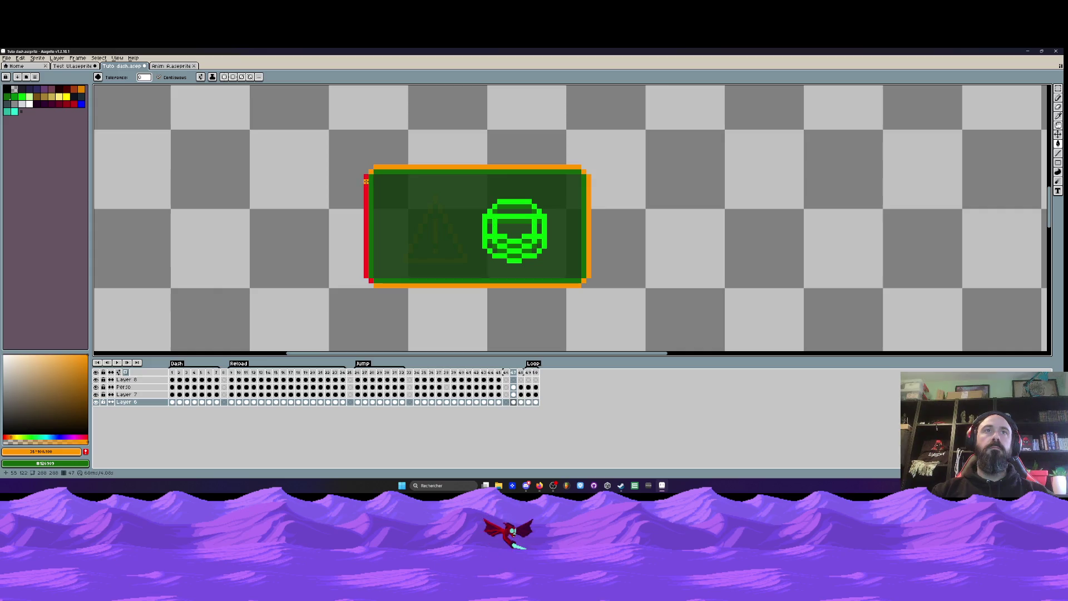
- On the Perso layer at frame 47, recolour the green helmet icon orange
scroll(499, 213, up, 1)
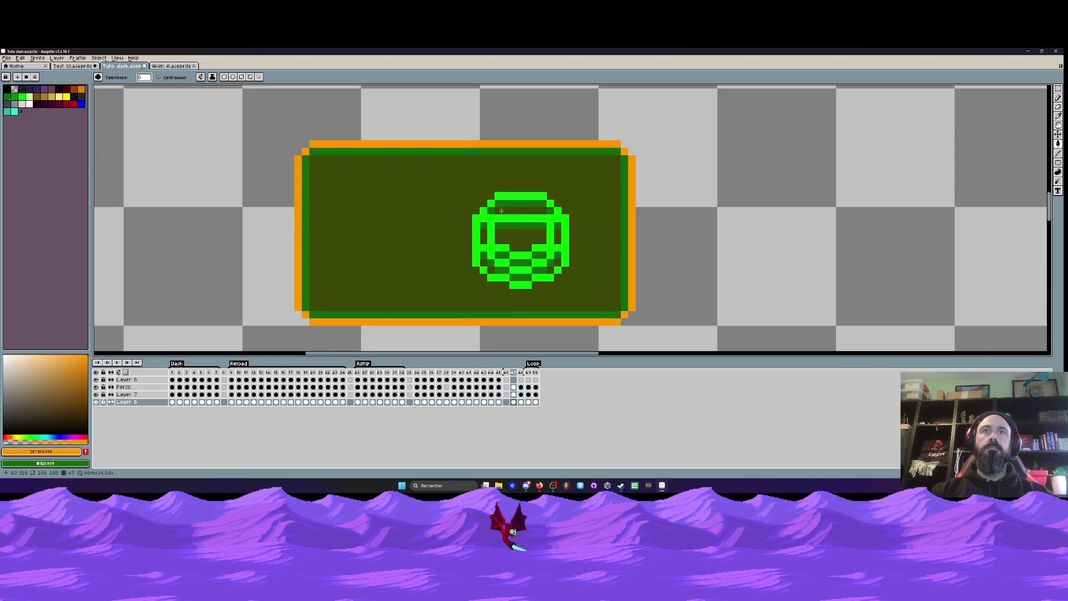
click(513, 387)
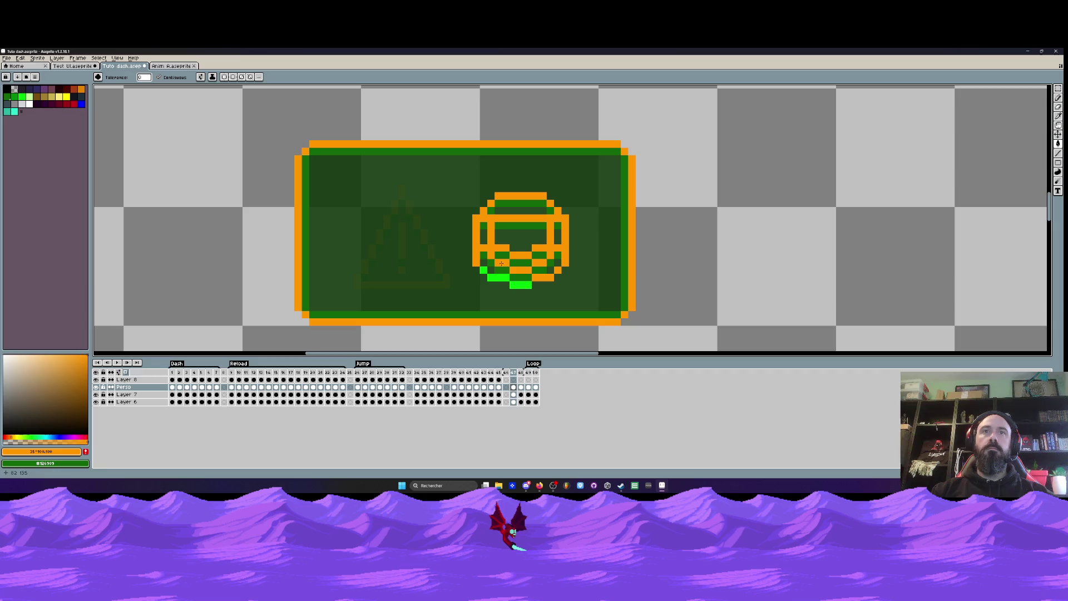
scroll(527, 270, down, 2)
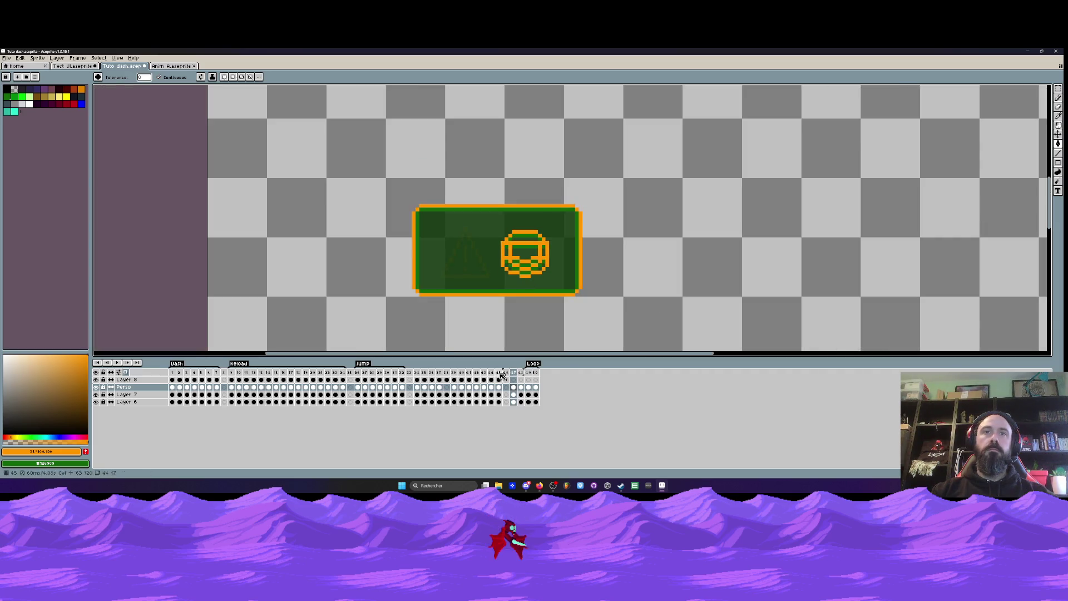
- Show the red panel in frame 49 and play the Loop animation to preview it
click(527, 372)
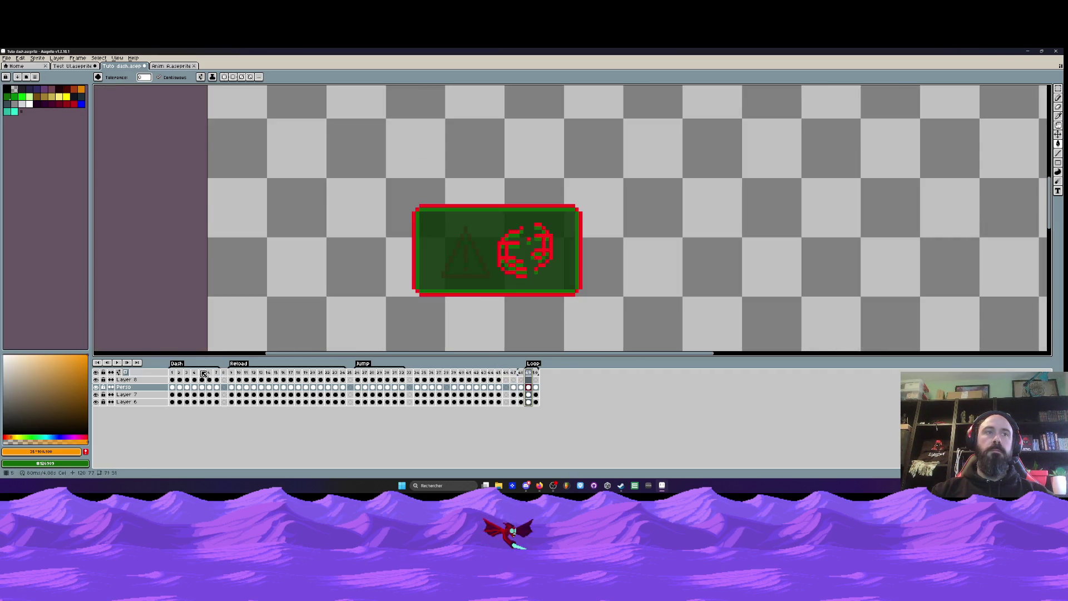
click(118, 362)
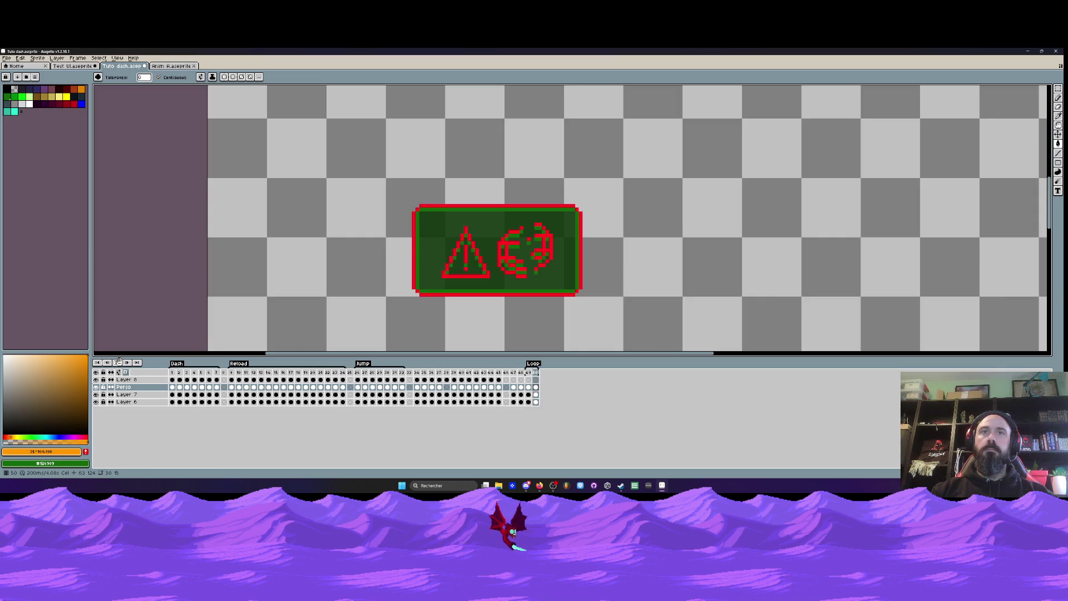
drag(512, 372, 521, 373)
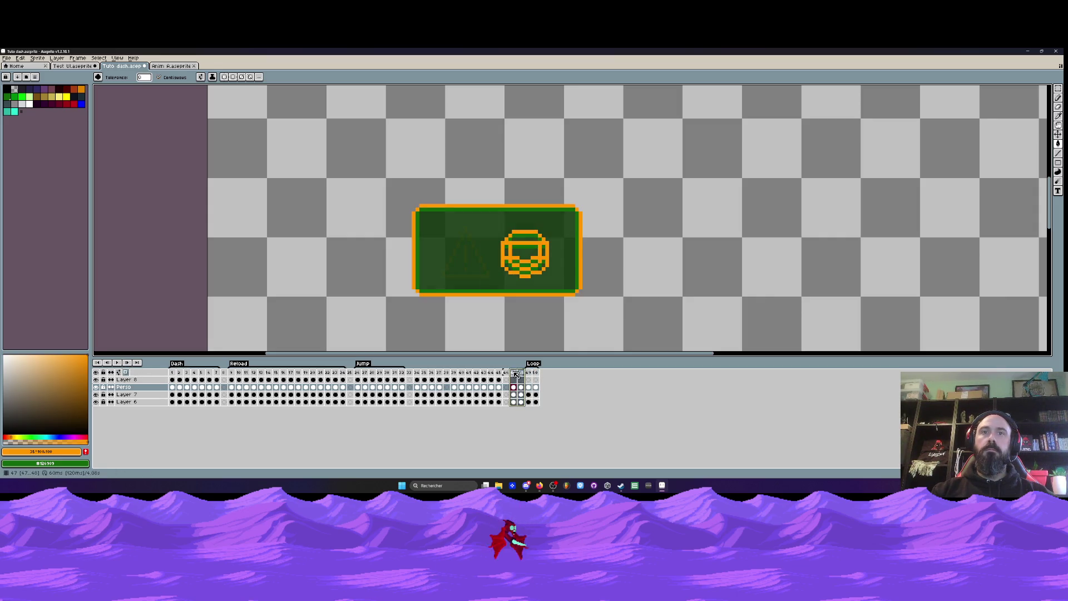
- Set the duration of frames 47 and 48 to 200 ms each
double_click(517, 372)
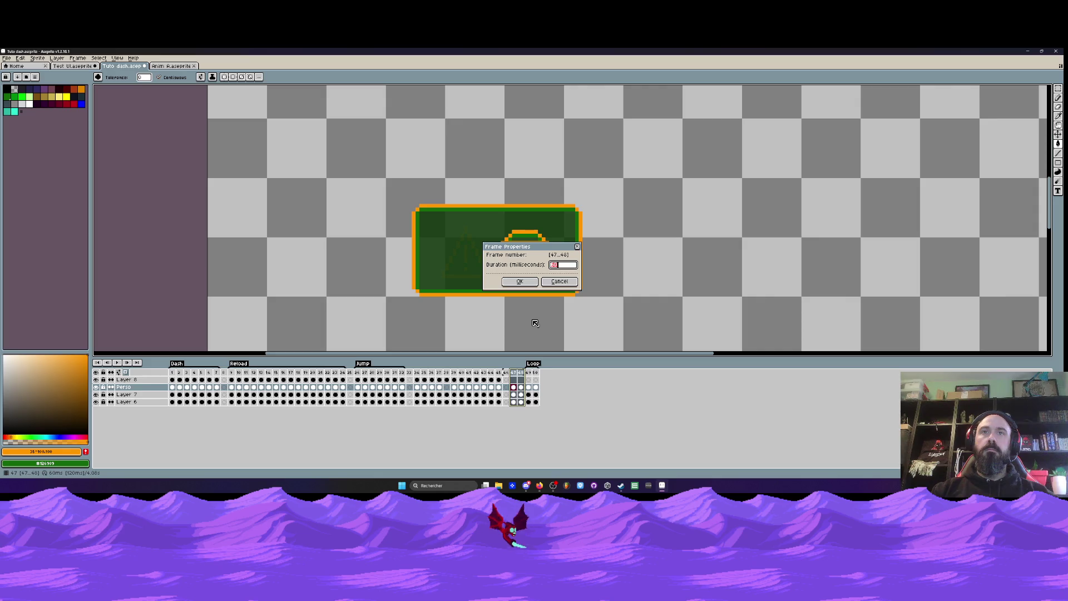
click(520, 281)
click(523, 372)
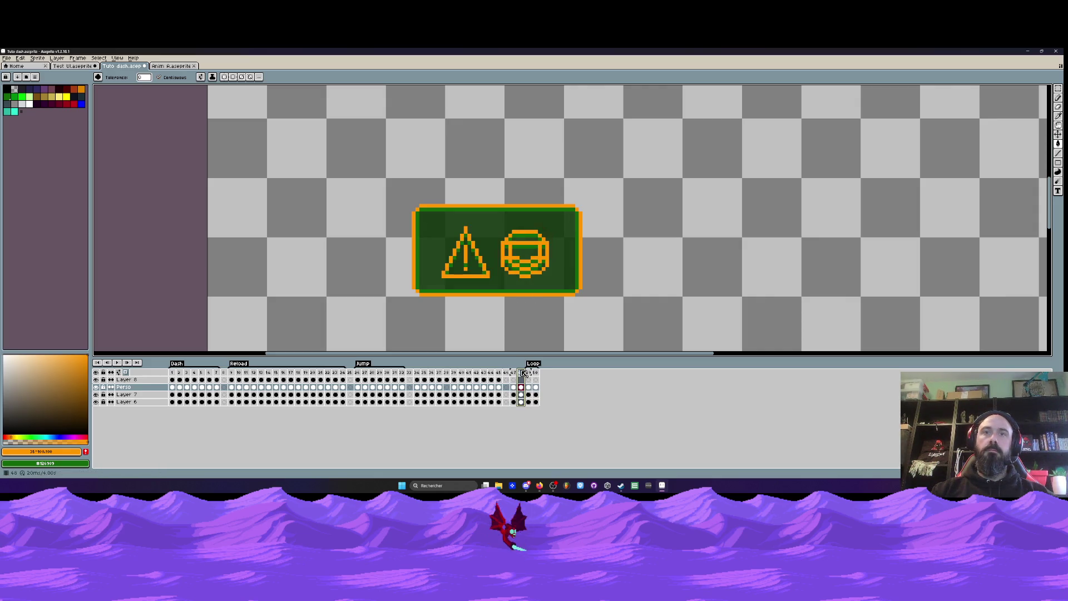
drag(521, 373, 514, 373)
double_click(516, 372)
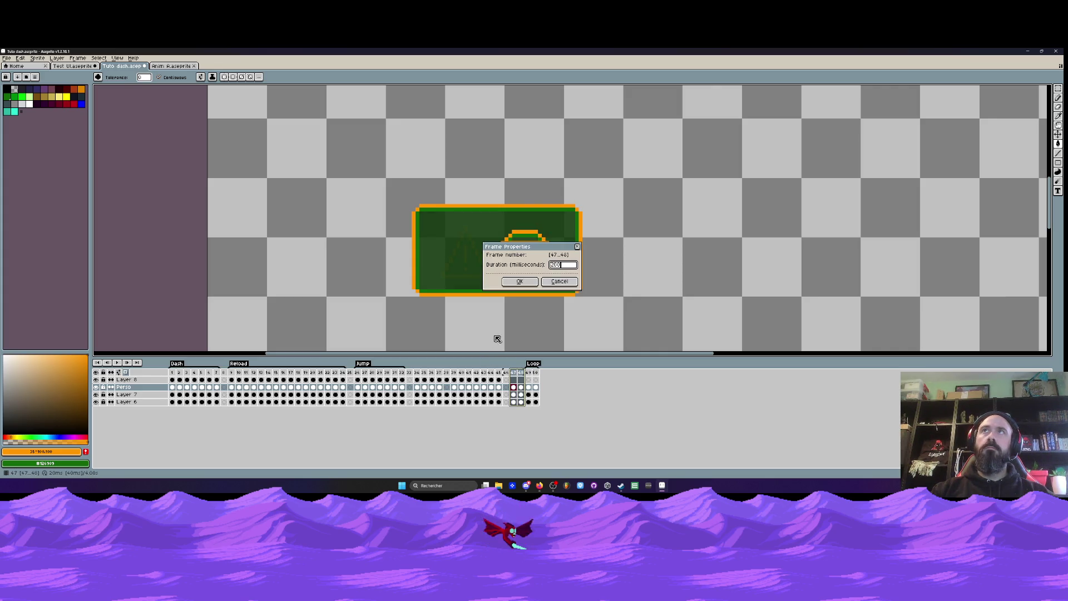
click(519, 282)
- Play the Loop animation to check the longer hold on the orange panel
right_click(517, 373)
click(538, 414)
key(Return)
scroll(546, 277, down, 2)
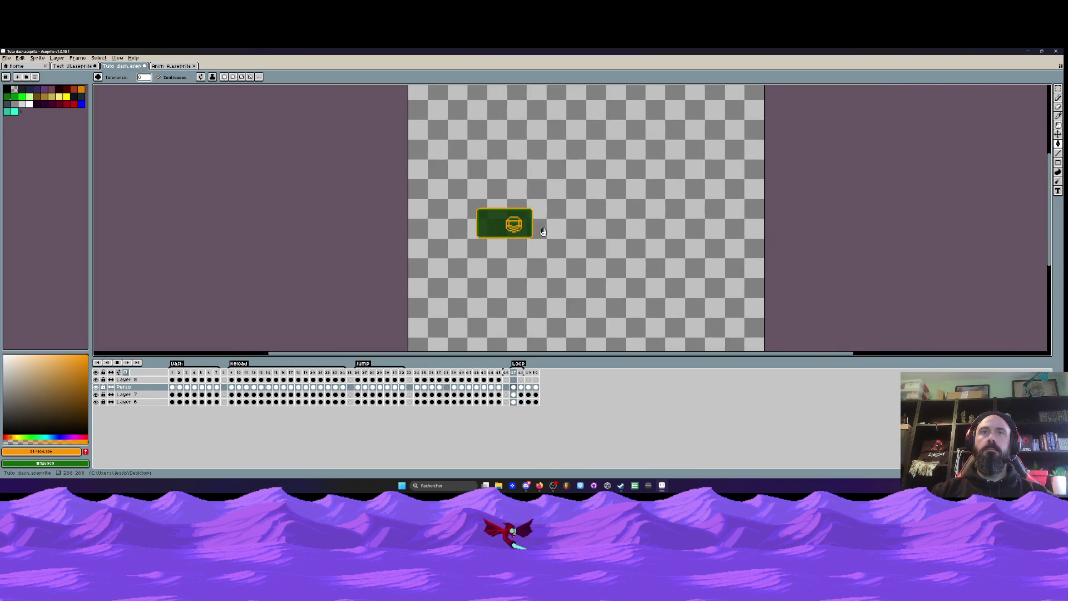
scroll(527, 221, up, 1)
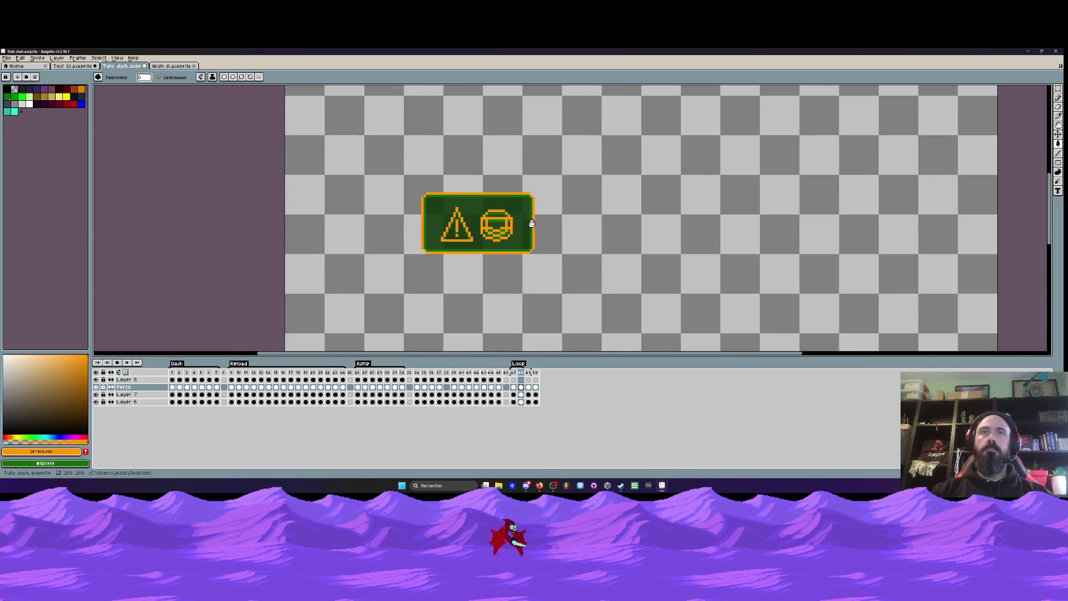
click(127, 365)
key(m)
drag(332, 119, 664, 202)
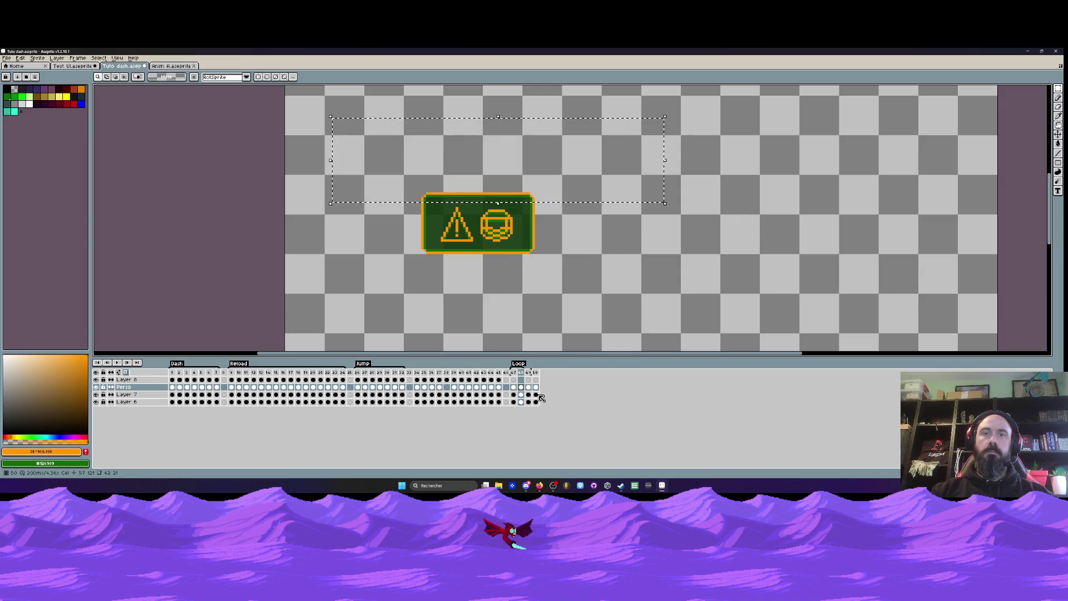
drag(536, 394, 513, 401)
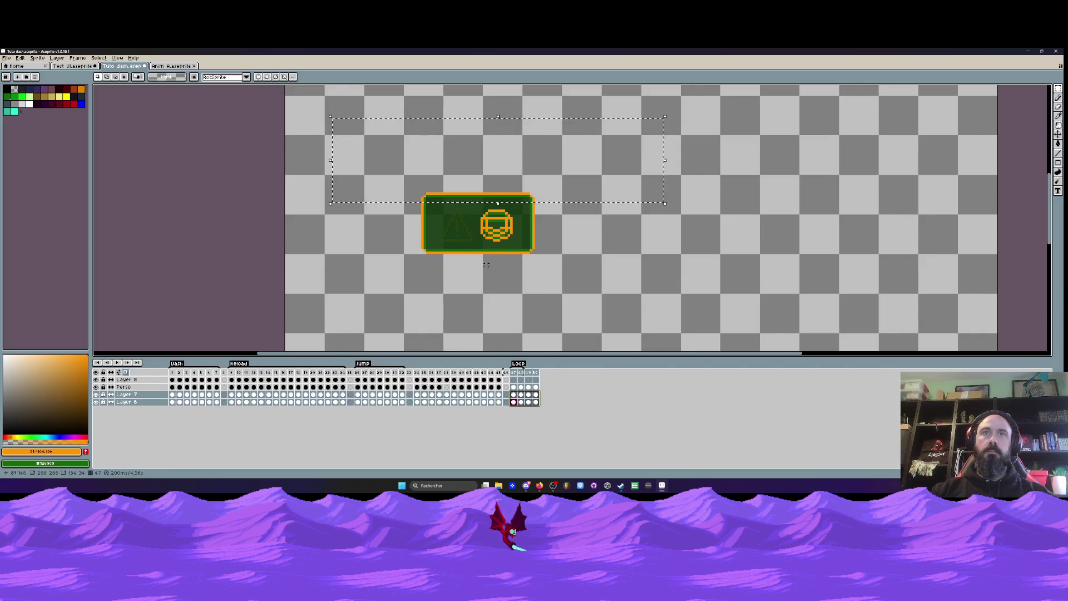
scroll(473, 197, up, 1)
scroll(477, 199, up, 1)
scroll(477, 199, down, 1)
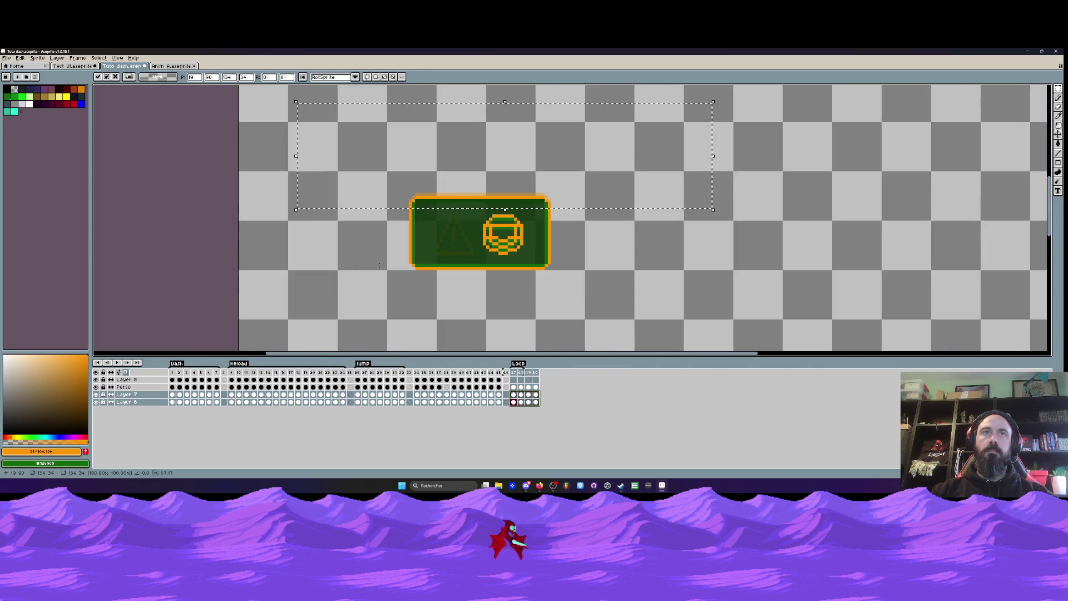
click(345, 269)
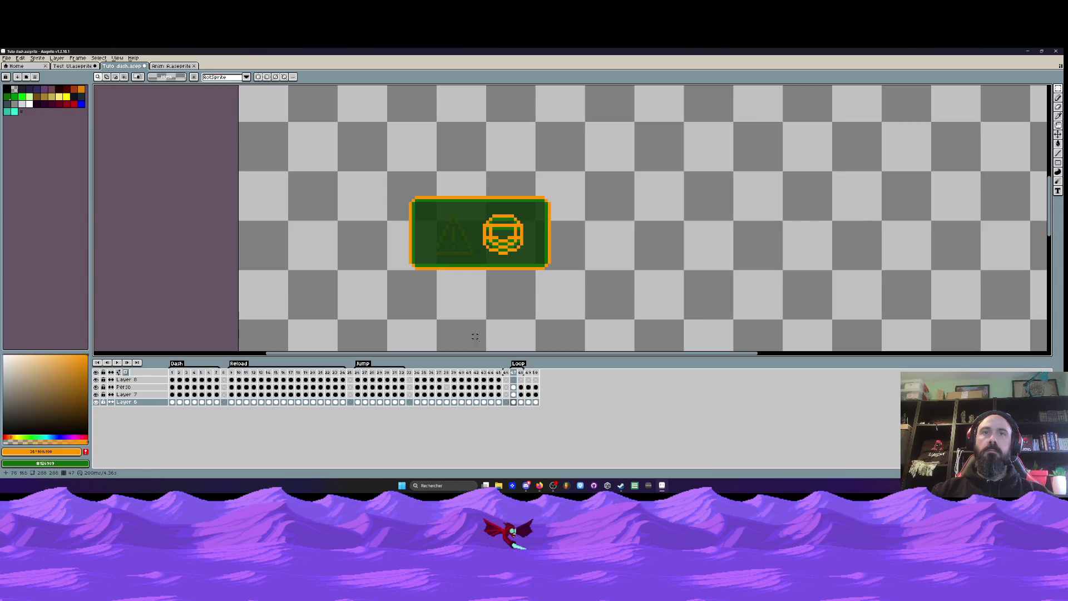
click(522, 372)
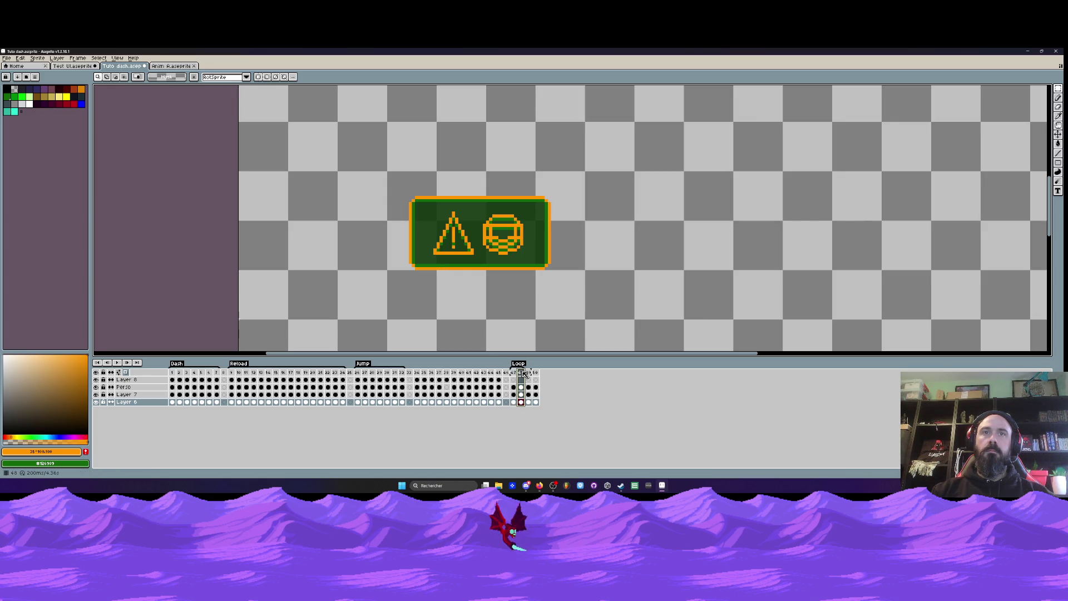
click(513, 373)
click(118, 363)
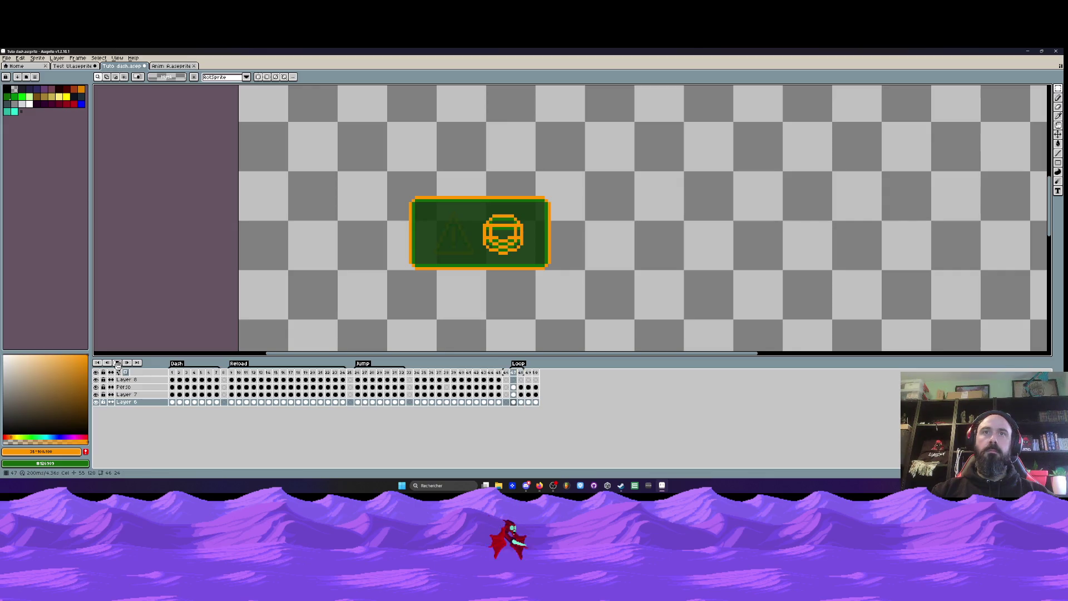
key(minus)
key(minus)
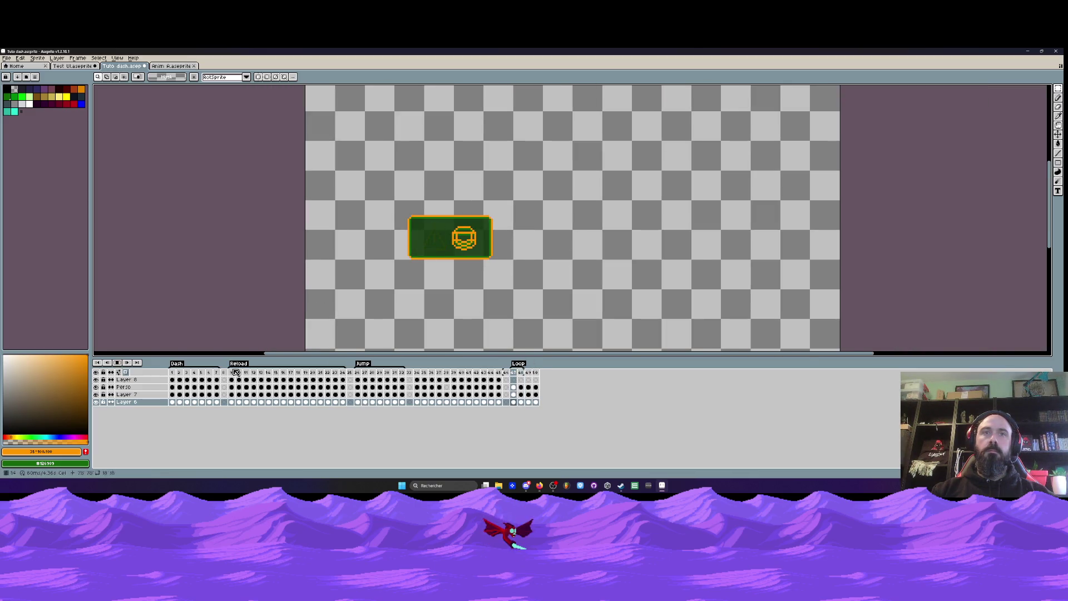
- Select frames 34–45 and add a new tag named 'Reloading' over them
drag(421, 375, 495, 375)
right_click(495, 376)
key(Escape)
shift+click(501, 376)
right_click(502, 376)
click(527, 399)
text(Reload)
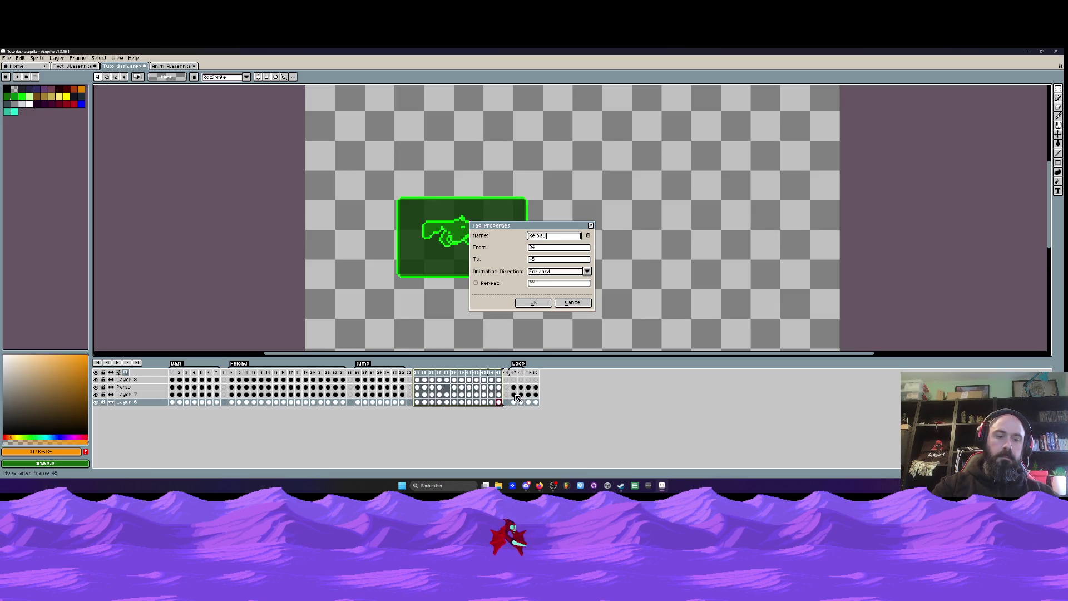
text(ing)
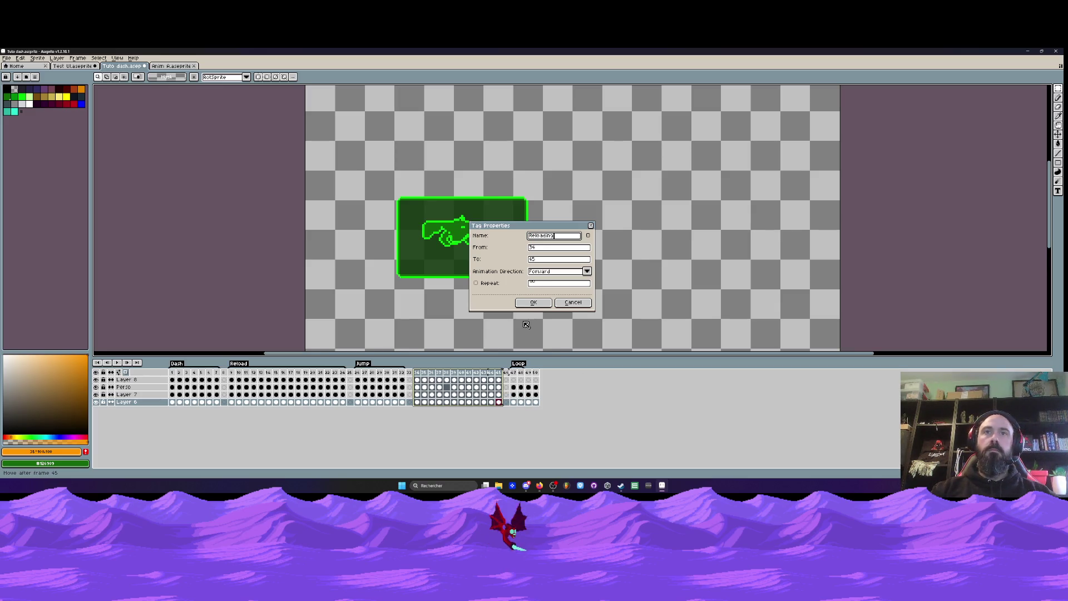
click(533, 302)
click(520, 372)
shift+click(512, 372)
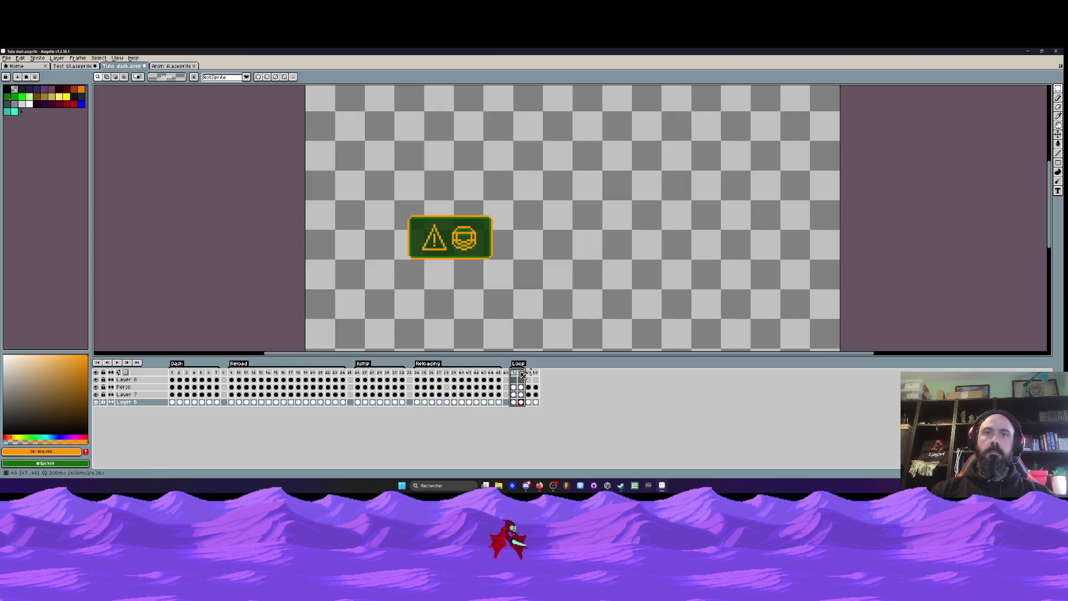
- Tag frames 47–48 as 'Medium damages'
right_click(519, 373)
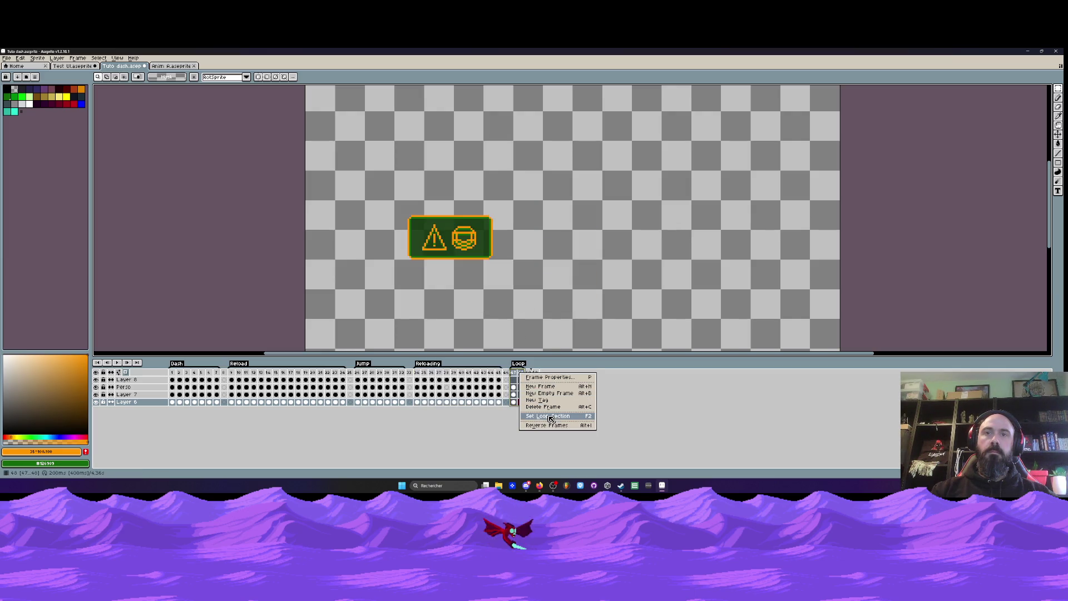
click(537, 399)
text(Medium damage)
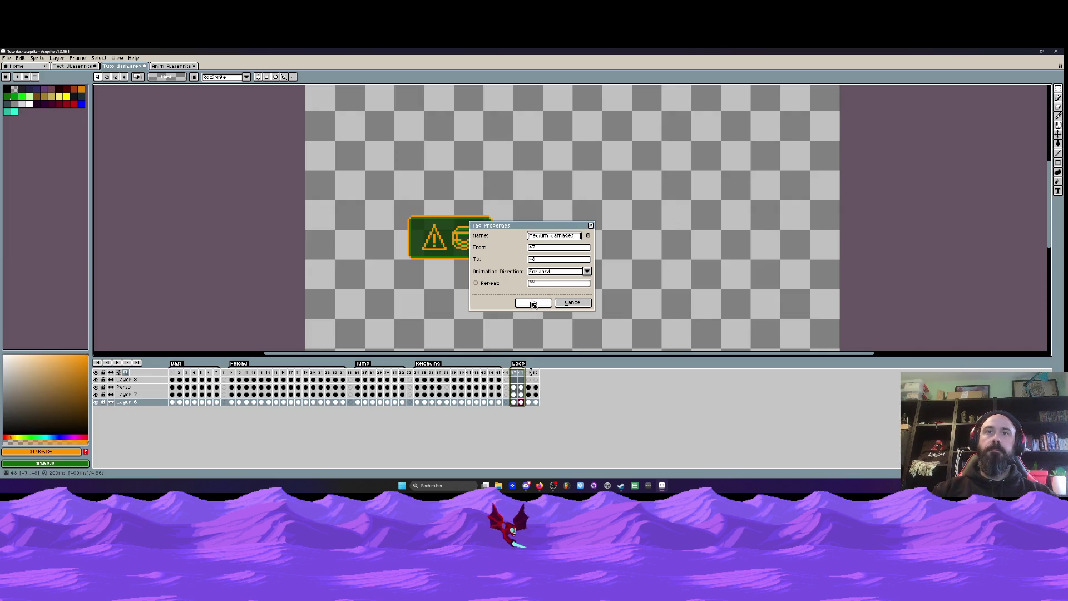
click(533, 304)
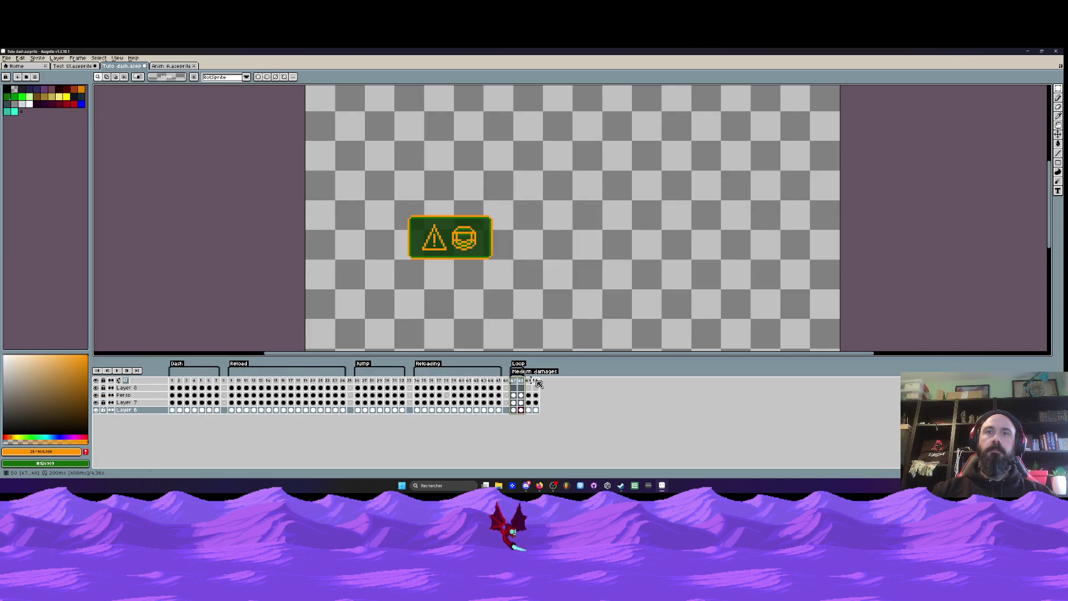
- Tag frames 49–50 as 'Critical damages'
drag(527, 381, 534, 384)
right_click(530, 383)
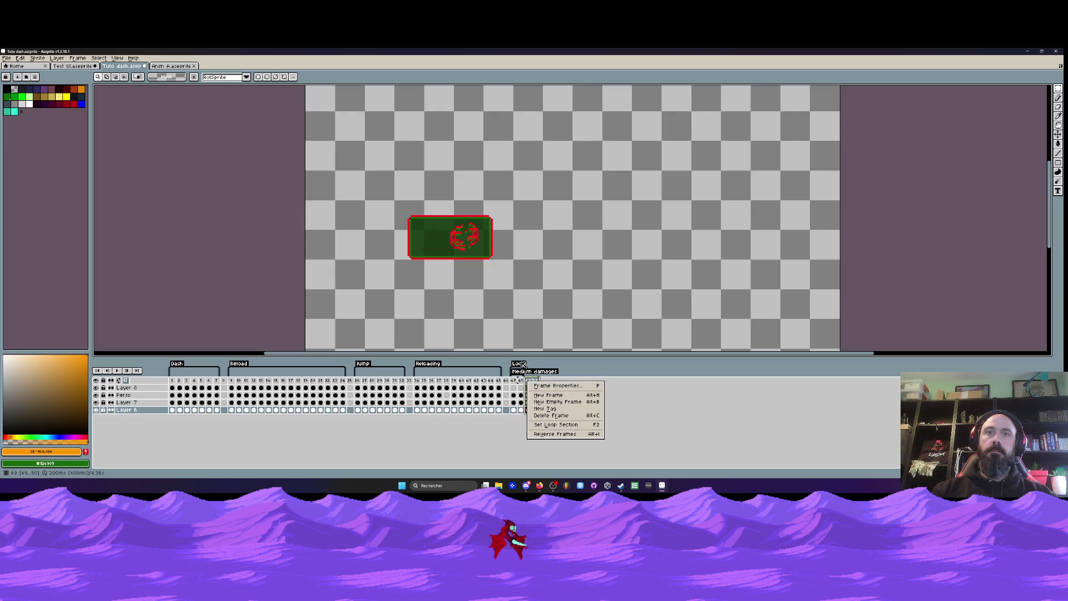
click(522, 364)
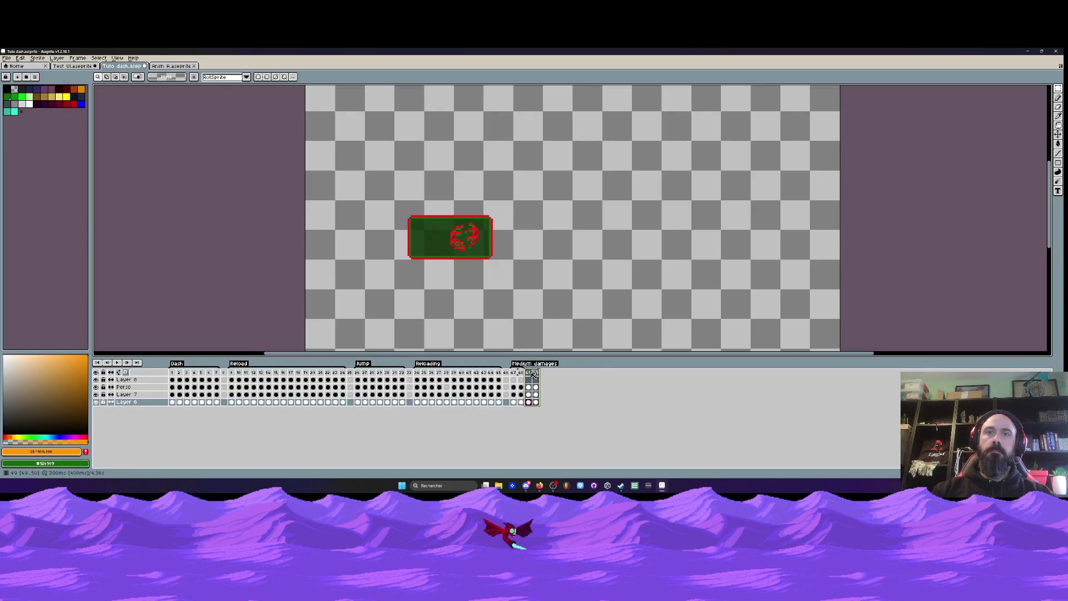
right_click(533, 375)
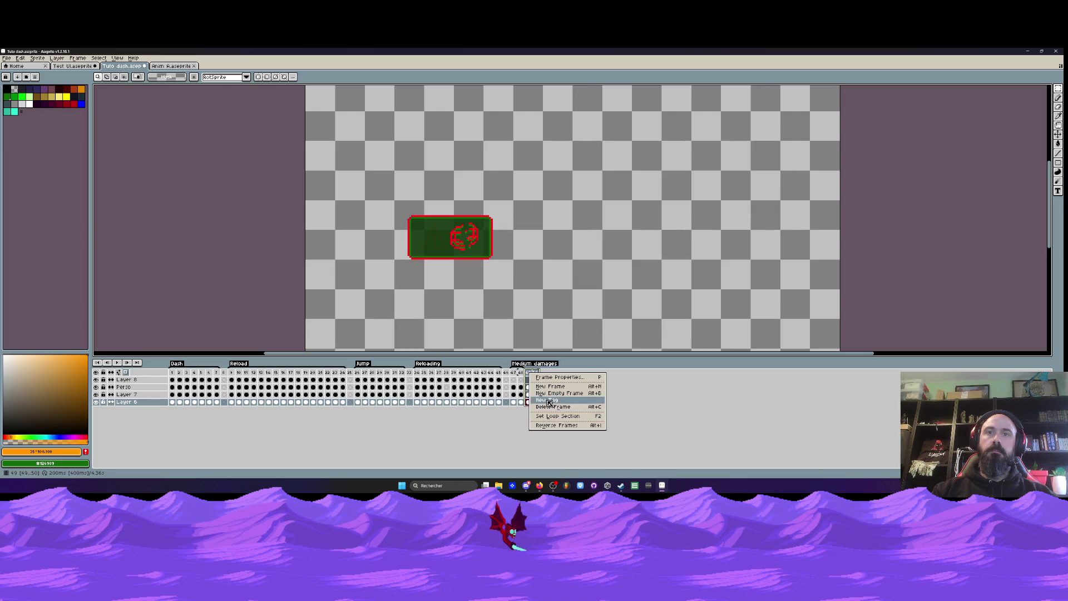
click(549, 400)
text(Critica)
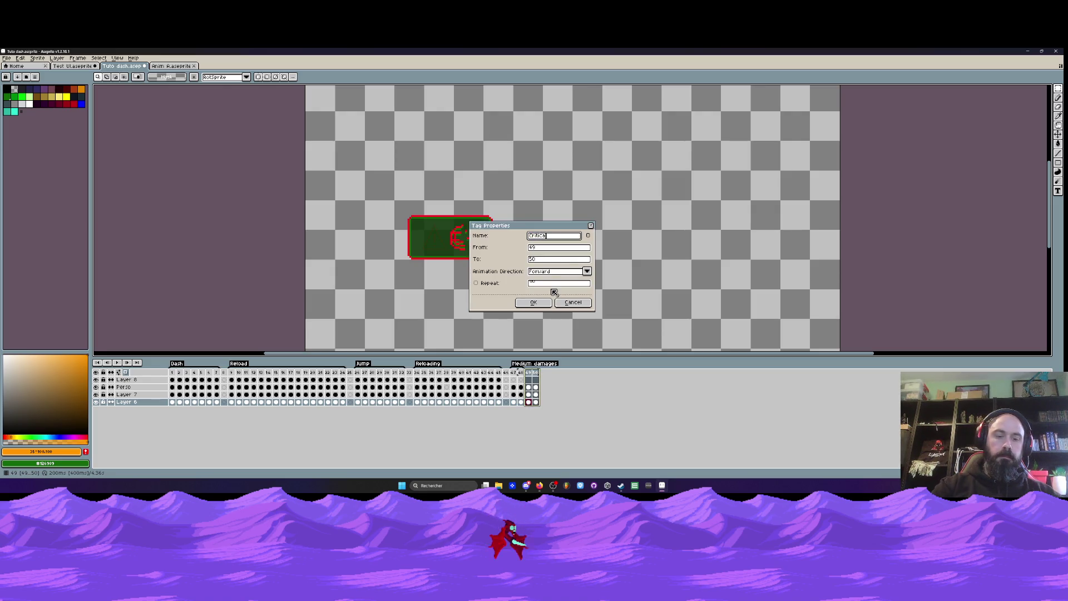
text(l damages)
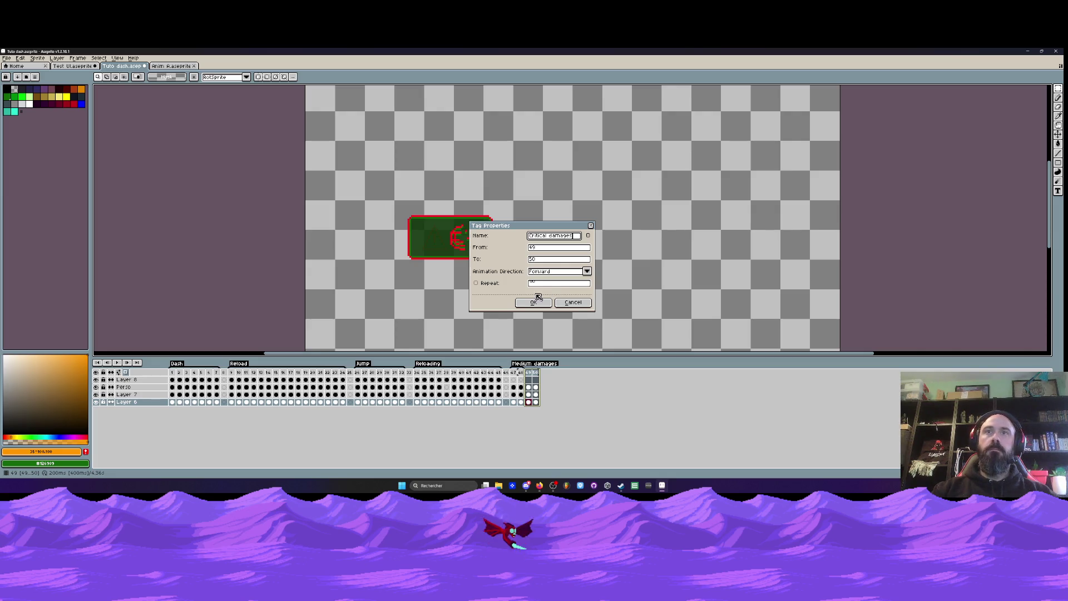
click(538, 302)
click(516, 381)
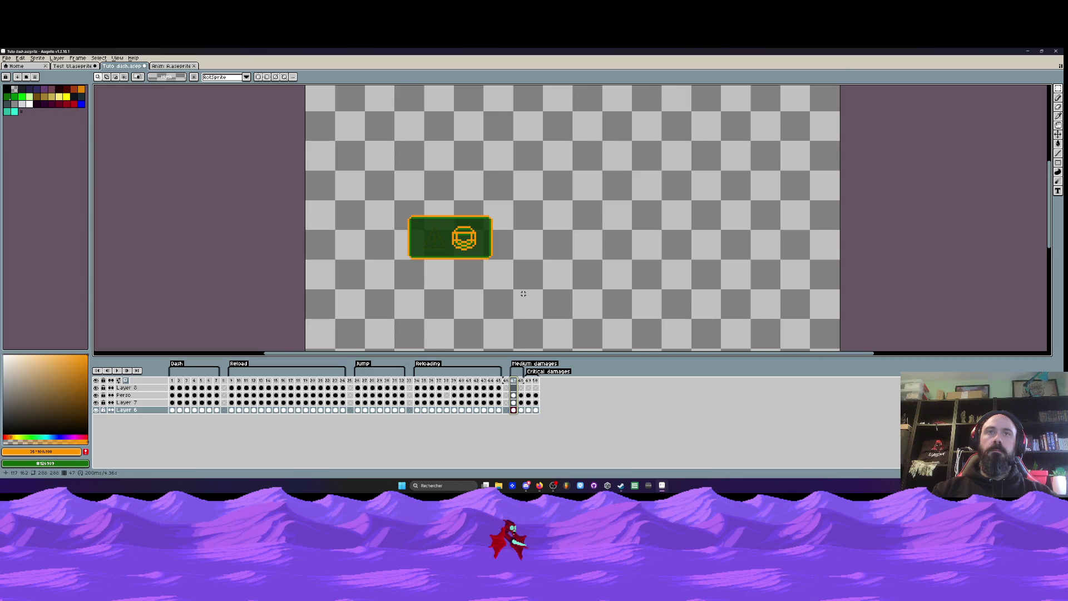
- Play the Jump animation from frame 27, then bring up frame 1 of the Dash animation
scroll(523, 293, down, 1)
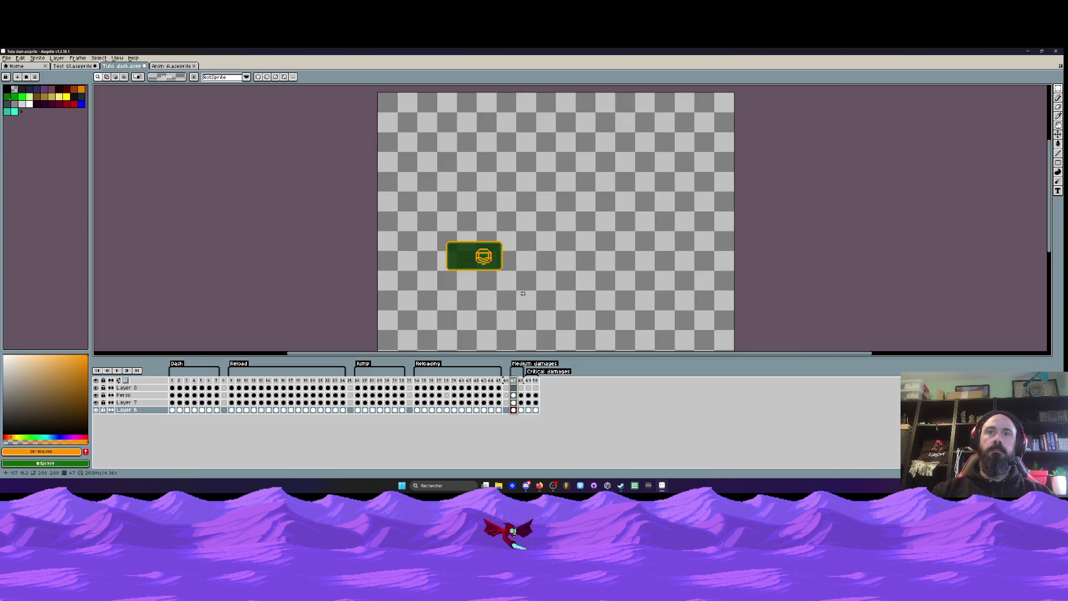
click(361, 383)
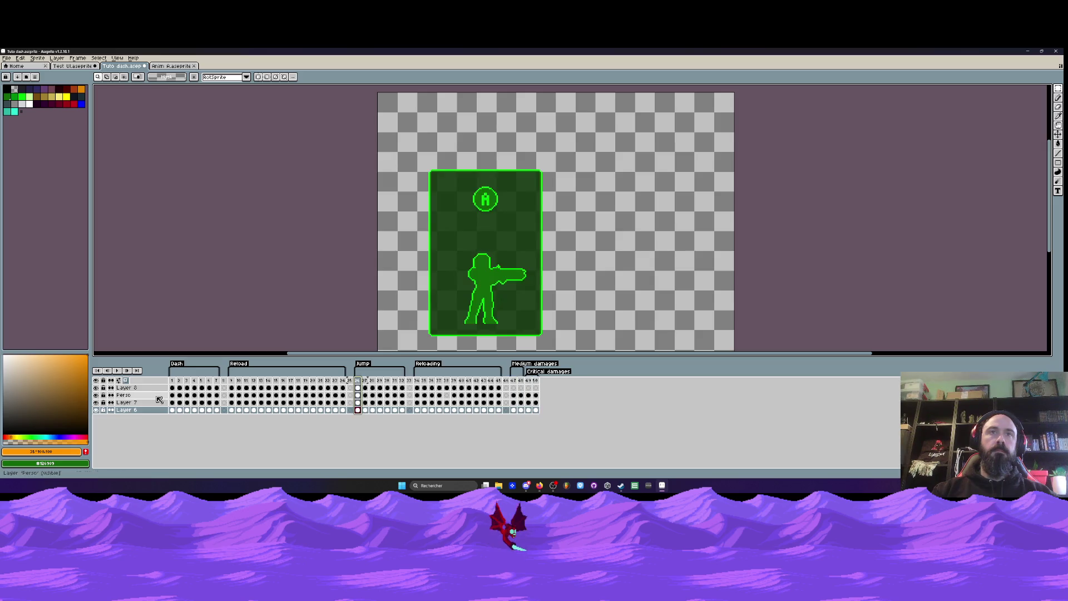
key(Return)
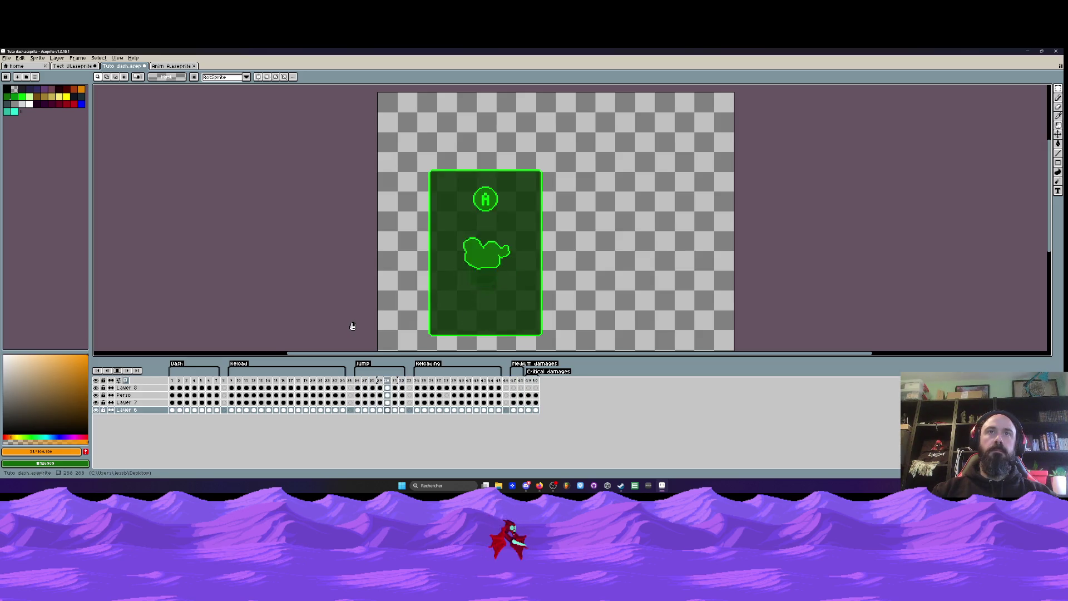
click(179, 387)
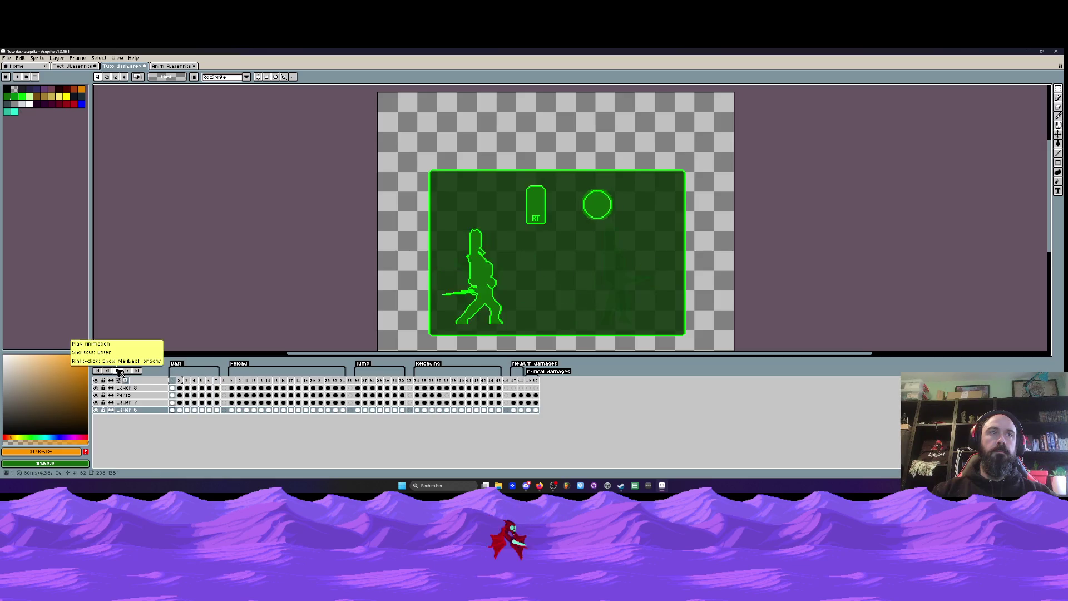
drag(173, 402, 173, 411)
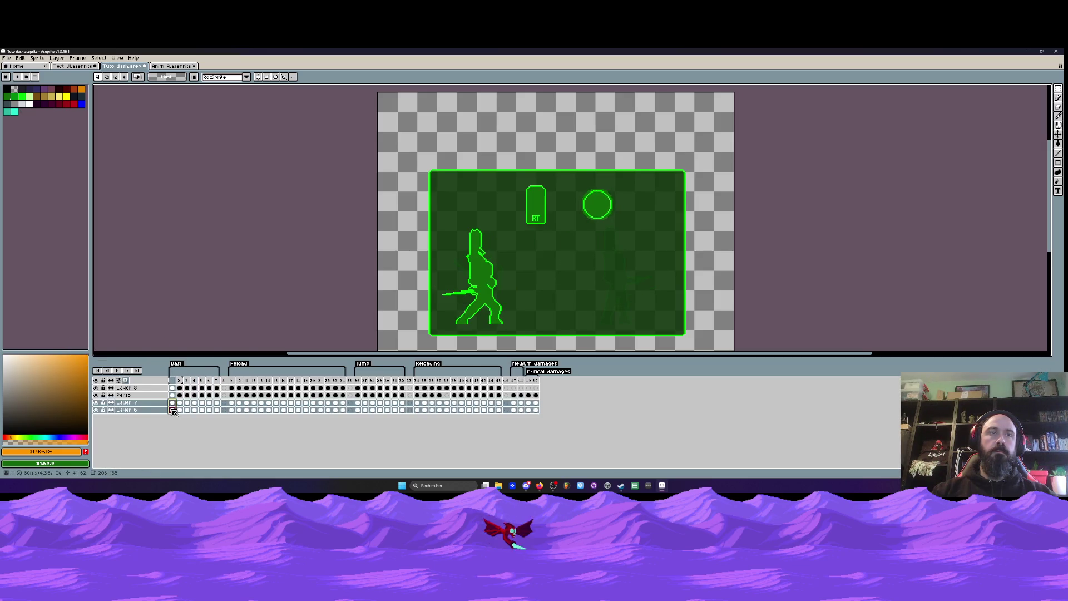
- On frame 1 of Layers 7 and 6, move the panel's left-edge strip slightly left
click(96, 409)
click(95, 409)
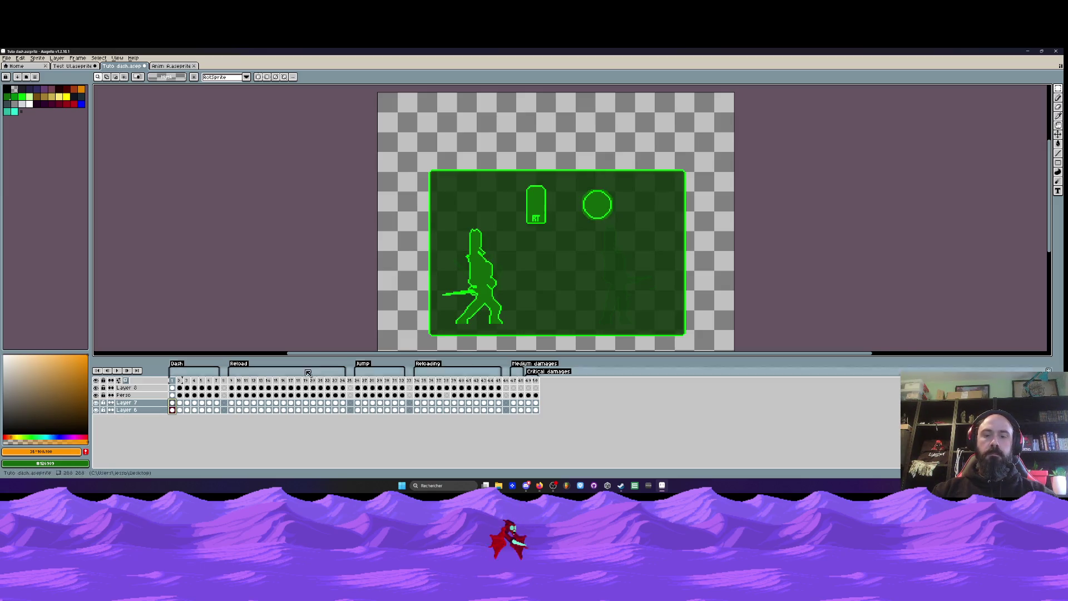
drag(406, 127, 434, 320)
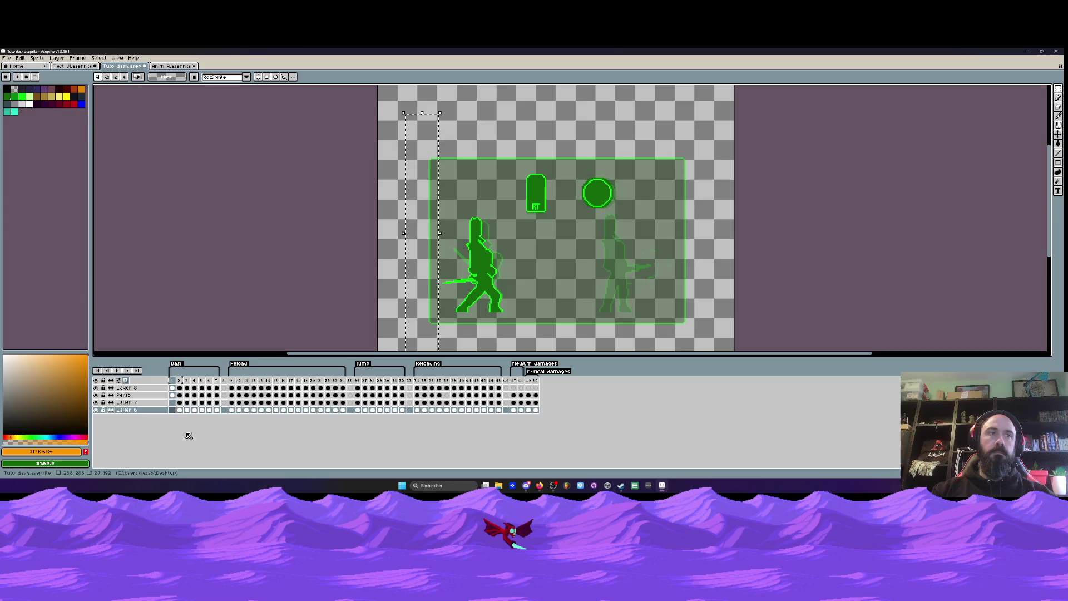
click(179, 412)
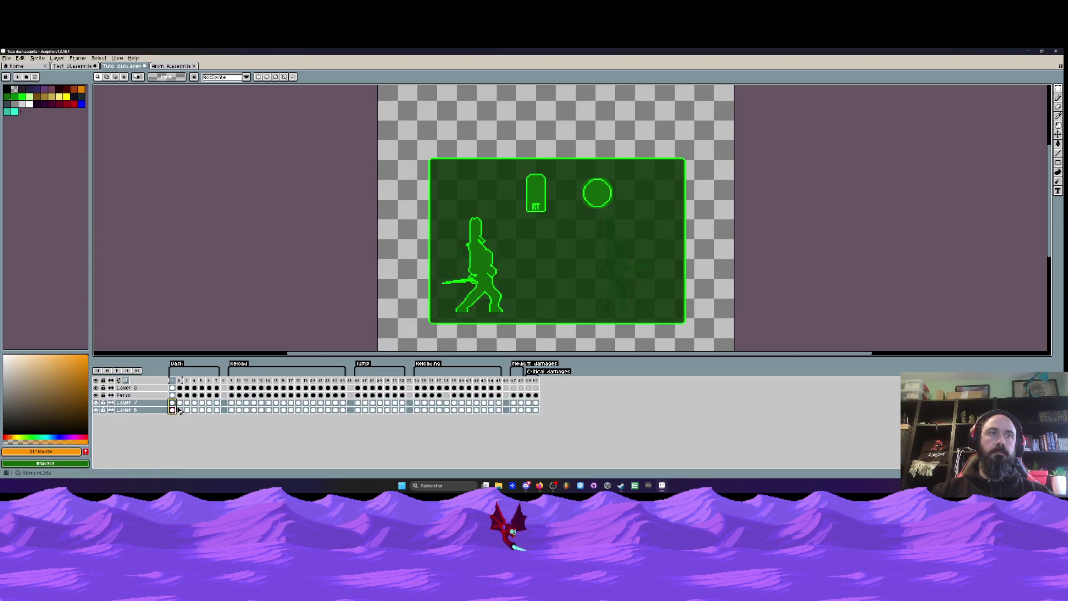
drag(385, 133, 442, 347)
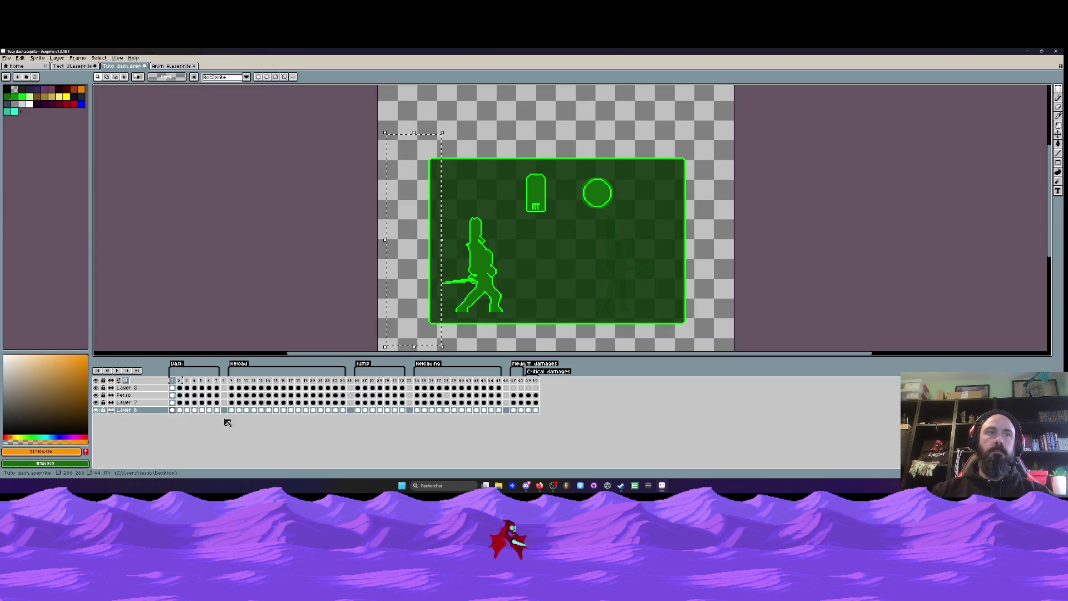
shift+click(174, 402)
scroll(443, 244, up, 1)
drag(426, 272, 421, 272)
scroll(422, 272, down, 1)
click(388, 315)
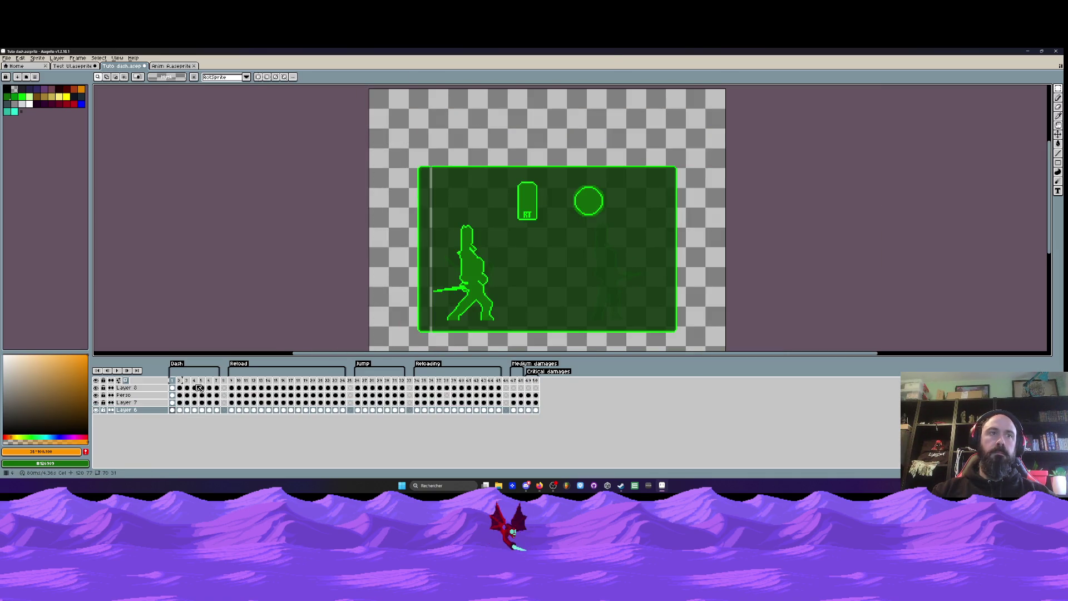
- Check Dash frames 2–4, then select a small piece at the panel's top-left edge on frame 1
click(180, 381)
mouse_move(183, 383)
mouse_down()
mouse_move(198, 382)
mouse_move(194, 409)
mouse_move(219, 411)
mouse_up()
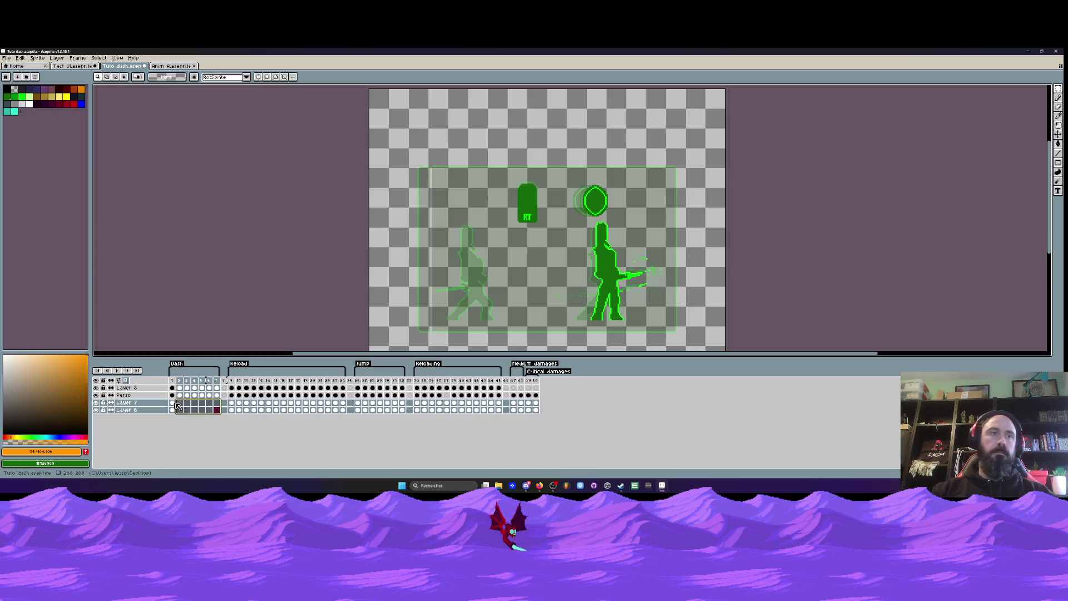
click(172, 402)
scroll(443, 132, up, 1)
scroll(443, 132, up, 3)
drag(437, 128, 481, 165)
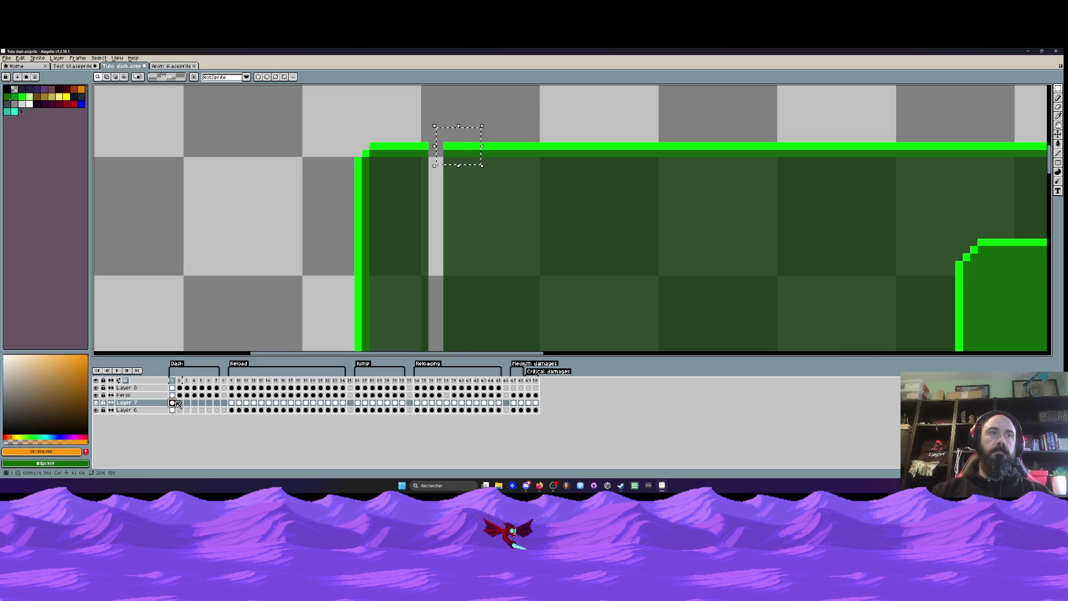
- On Layer 6, shift the small top piece of the gap left and apply it
click(173, 410)
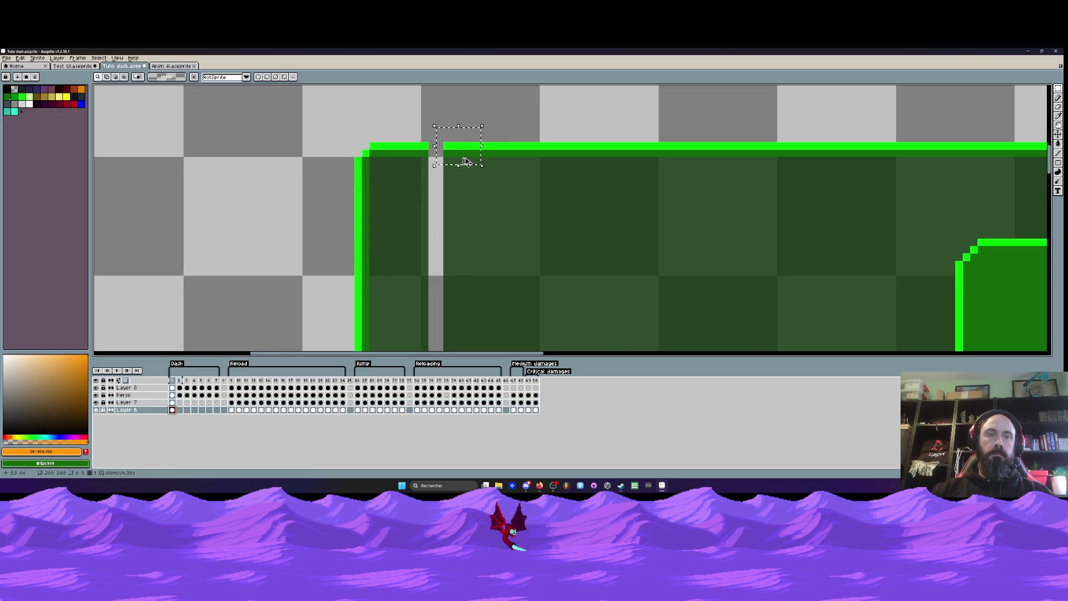
drag(466, 152, 440, 156)
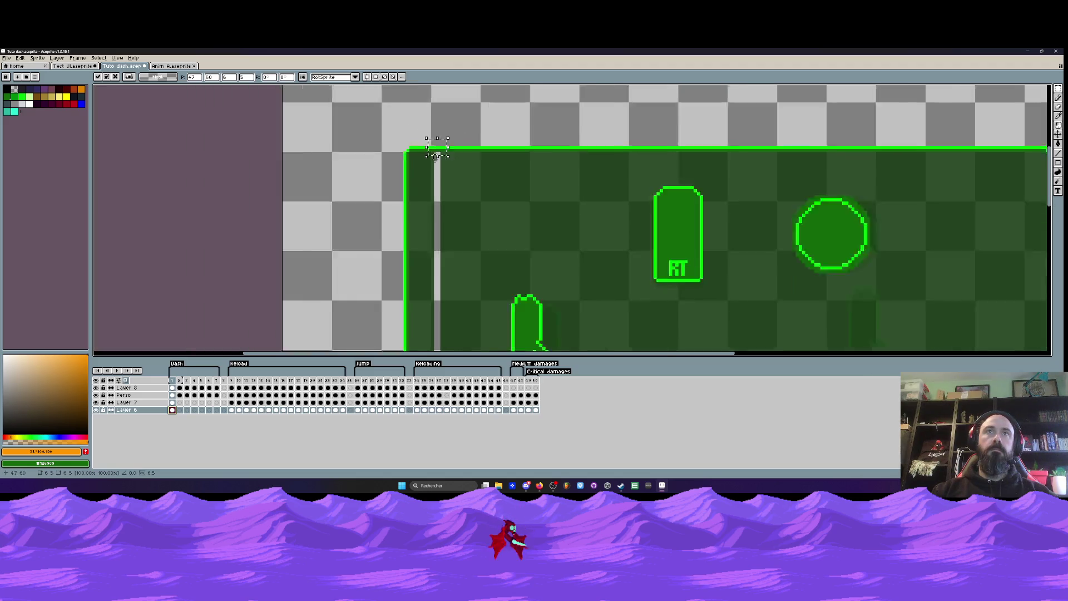
scroll(437, 183, down, 3)
scroll(431, 283, up, 3)
key(Return)
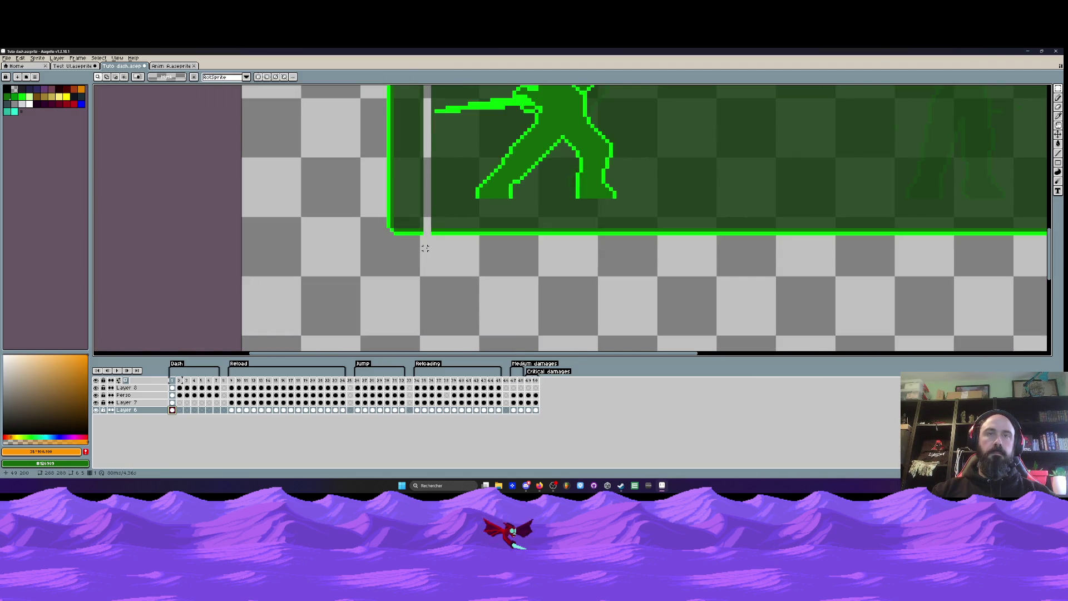
scroll(424, 251, down, 4)
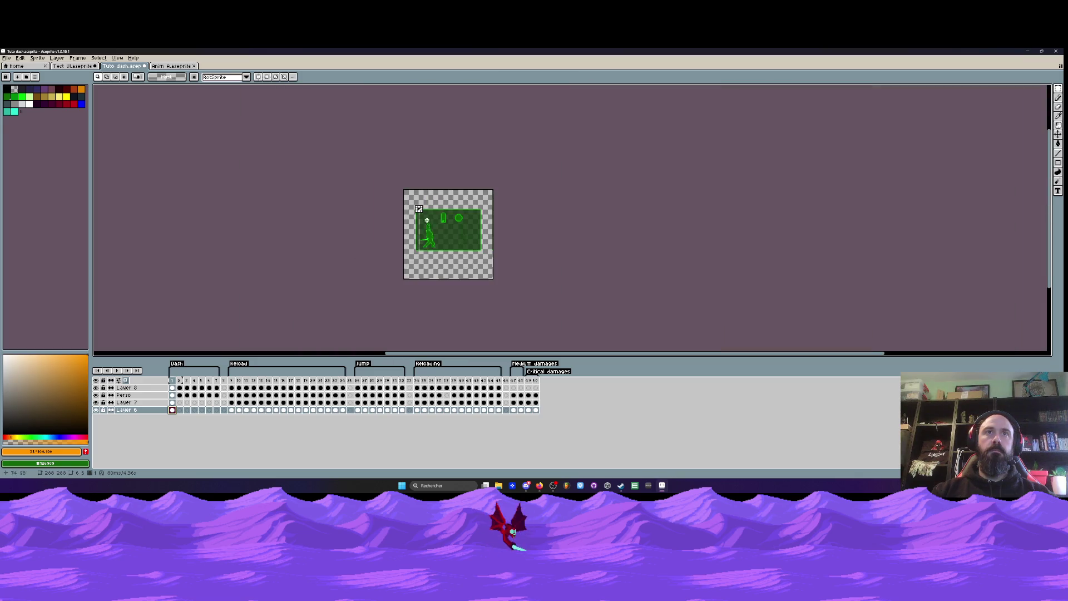
scroll(411, 179, up, 3)
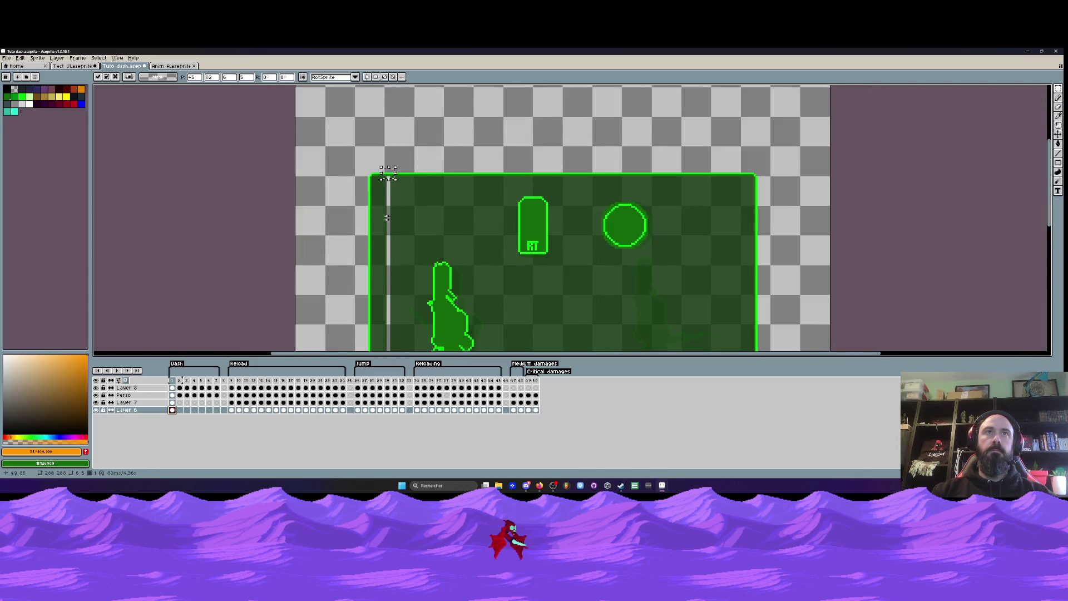
scroll(389, 223, down, 2)
scroll(386, 210, up, 3)
scroll(385, 209, up, 1)
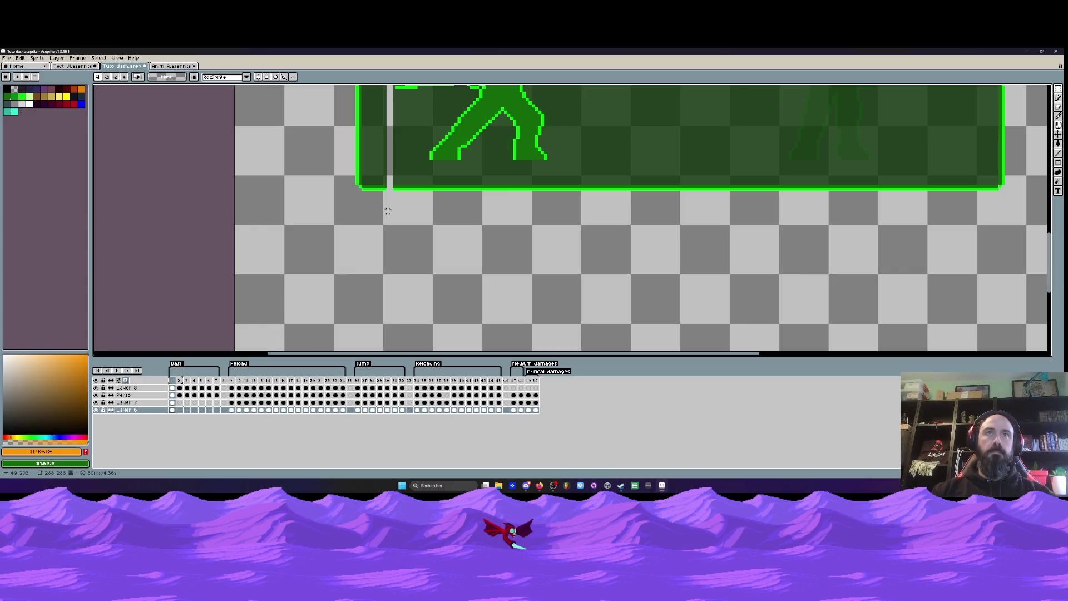
- Check the gap's bottom end and move Layer 7's frame-1 cels onto Layer 6
drag(390, 182, 426, 195)
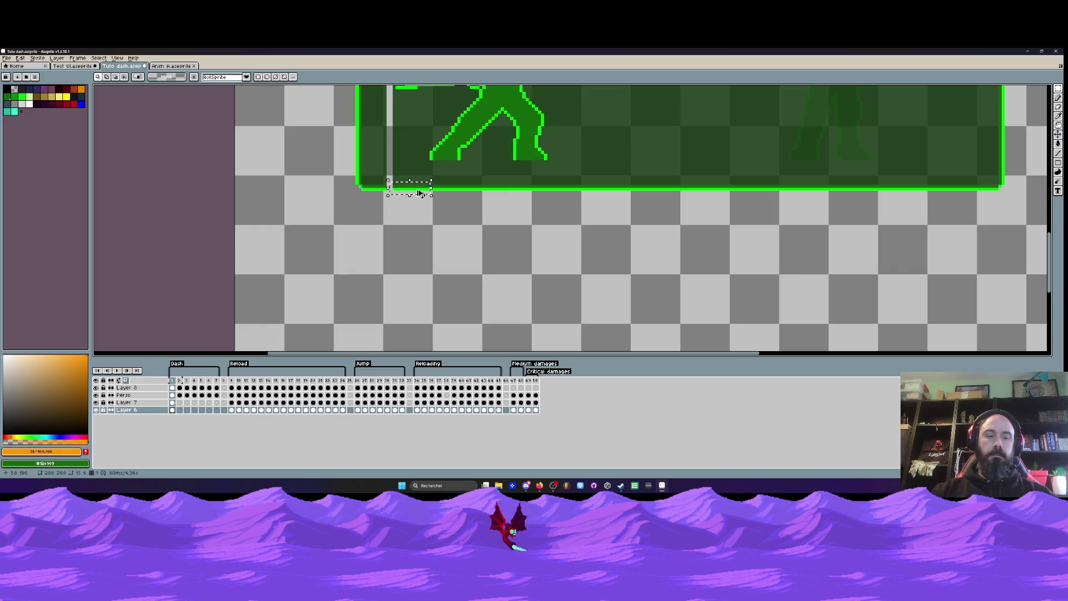
click(393, 192)
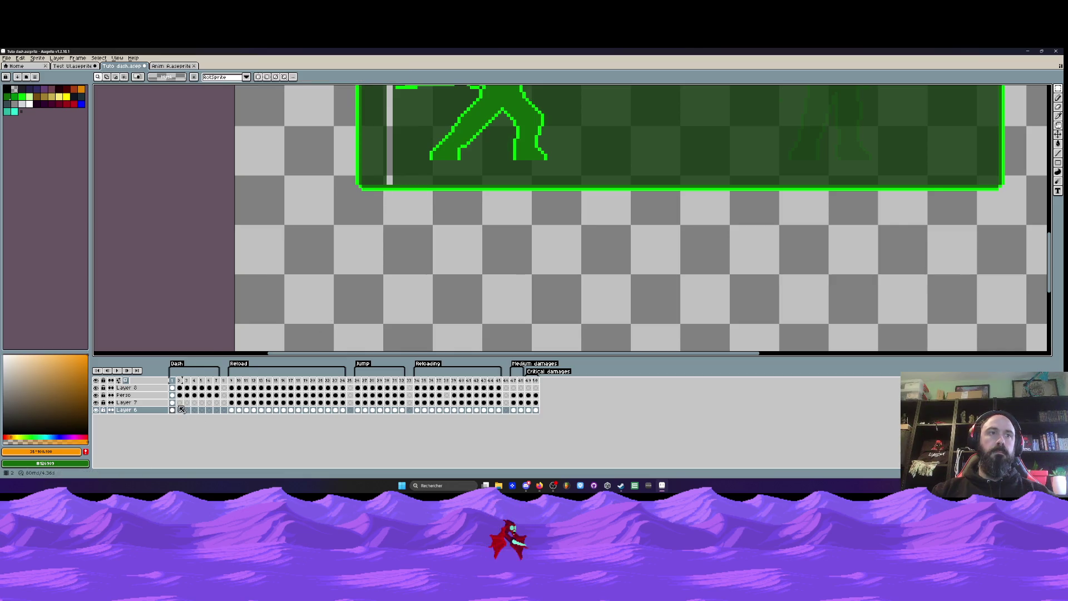
drag(183, 410, 177, 408)
- Pick the panel's dark green and test a flood fill, then undo it
key(i)
click(396, 182)
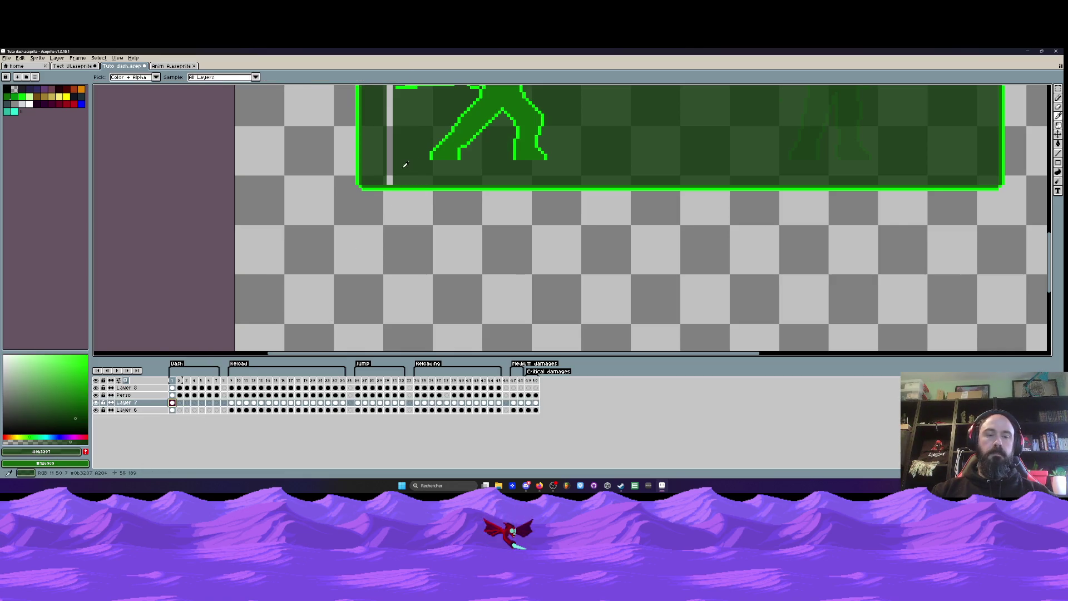
key(g)
click(388, 163)
drag(388, 163, 396, 274)
key(ctrl+z)
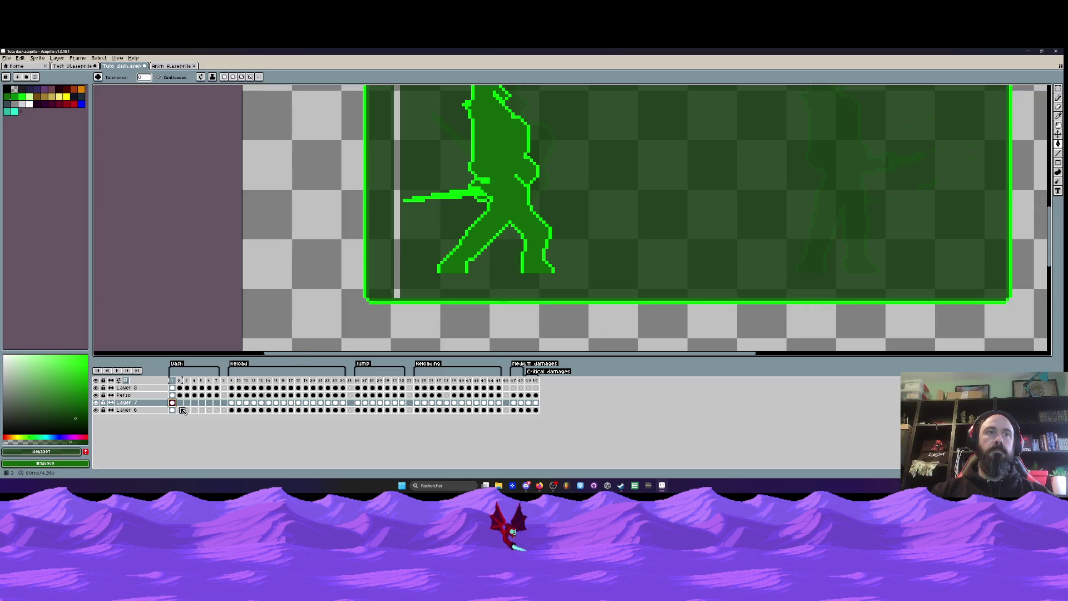
click(96, 402)
click(96, 402)
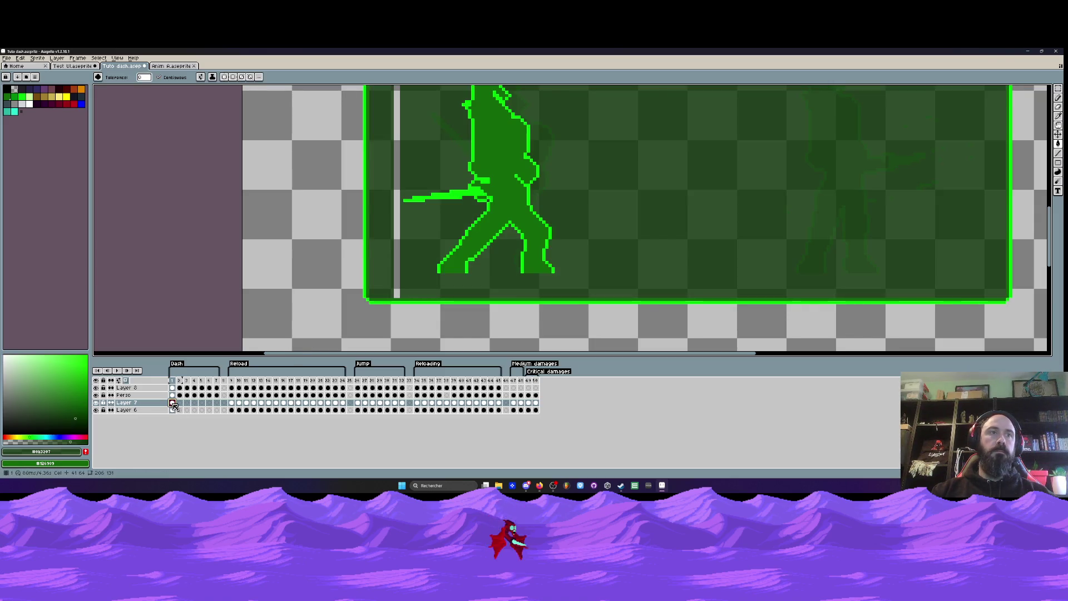
scroll(249, 338, down, 1)
- Set Layer 7 to full opacity, then try a dark green fill and undo it
double_click(125, 403)
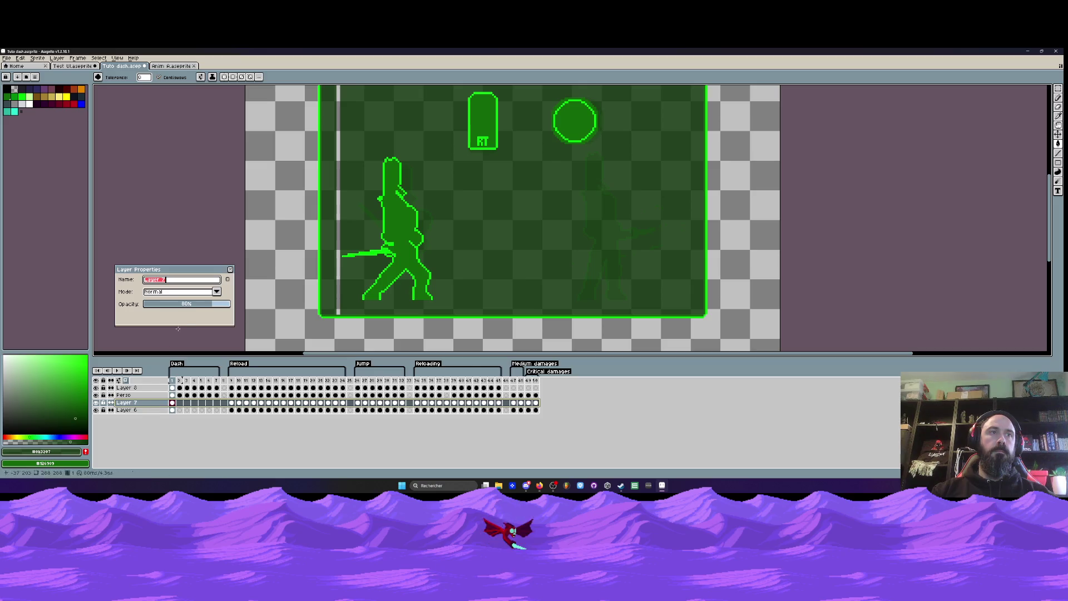
click(389, 242)
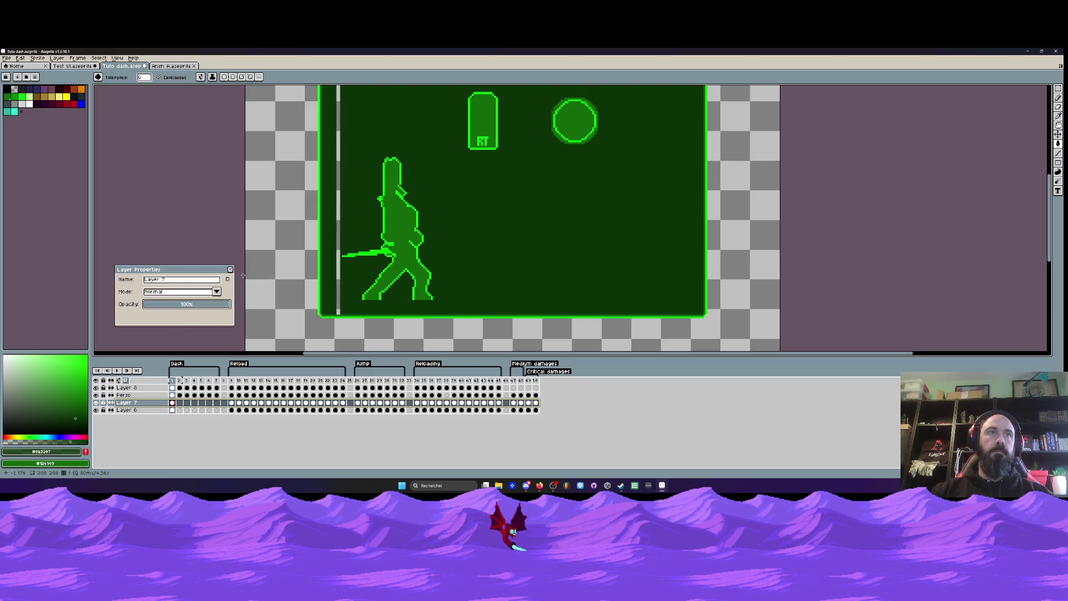
click(230, 270)
key(i)
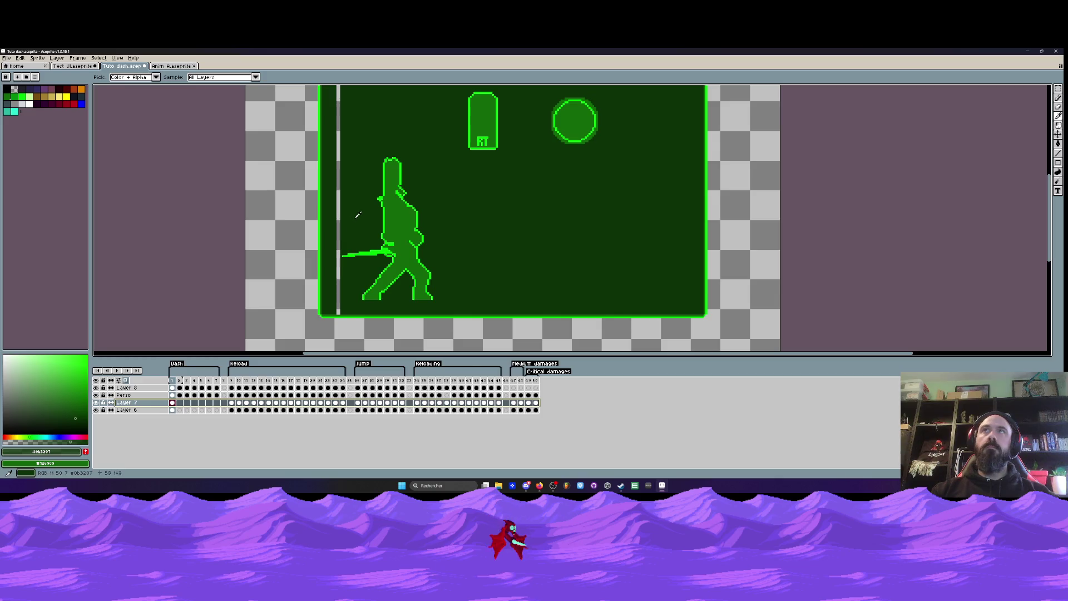
key(g)
click(340, 218)
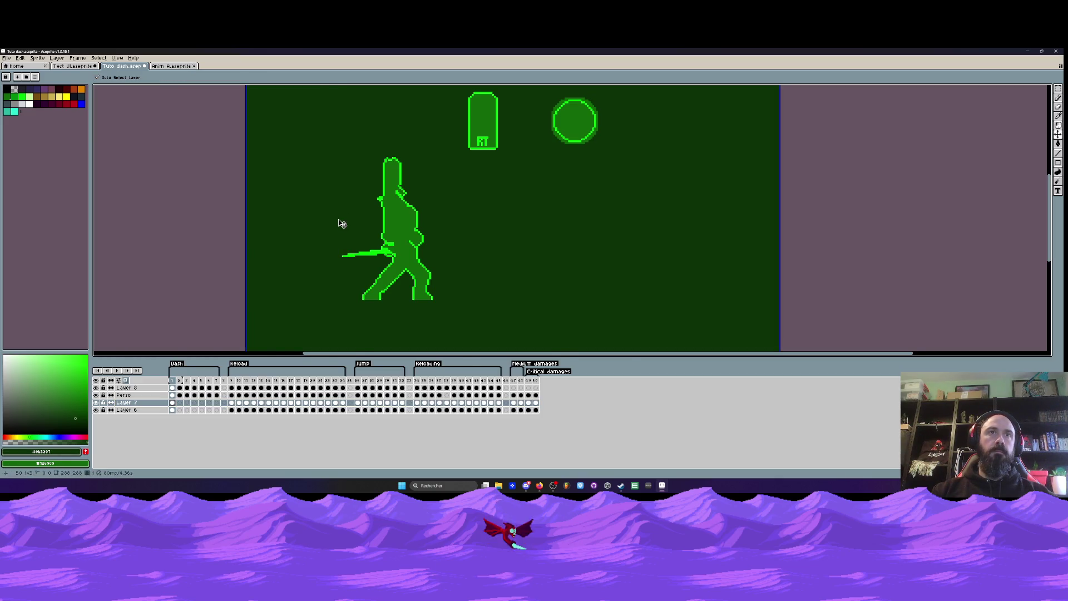
key(ctrl+z)
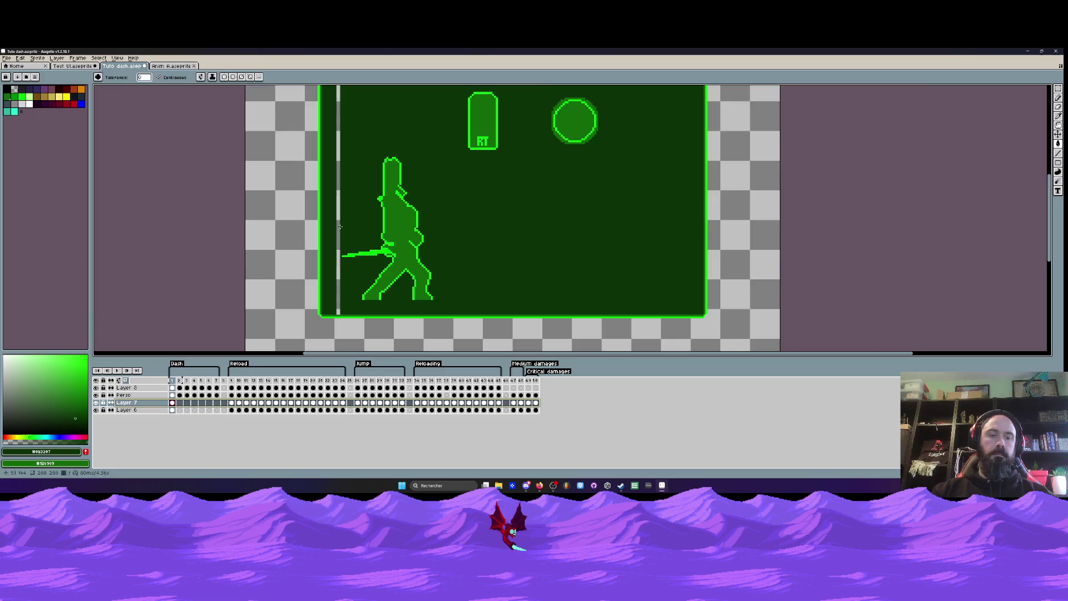
- Fill the grey strip with dark green using the Paint Bucket
scroll(339, 220, up, 2)
key(b)
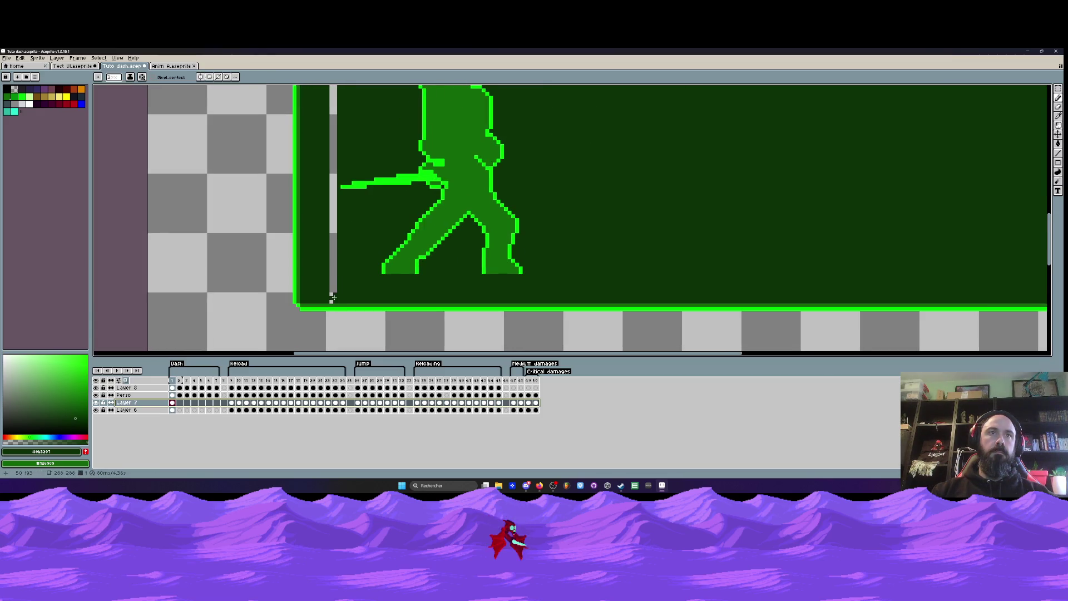
scroll(331, 298, down, 1)
scroll(338, 156, up, 2)
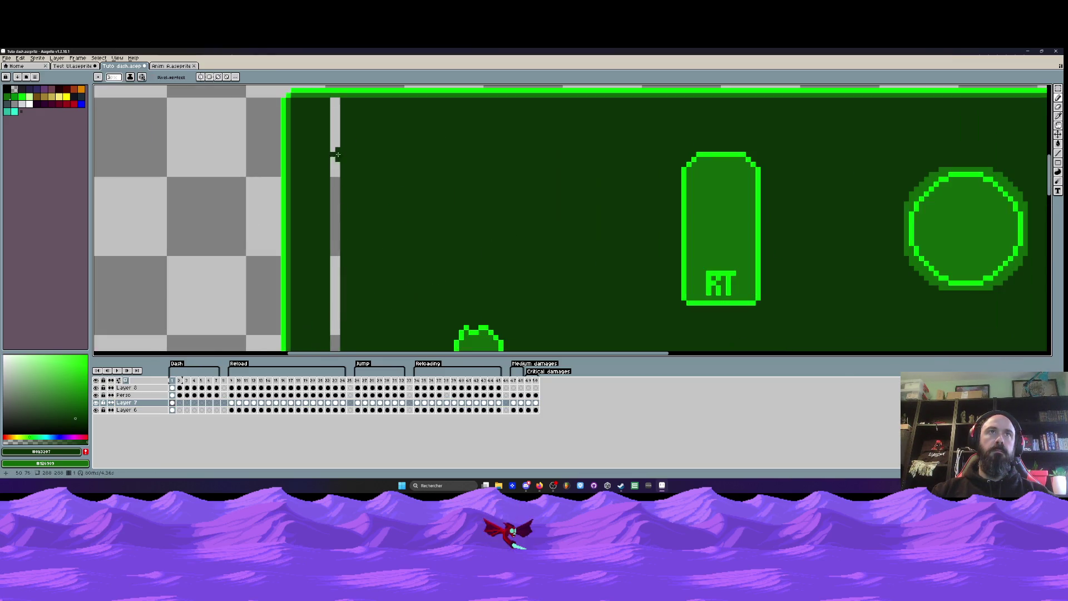
key(g)
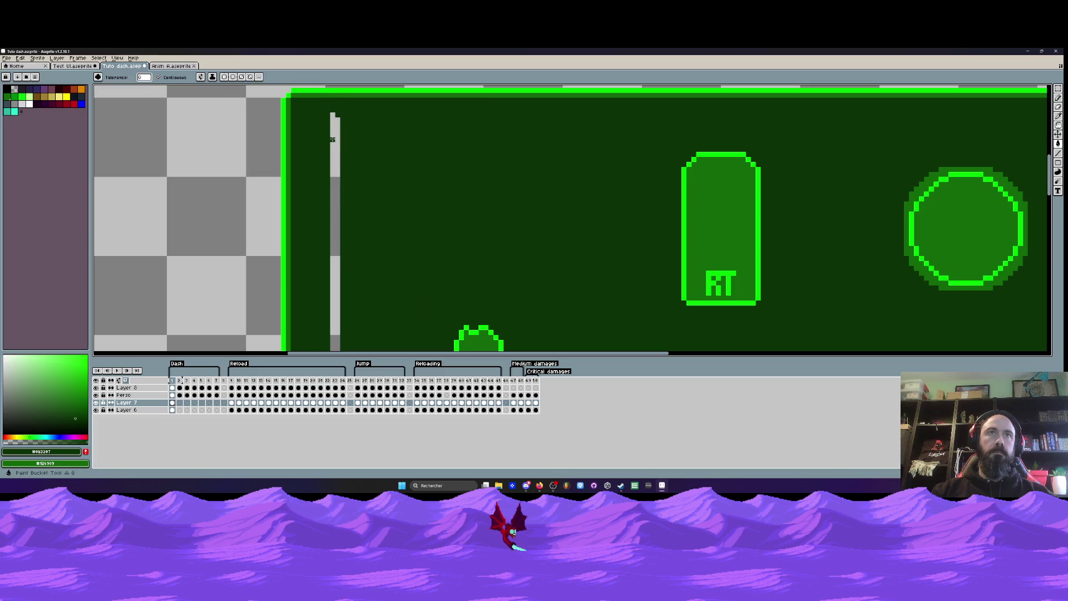
click(335, 139)
scroll(331, 141, down, 3)
- Lower Layer 7's opacity to 80% so the green fill is translucent
double_click(128, 402)
click(216, 305)
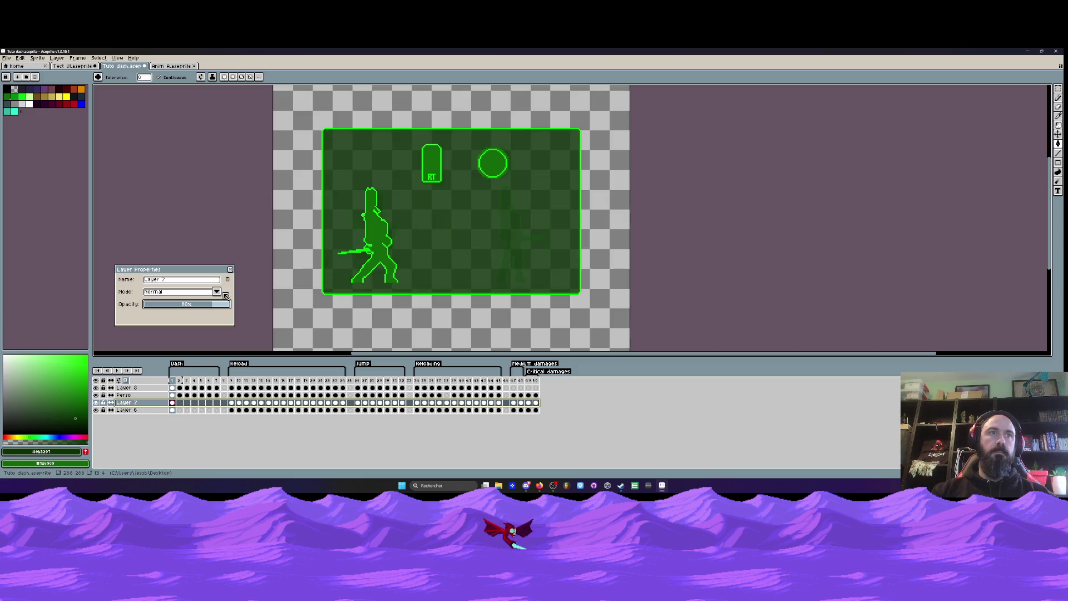
click(230, 269)
click(175, 381)
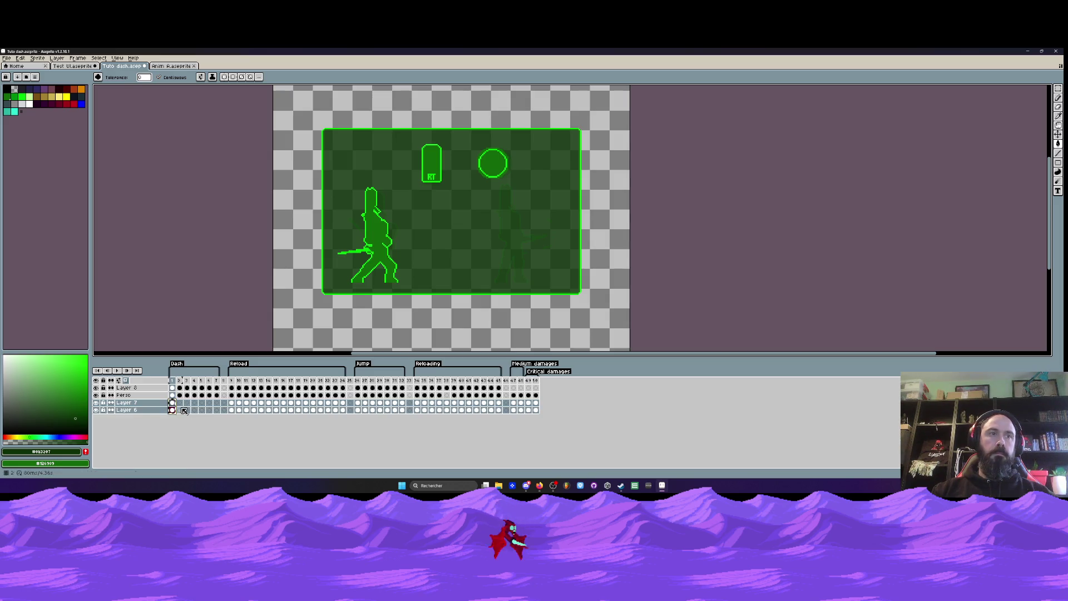
- Step through frames 2–6, play and stop the animation, then play from Reloading frame 34
click(181, 404)
drag(183, 407, 214, 406)
click(174, 381)
click(118, 371)
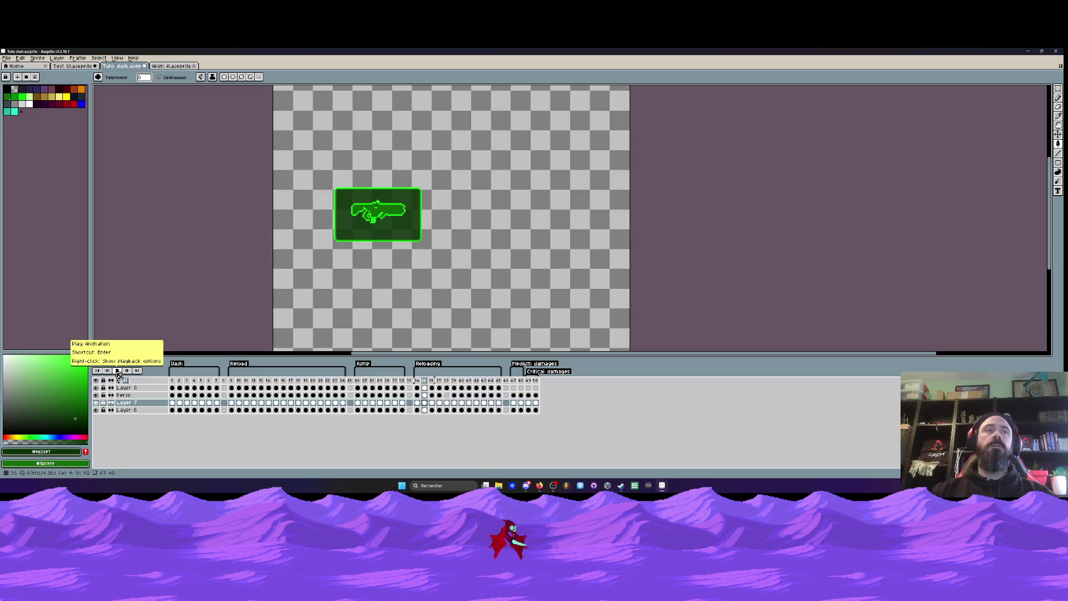
click(118, 375)
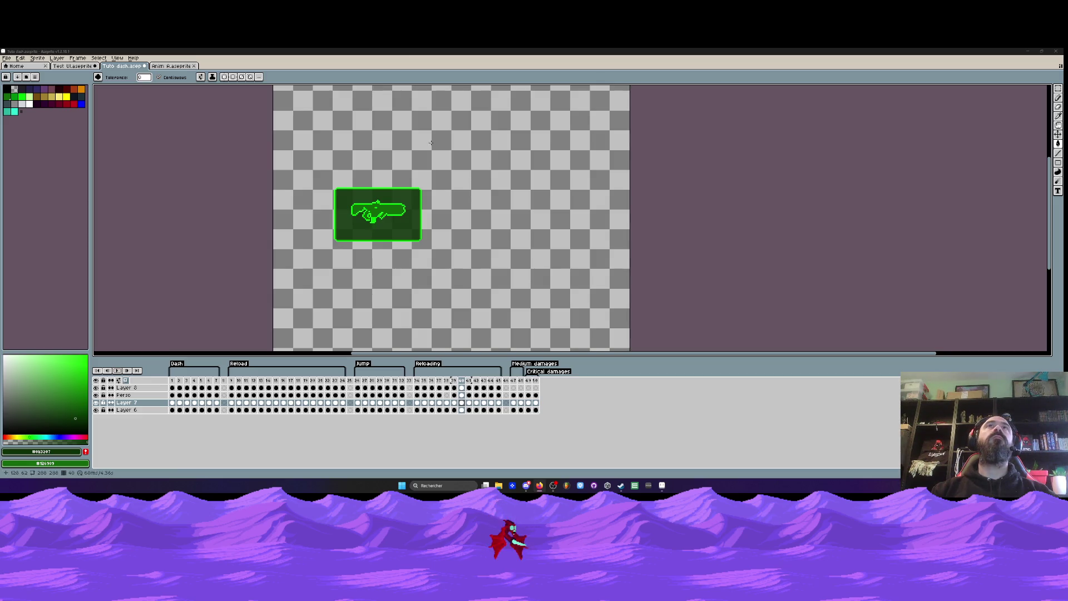
click(417, 380)
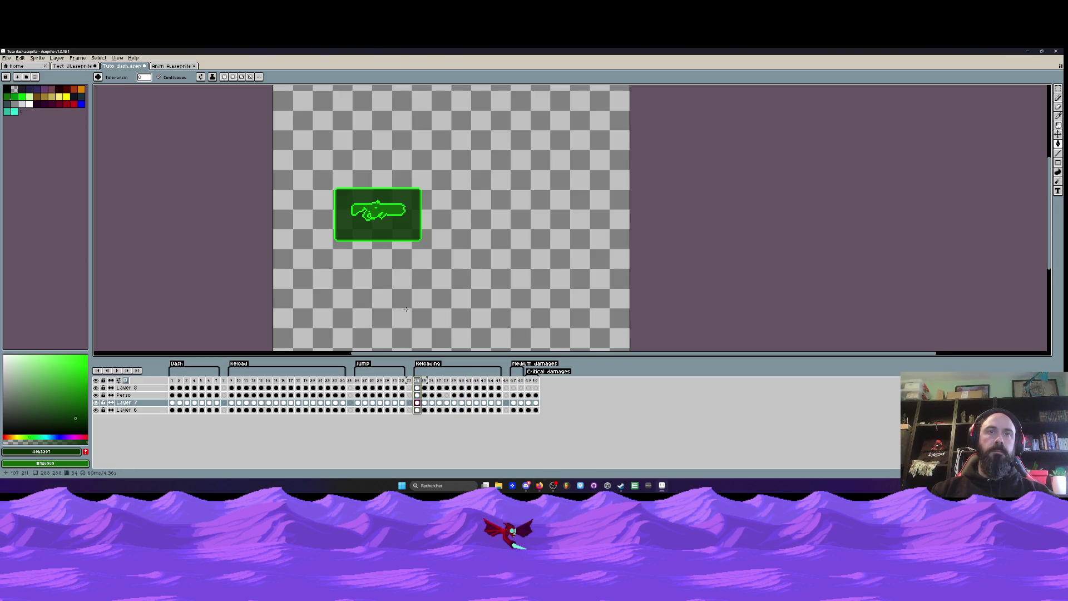
key(Return)
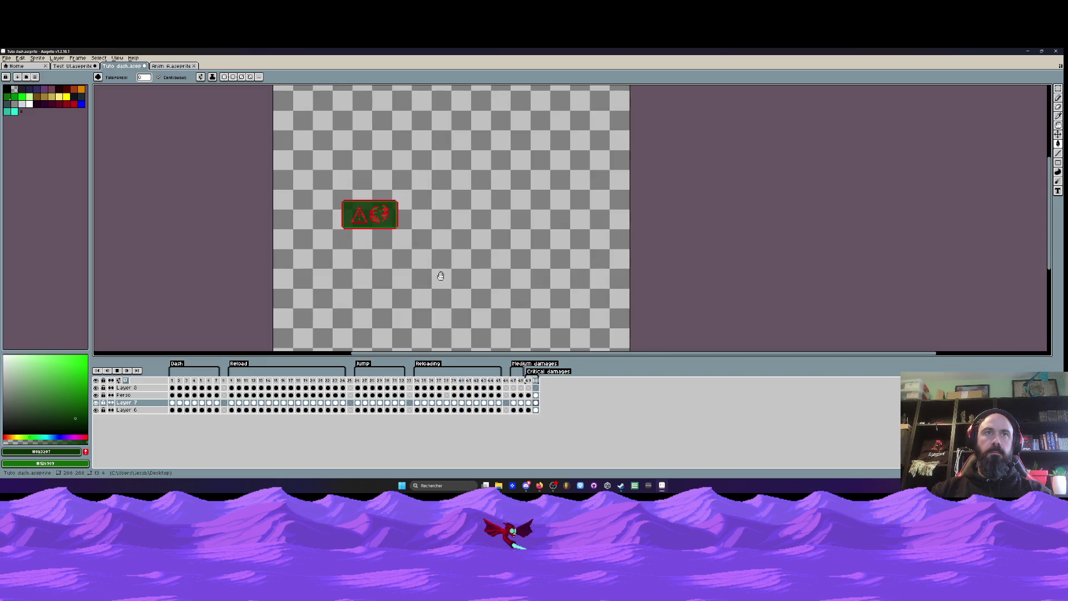
- Flatten the Tuto dash sprite's layers into one layer, then switch to Test UI.aseprite
scroll(359, 217, up, 2)
scroll(347, 230, down, 2)
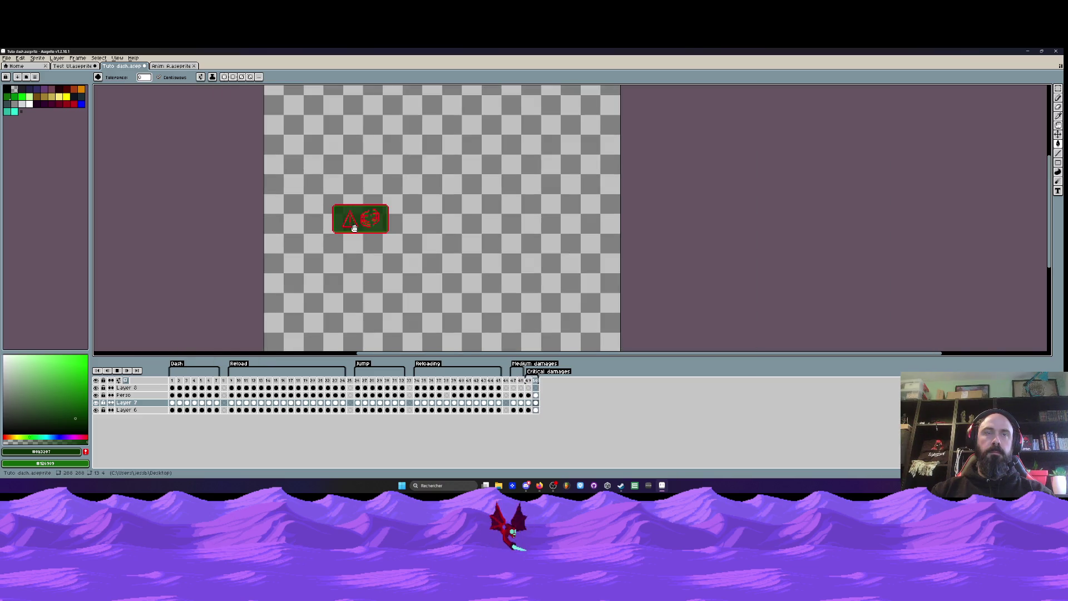
scroll(354, 227, down, 1)
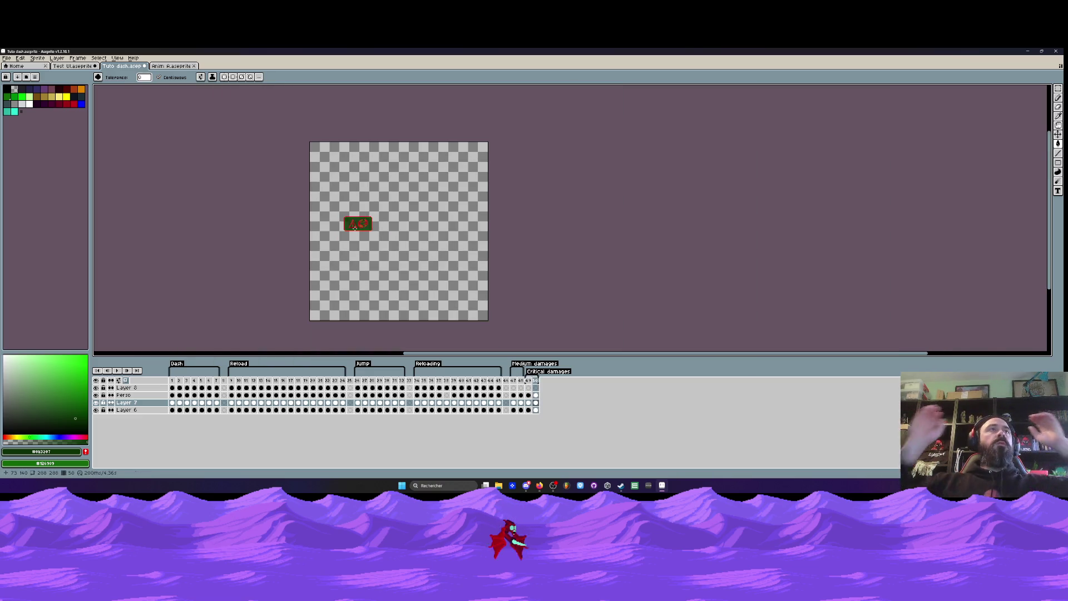
key(m)
scroll(354, 228, up, 1)
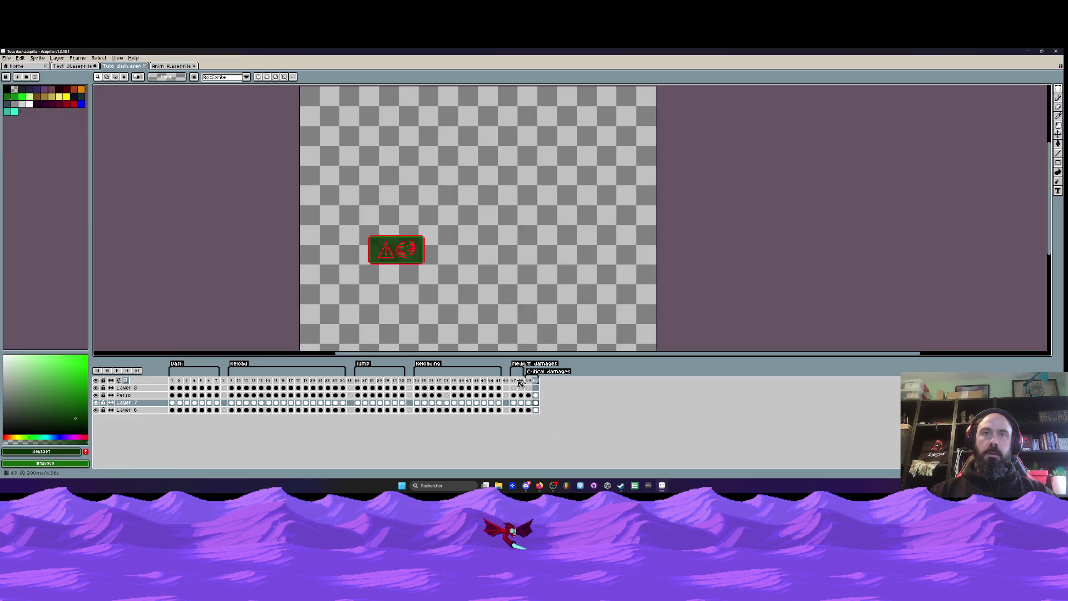
right_click(135, 390)
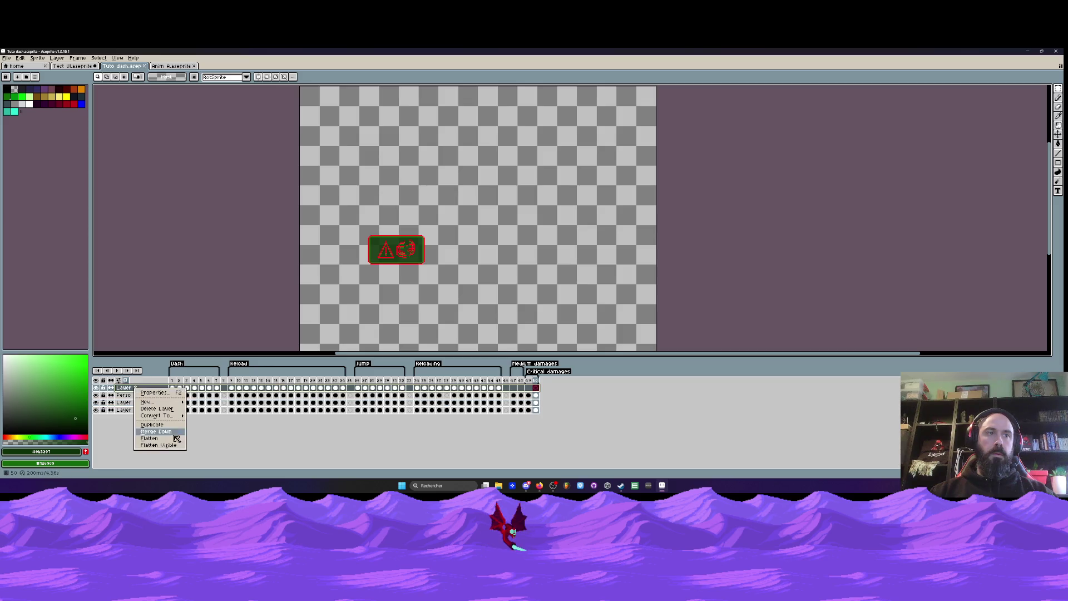
click(166, 447)
drag(514, 389, 536, 378)
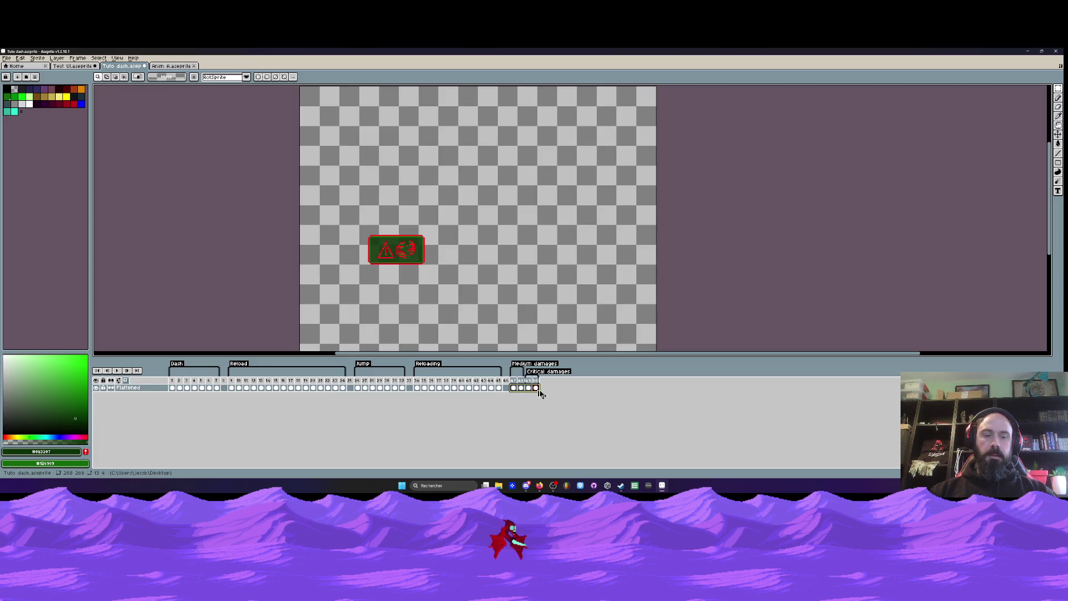
click(71, 65)
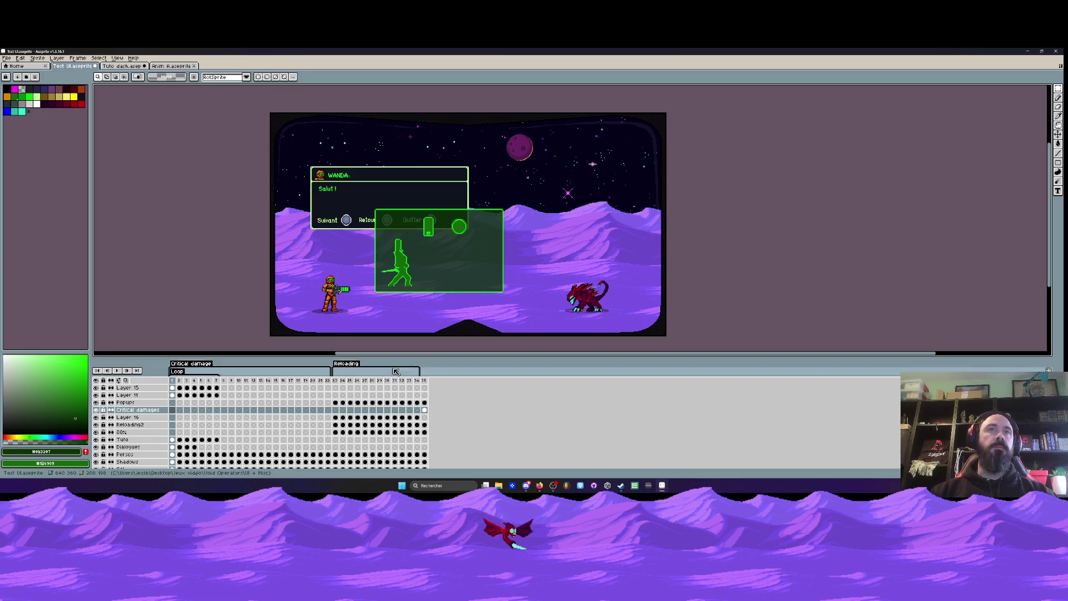
- Delete the eleven unused frames 12–22, then paste the damage panel frames at frame 8 of Critical damages
click(336, 410)
click(424, 410)
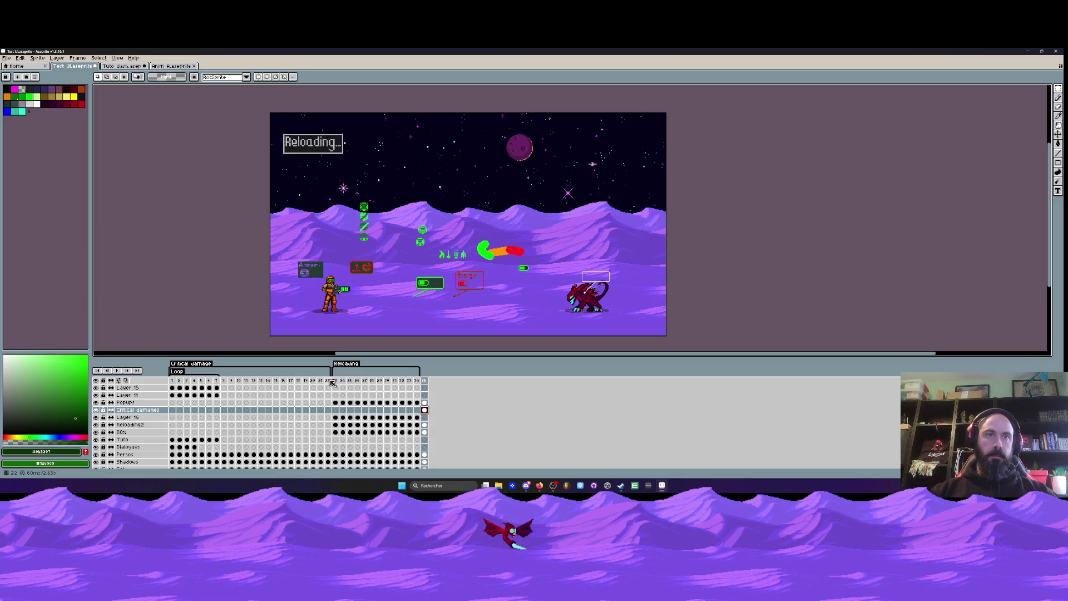
mouse_move(328, 382)
mouse_down()
mouse_move(224, 396)
mouse_move(254, 393)
mouse_up()
key(alt+BackSpace)
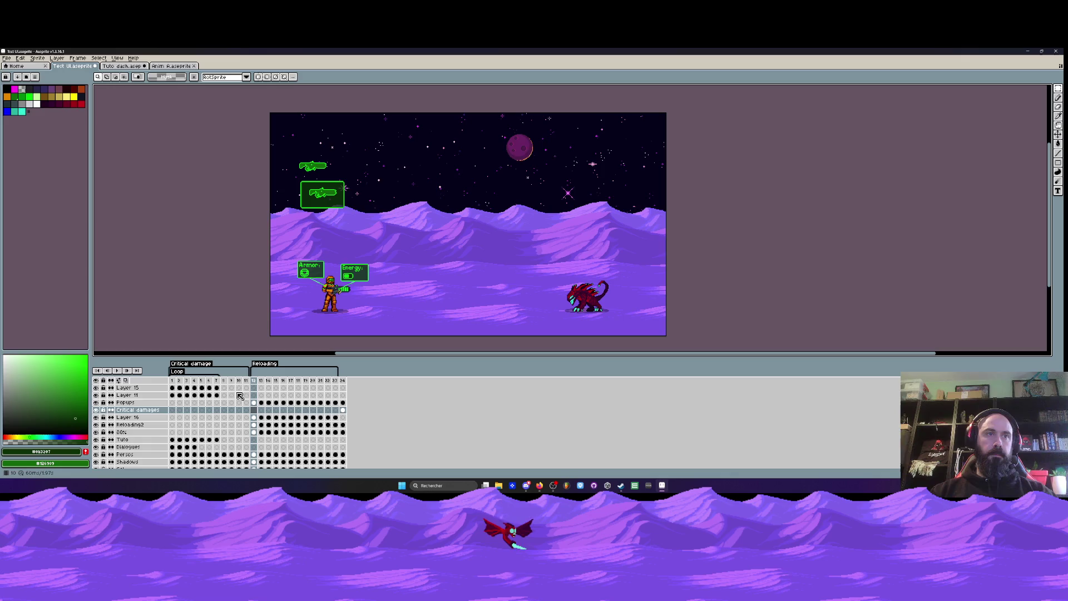
click(227, 410)
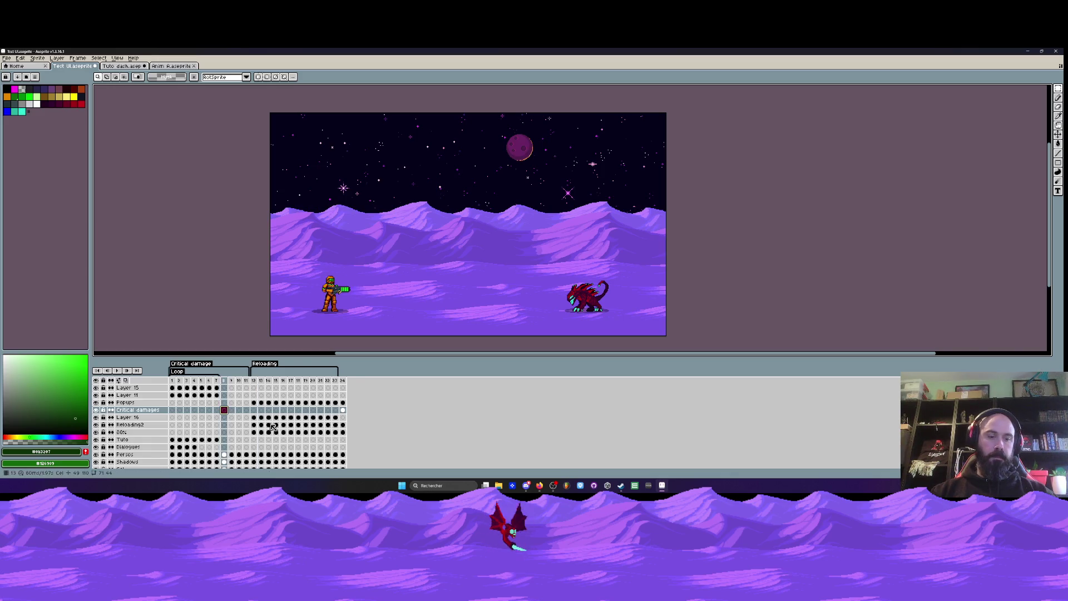
key(ctrl+v)
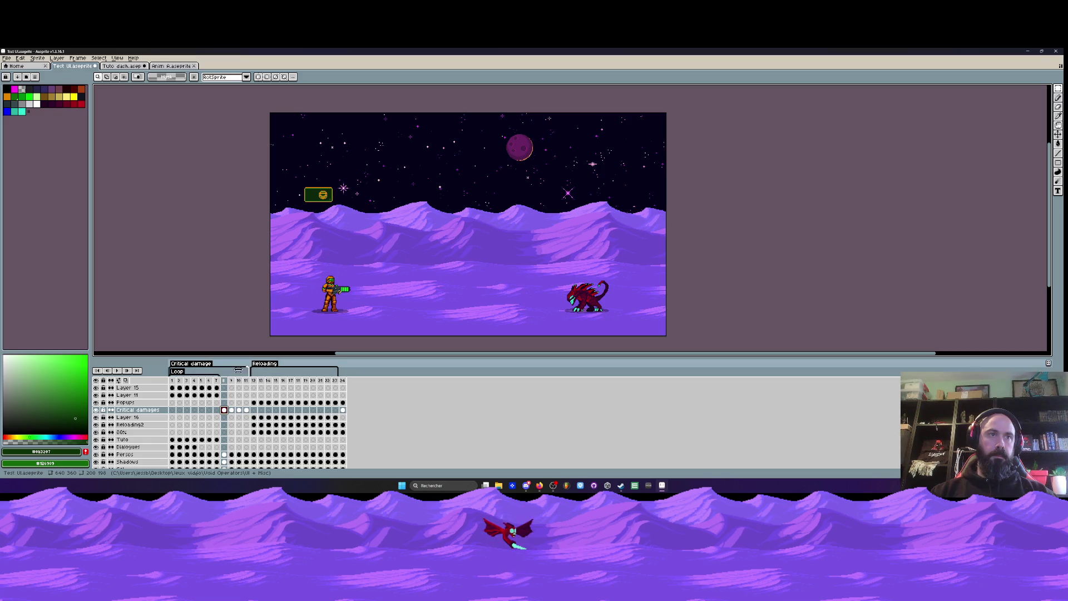
- Move the damage tag to frame 8, tag frames 8–9 Medium damages, and rename the other Critical damages
mouse_move(204, 371)
mouse_down()
mouse_move(247, 371)
mouse_move(232, 381)
mouse_move(238, 364)
mouse_up()
right_click(234, 381)
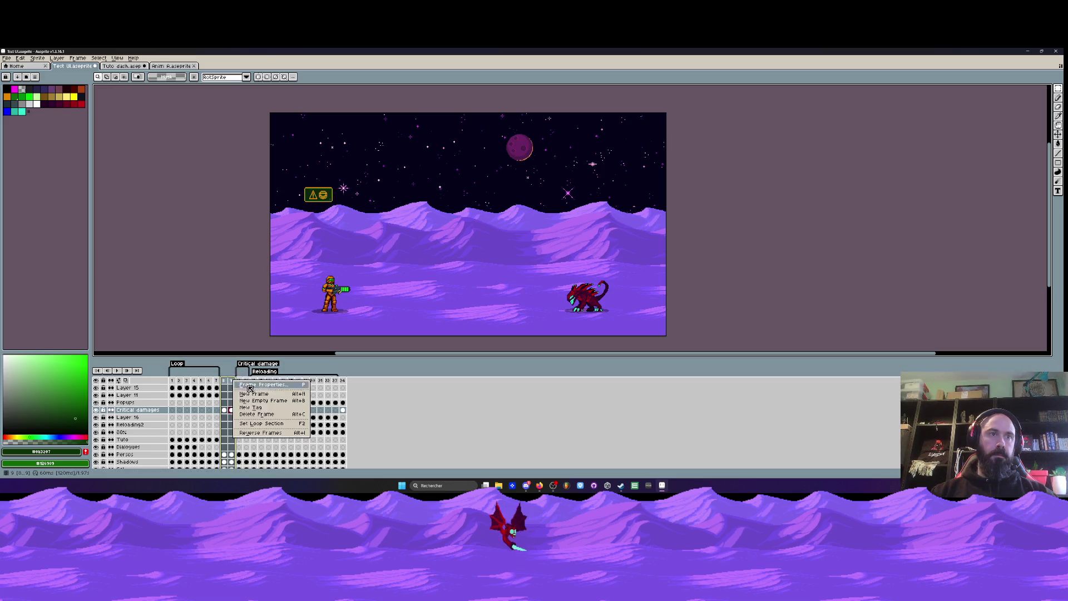
click(263, 412)
text(Medium damage)
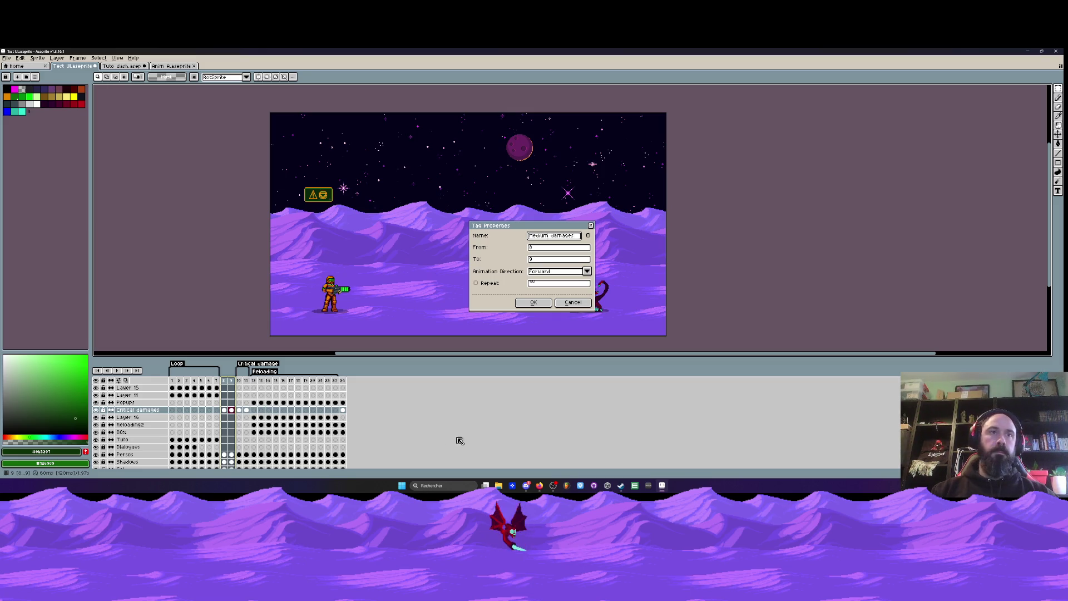
click(533, 302)
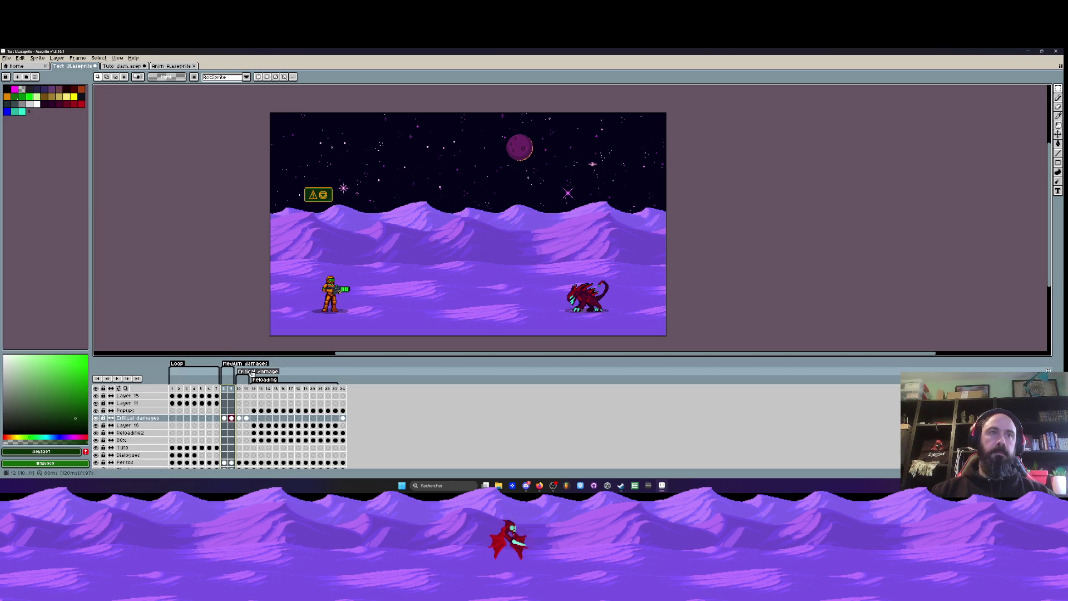
double_click(258, 371)
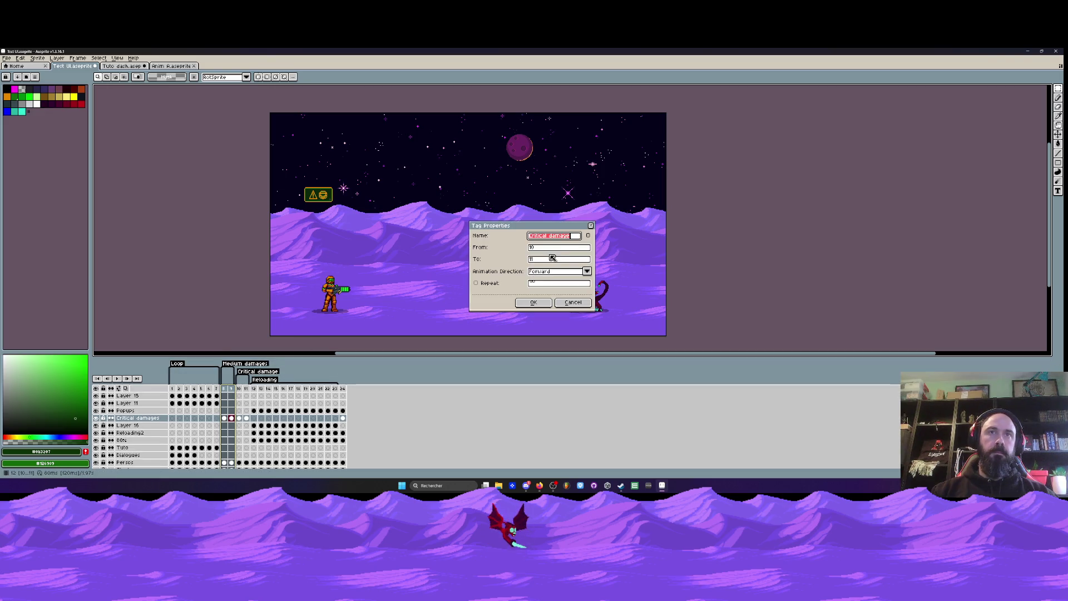
click(532, 302)
- Preview the damage frames and set frames 8–11 to a 200 ms duration each
click(224, 388)
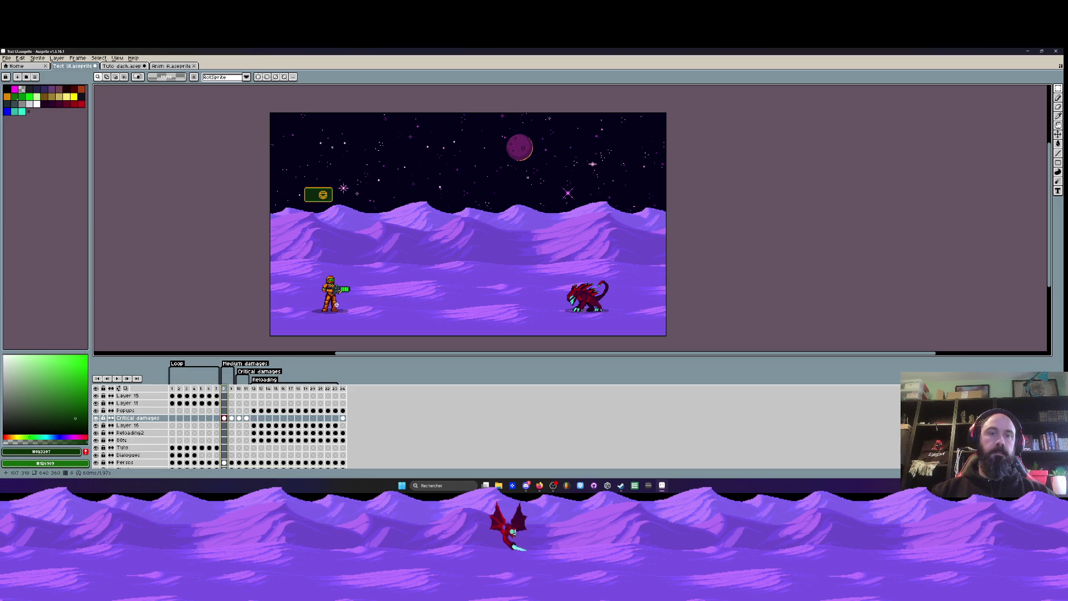
key(Return)
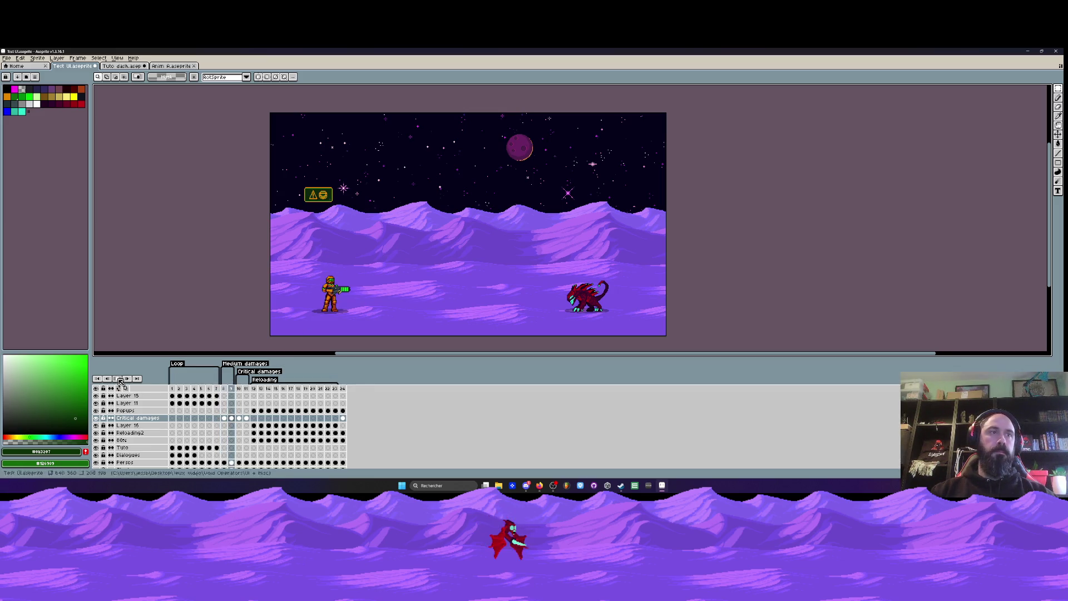
drag(246, 389, 227, 392)
double_click(227, 392)
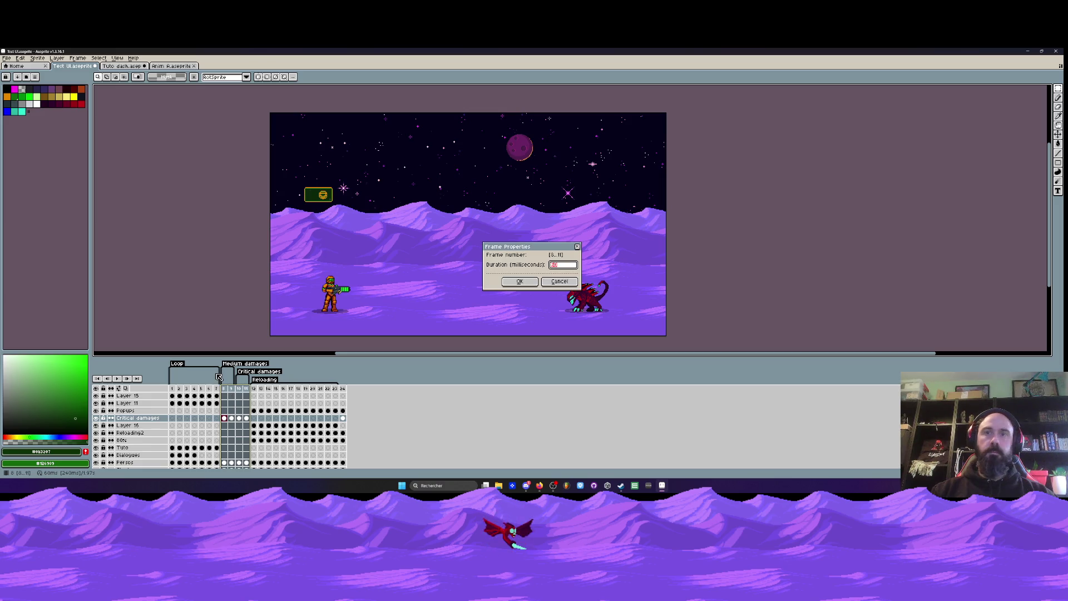
click(519, 281)
click(232, 365)
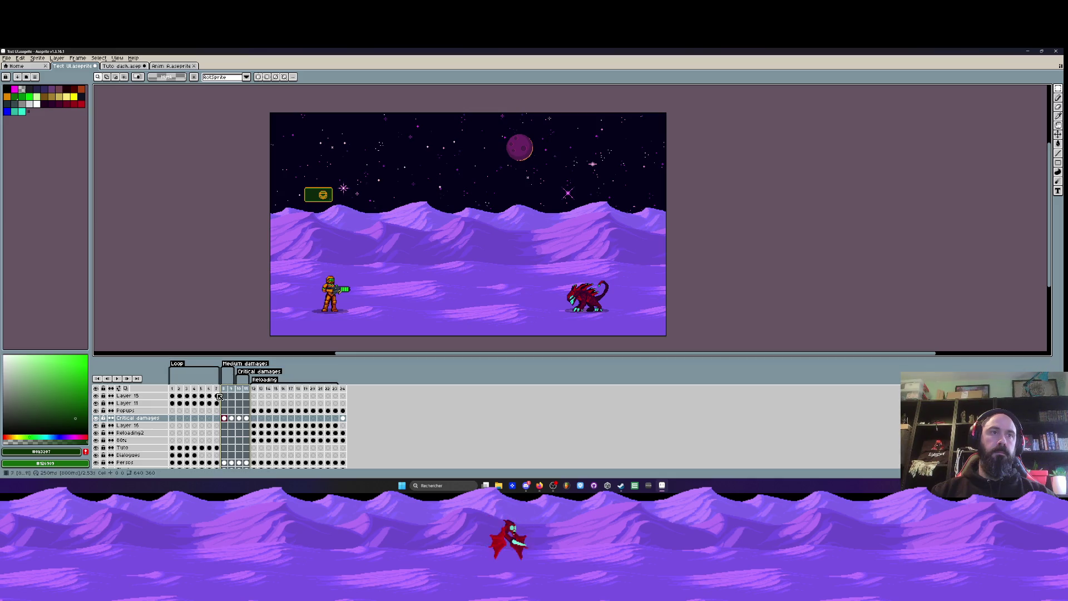
click(132, 388)
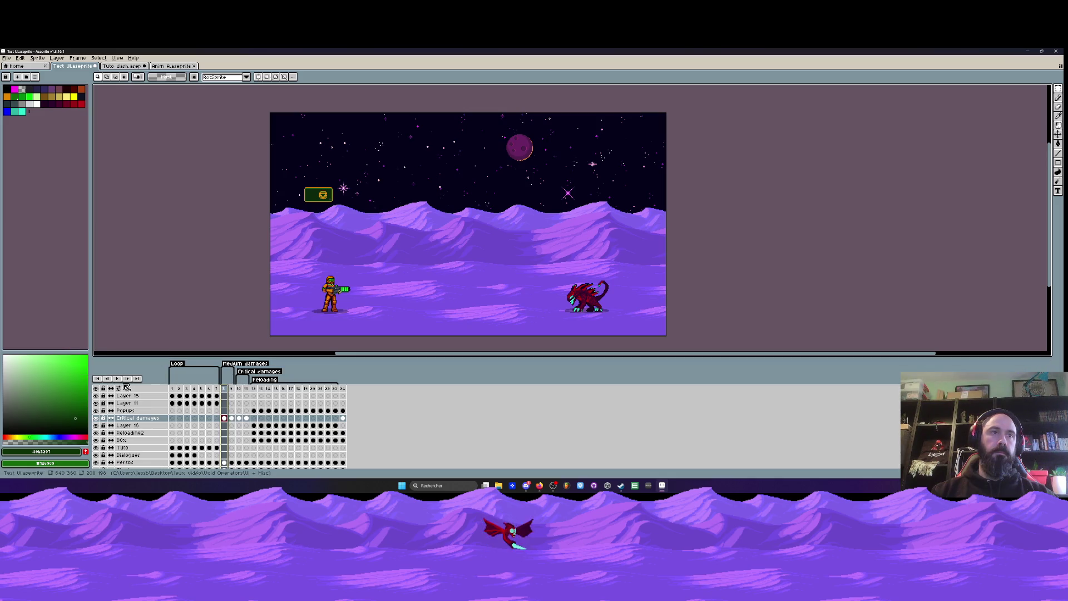
- Play the damage panel animation and zoom and pan until the whole scene fits in view
click(116, 378)
scroll(322, 245, down, 1)
scroll(323, 245, up, 2)
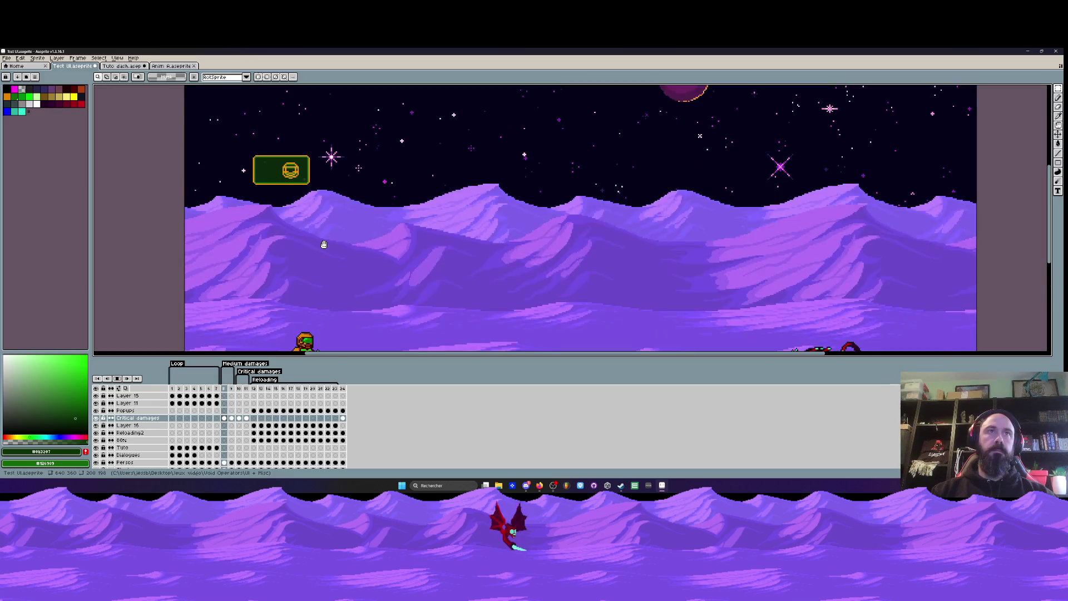
scroll(322, 243, down, 1)
drag(323, 243, 319, 219)
scroll(327, 231, up, 1)
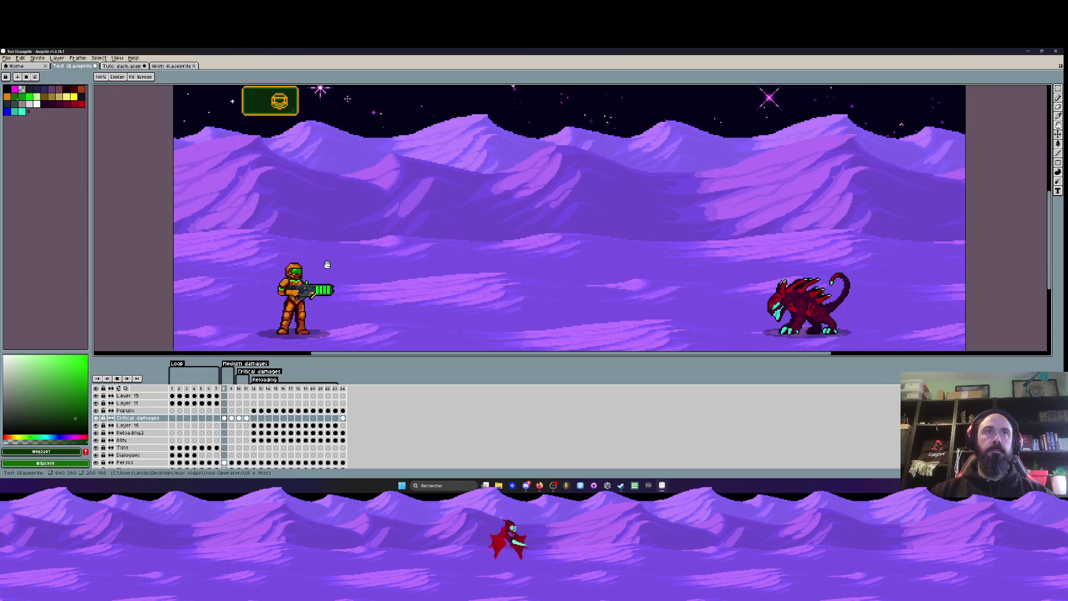
scroll(328, 240, down, 1)
drag(325, 256, 305, 221)
key(Left)
click(241, 419)
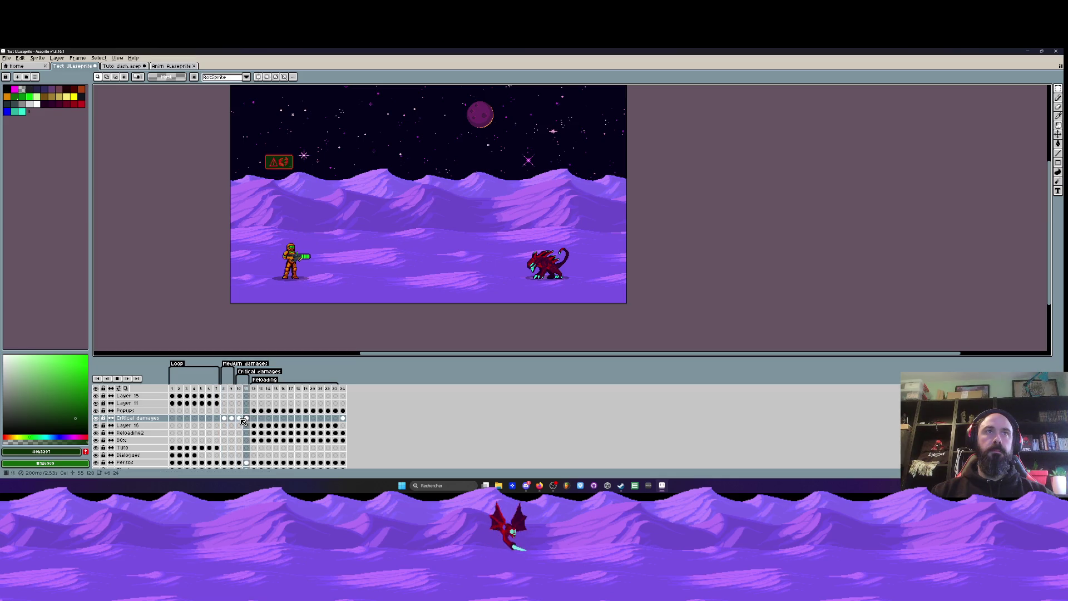
scroll(284, 238, up, 1)
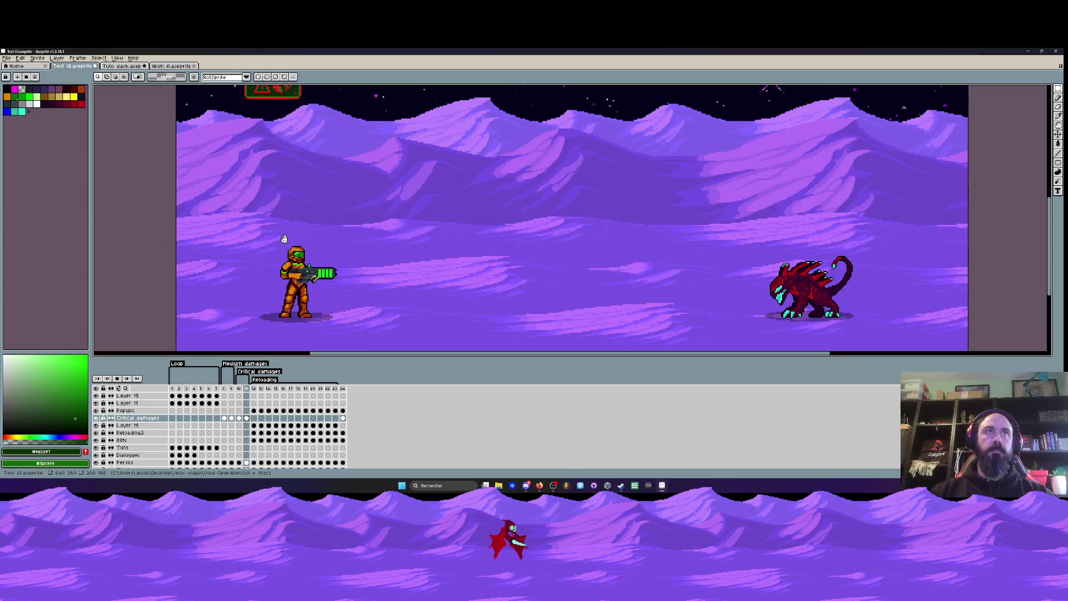
drag(285, 241, 285, 280)
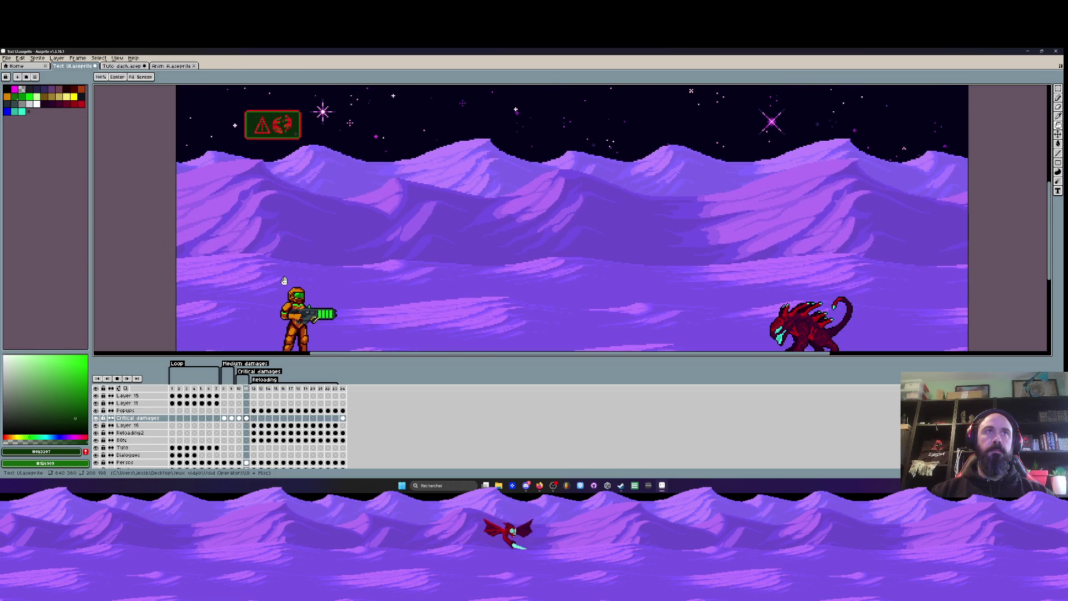
scroll(284, 281, down, 1)
drag(284, 281, 276, 257)
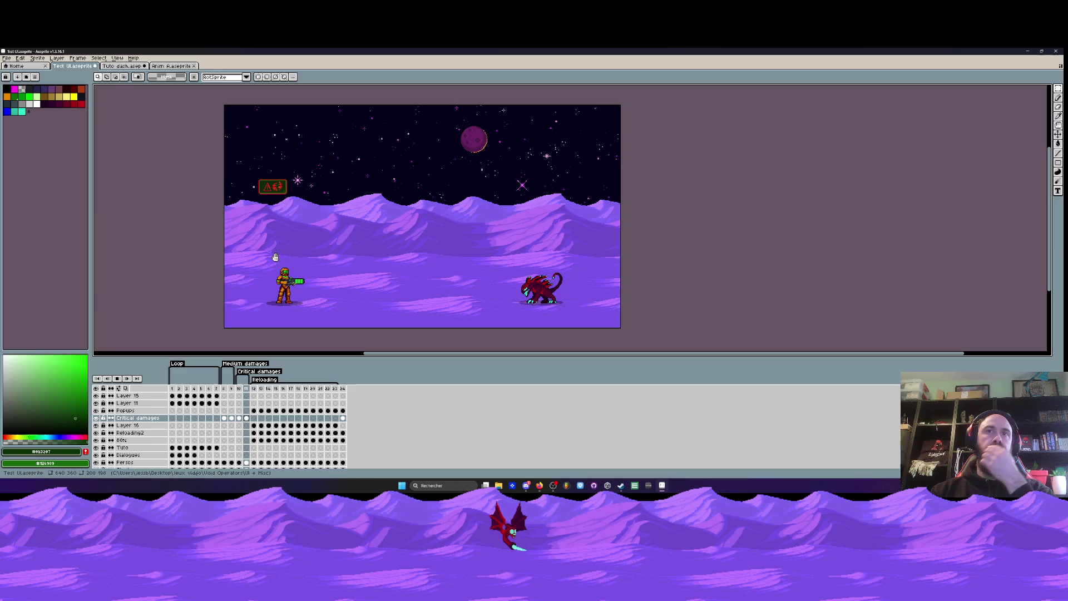
- Step through frames 9, 10 and 11 to check the flashing warning icon, then play the full animation
click(225, 389)
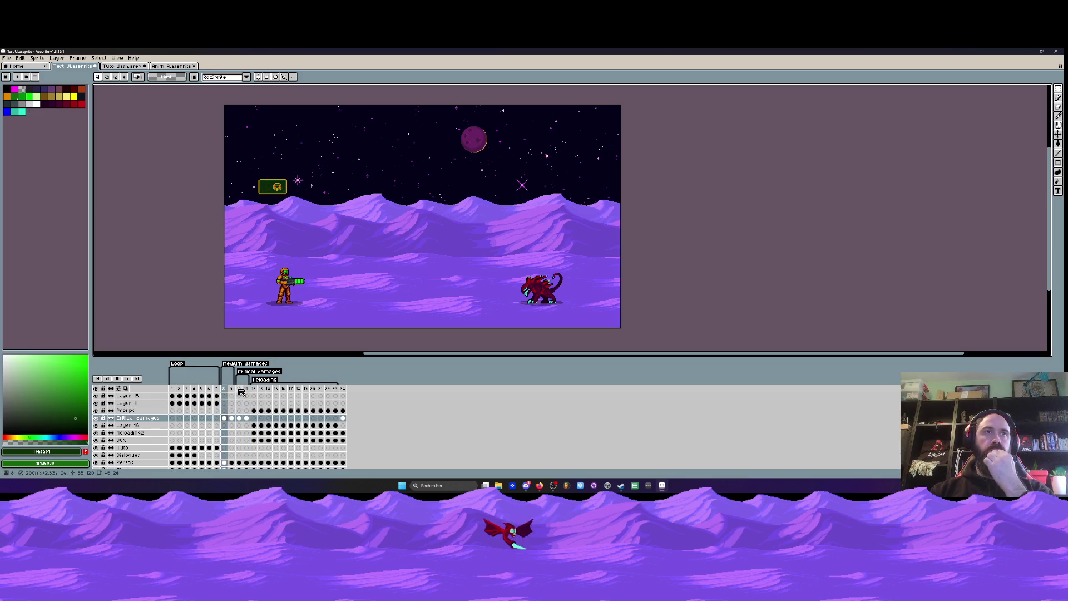
click(240, 391)
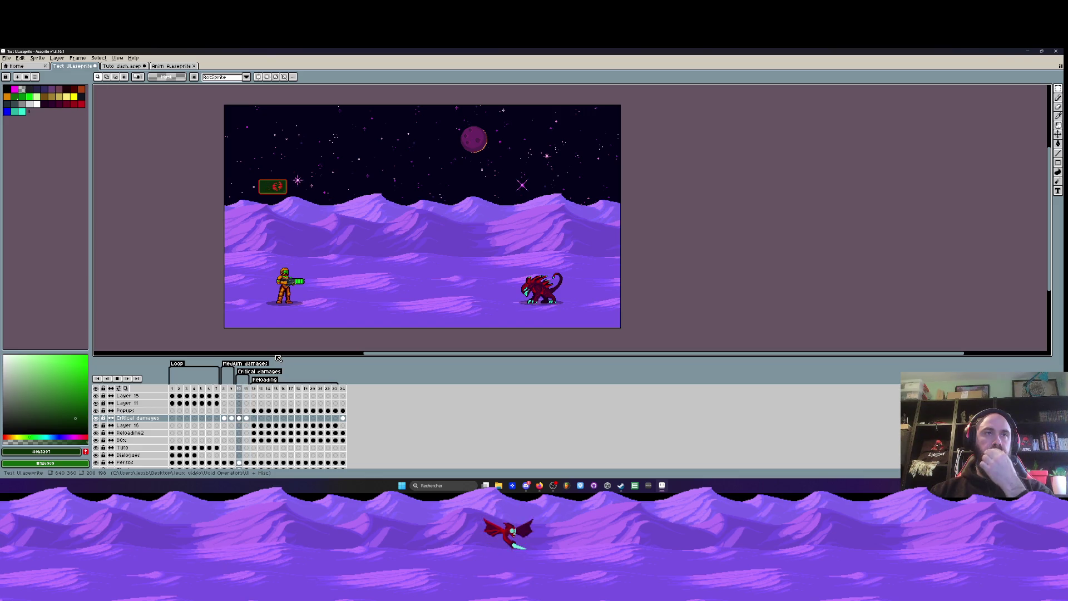
scroll(301, 284, down, 1)
key(Right)
scroll(301, 284, up, 1)
key(Left)
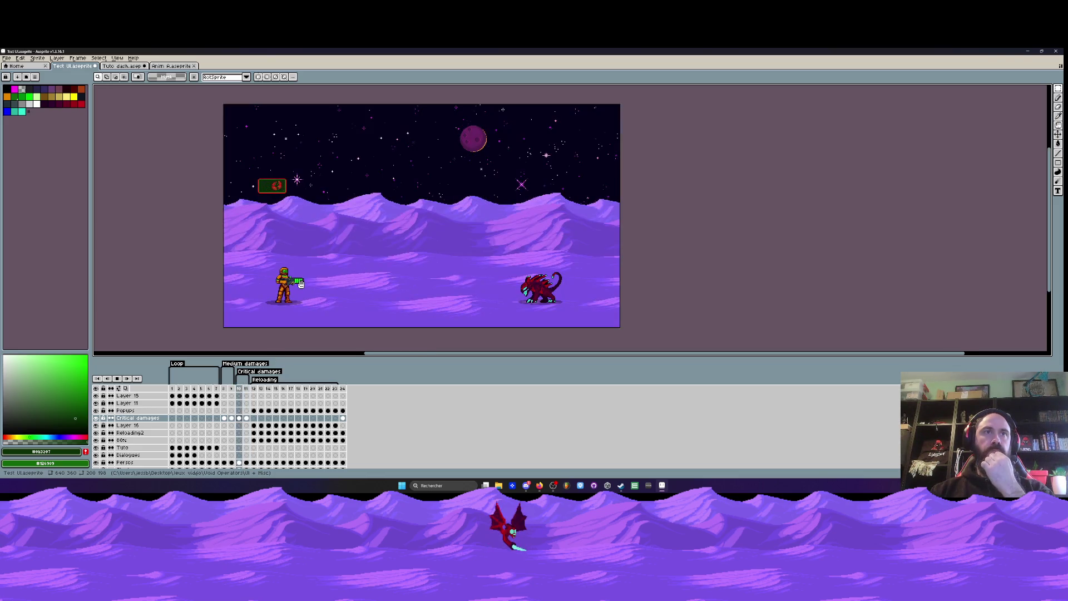
key(Left)
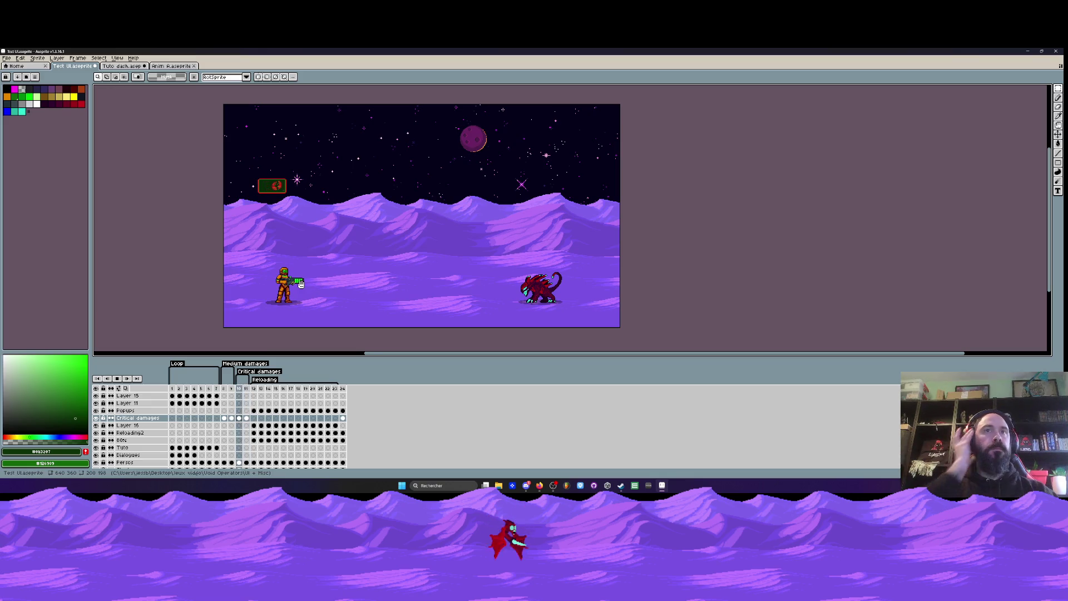
key(Right)
key(Right)
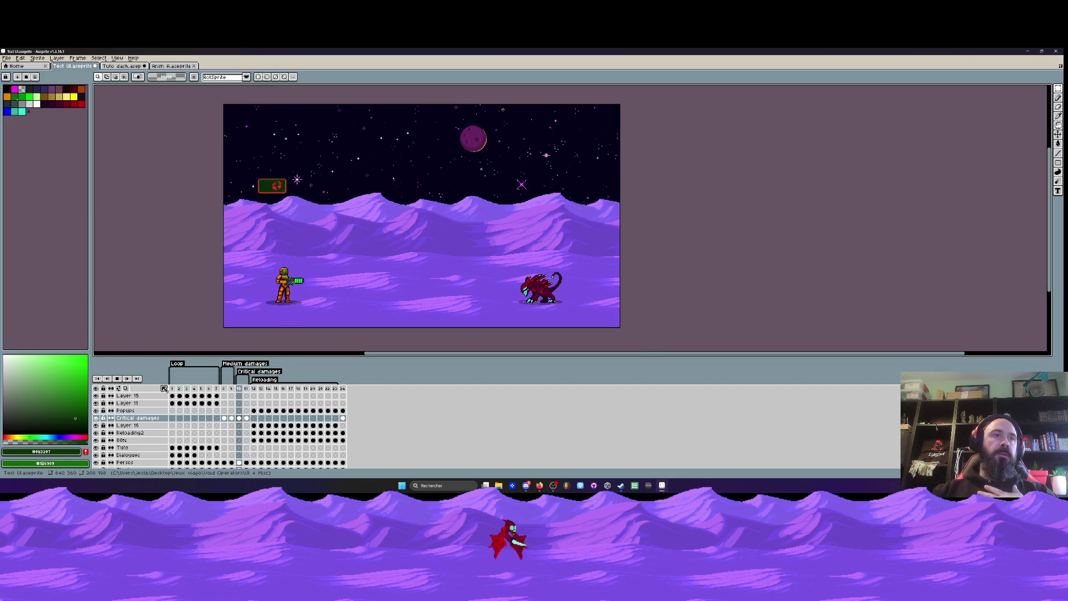
click(178, 395)
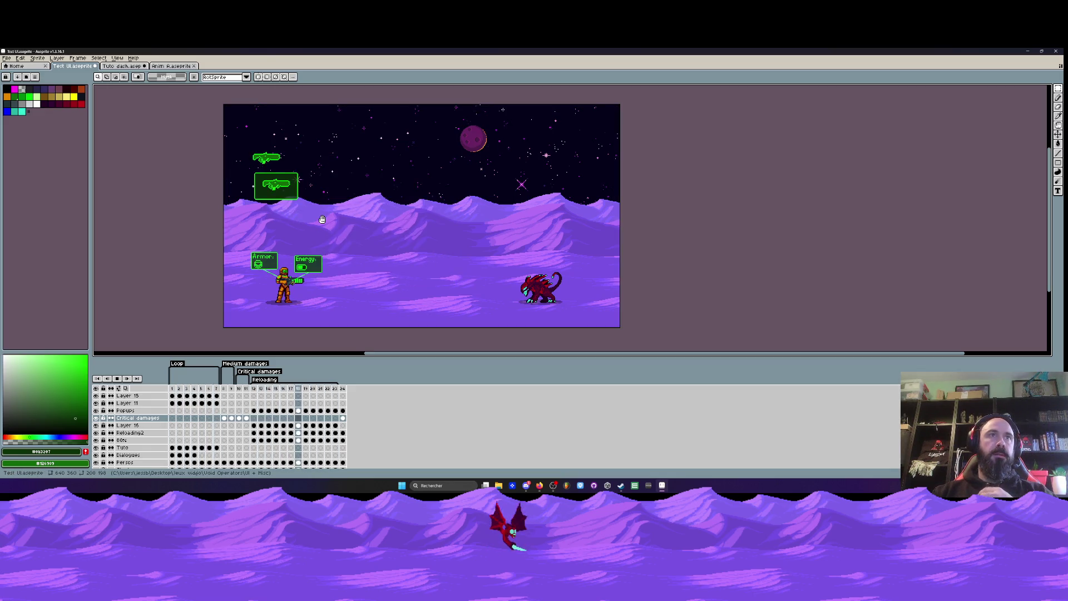
- Stop playback and preview the Loop animation, playing frames 1–6 on their own
click(119, 380)
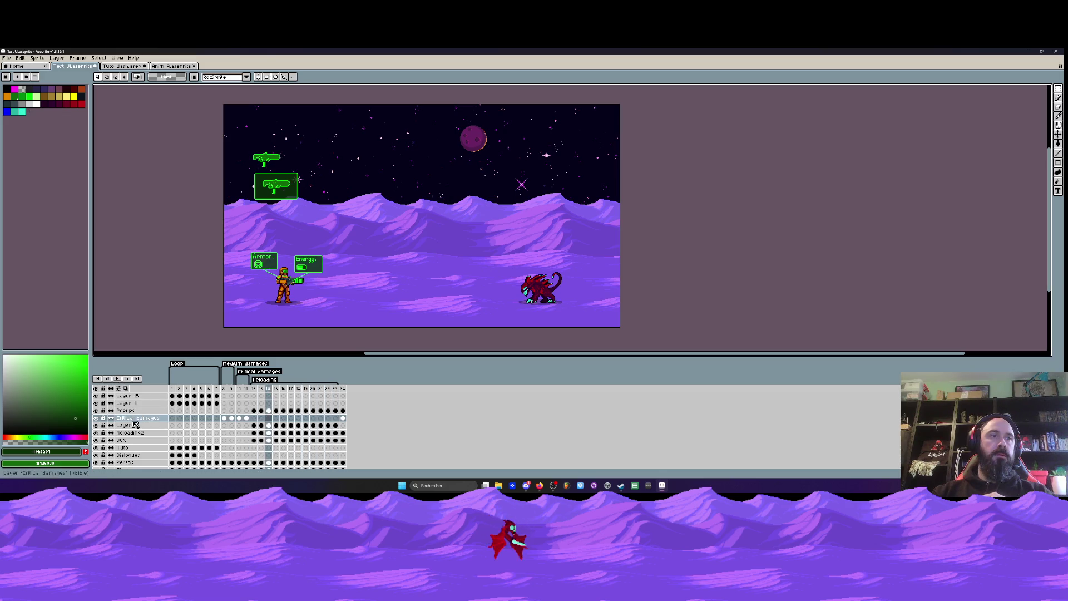
drag(330, 426, 254, 426)
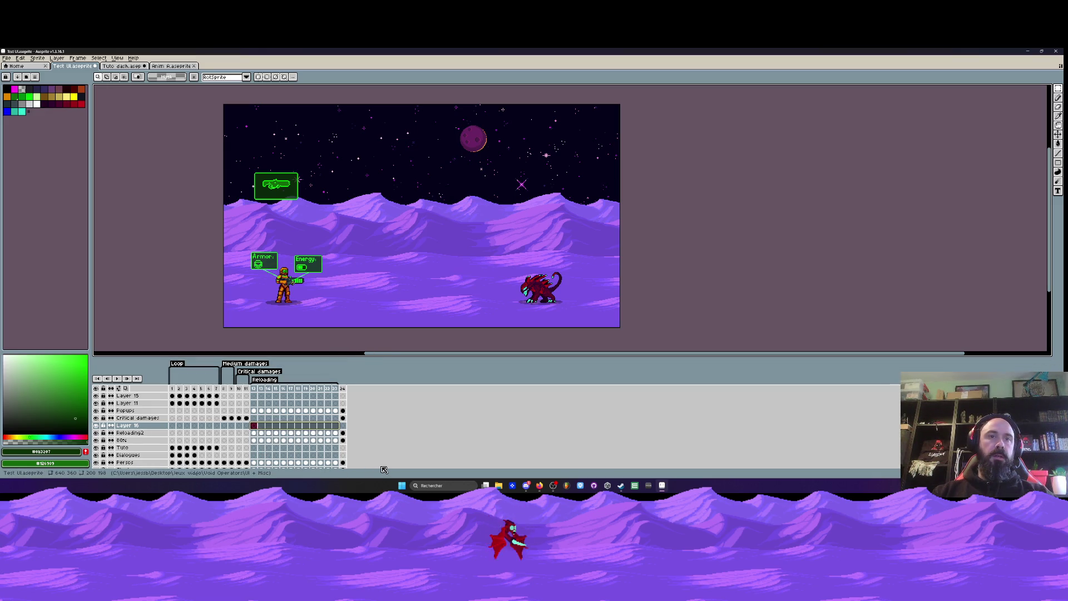
scroll(218, 437, down, 1)
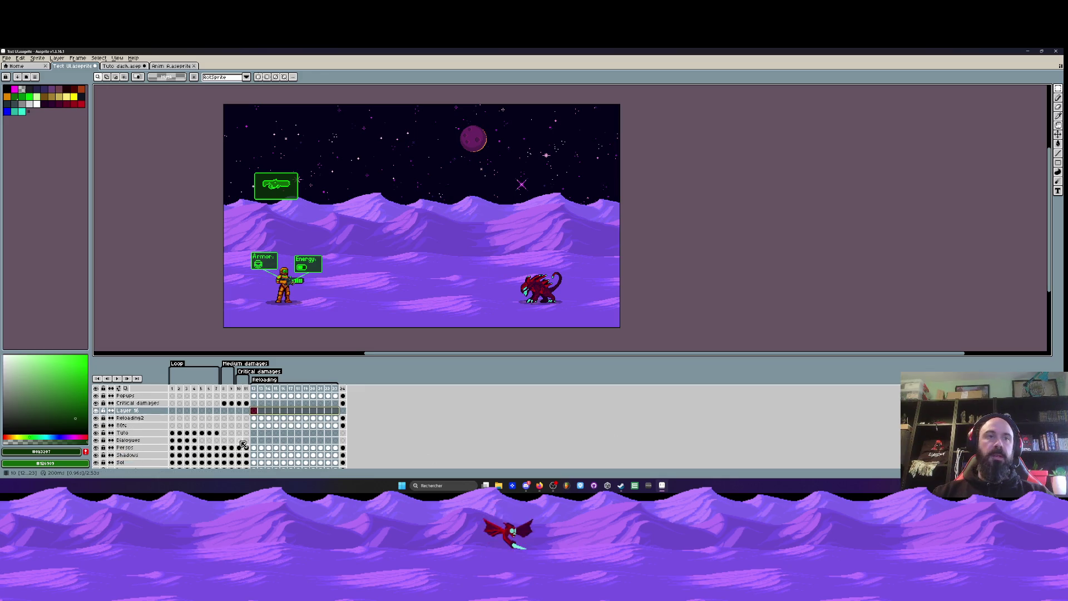
scroll(219, 437, up, 1)
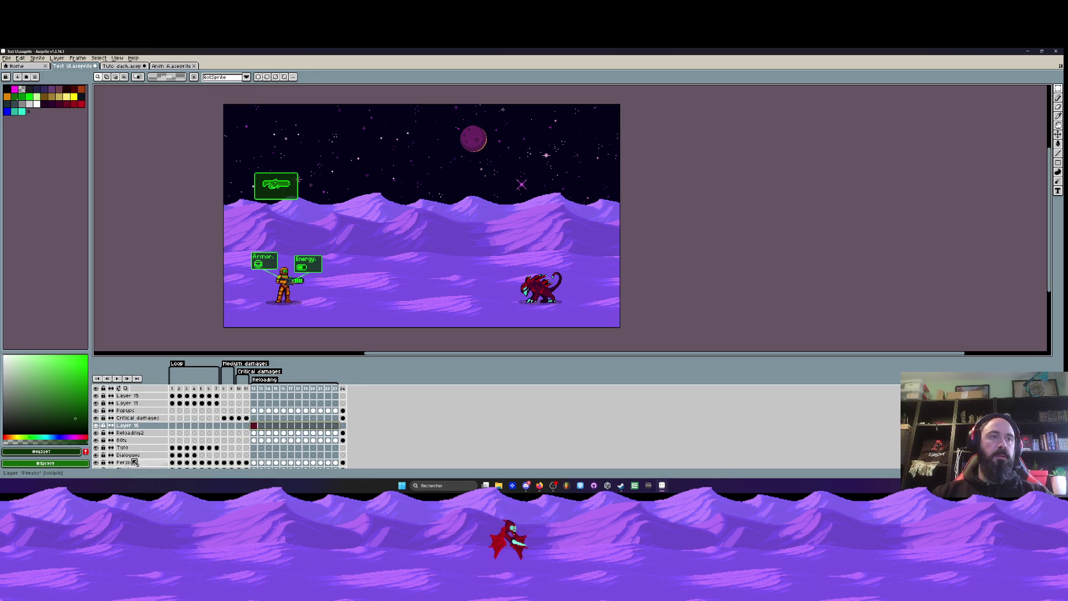
click(173, 389)
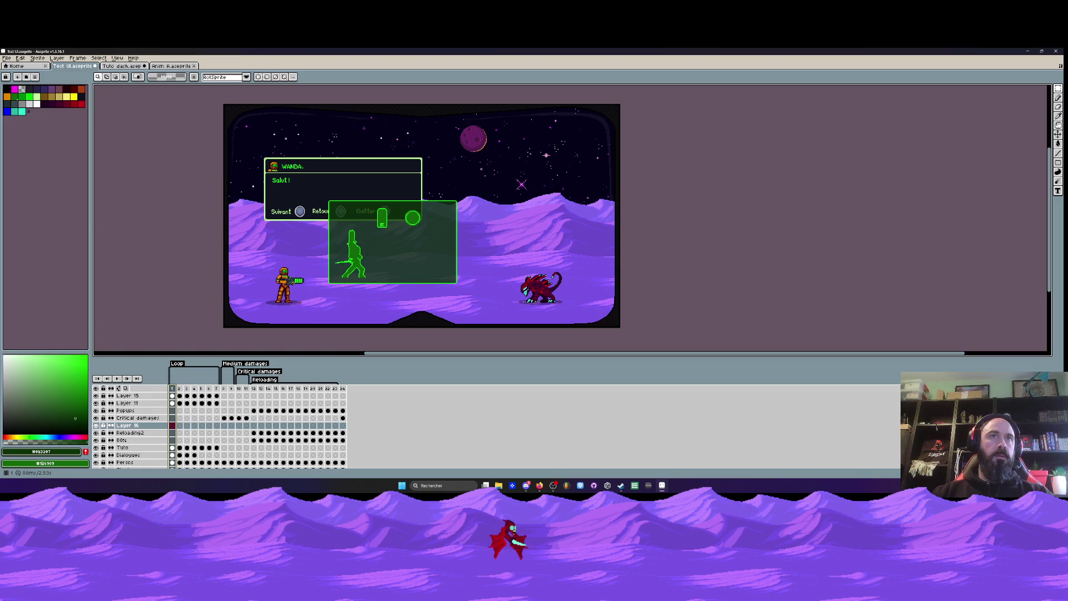
click(172, 424)
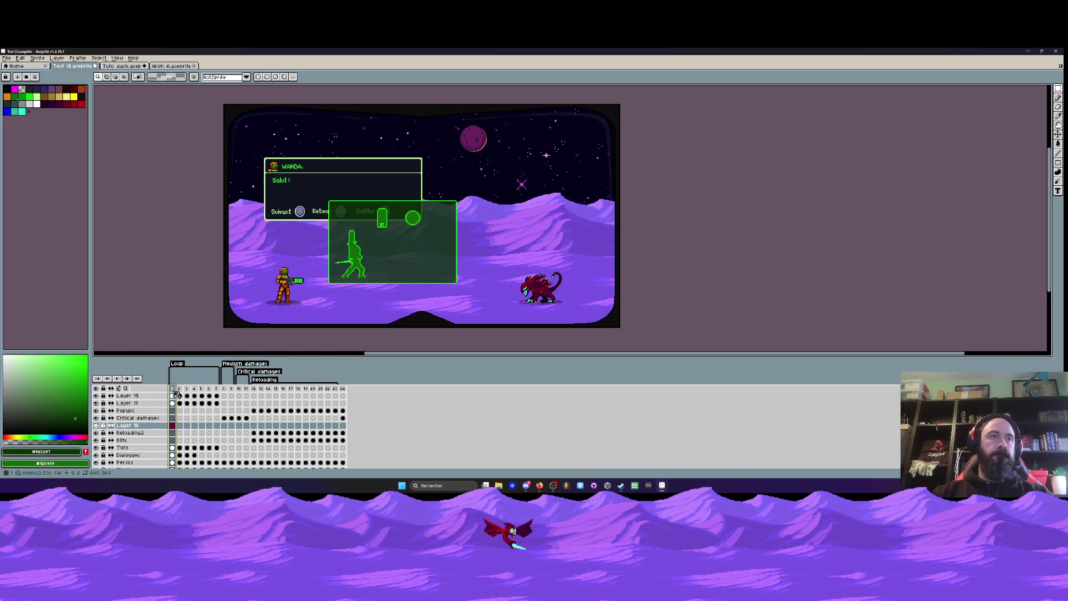
key(Return)
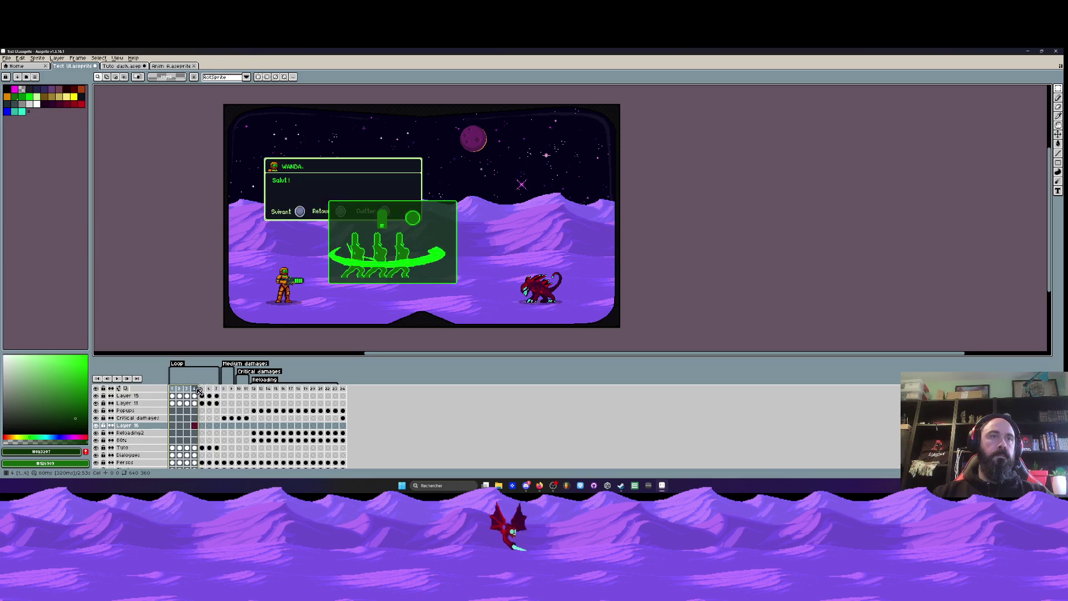
drag(173, 392, 209, 391)
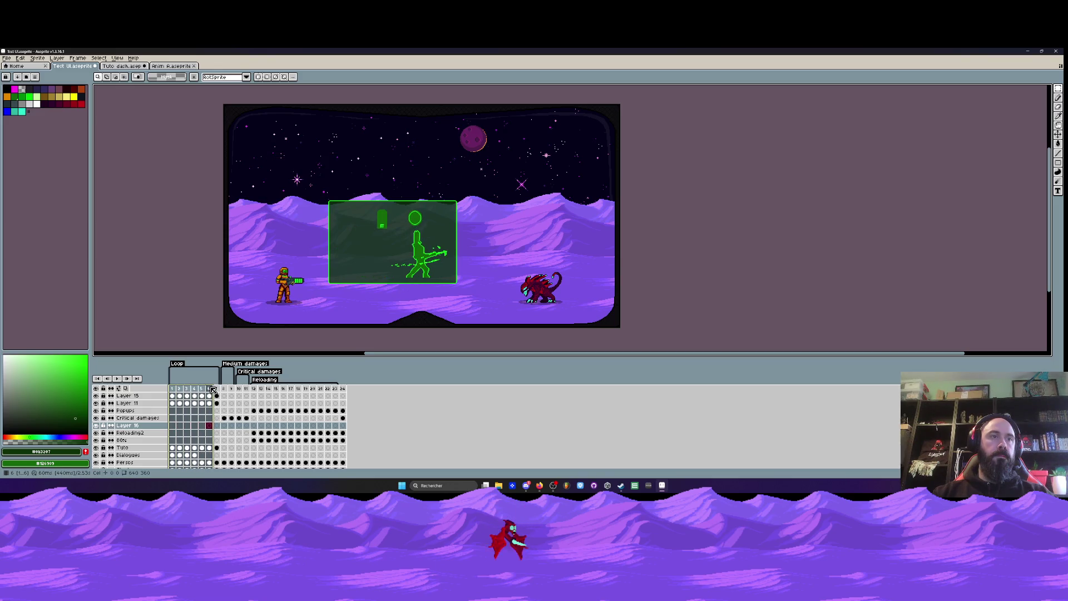
key(Return)
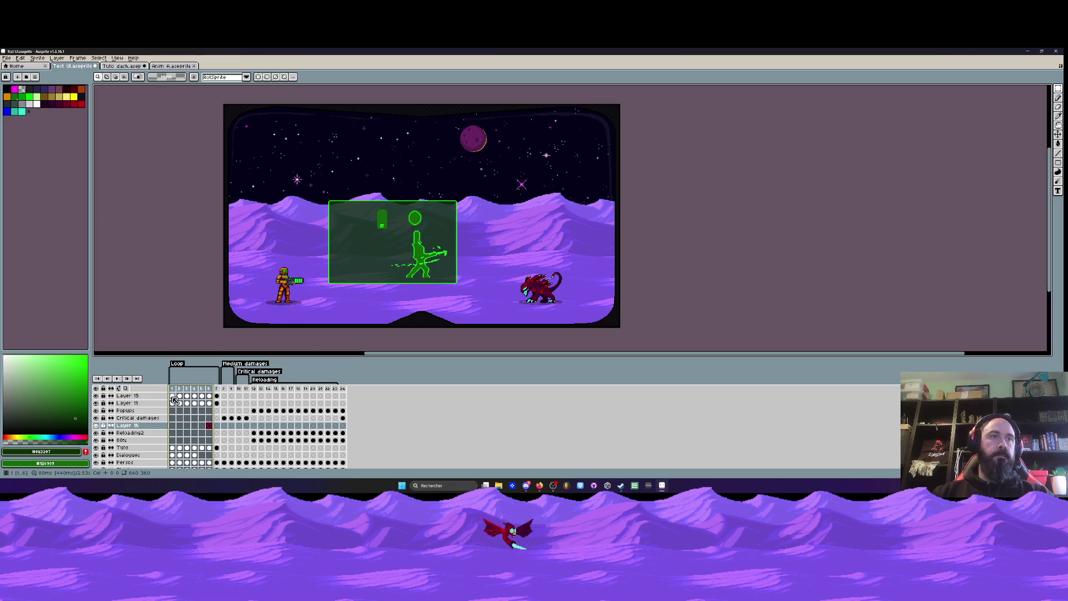
- Return to frame 1 and toggle Layer 11's visibility to check its helmet border
click(173, 397)
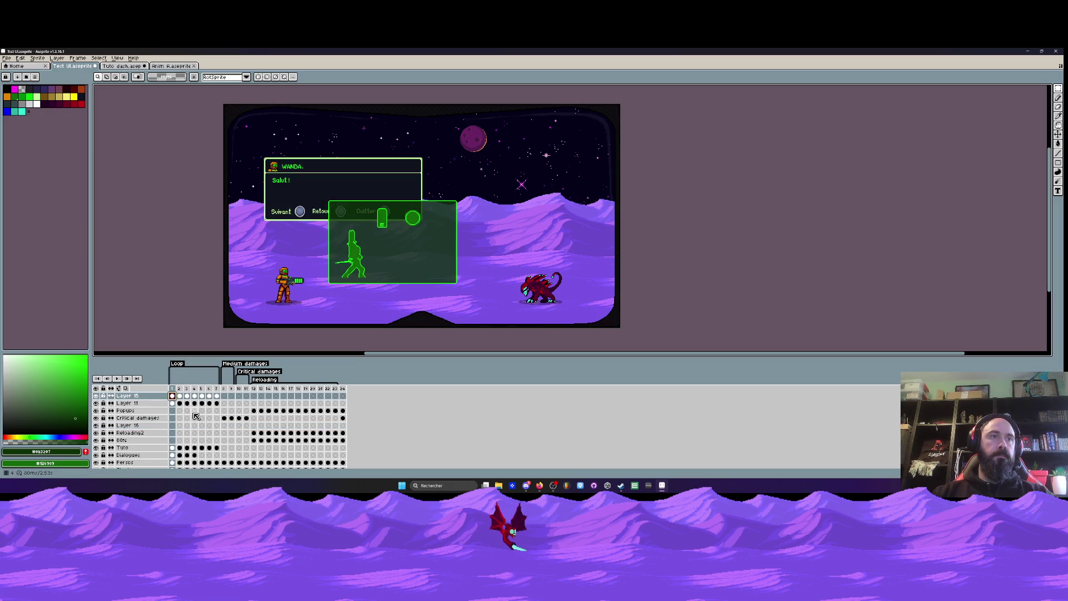
click(96, 403)
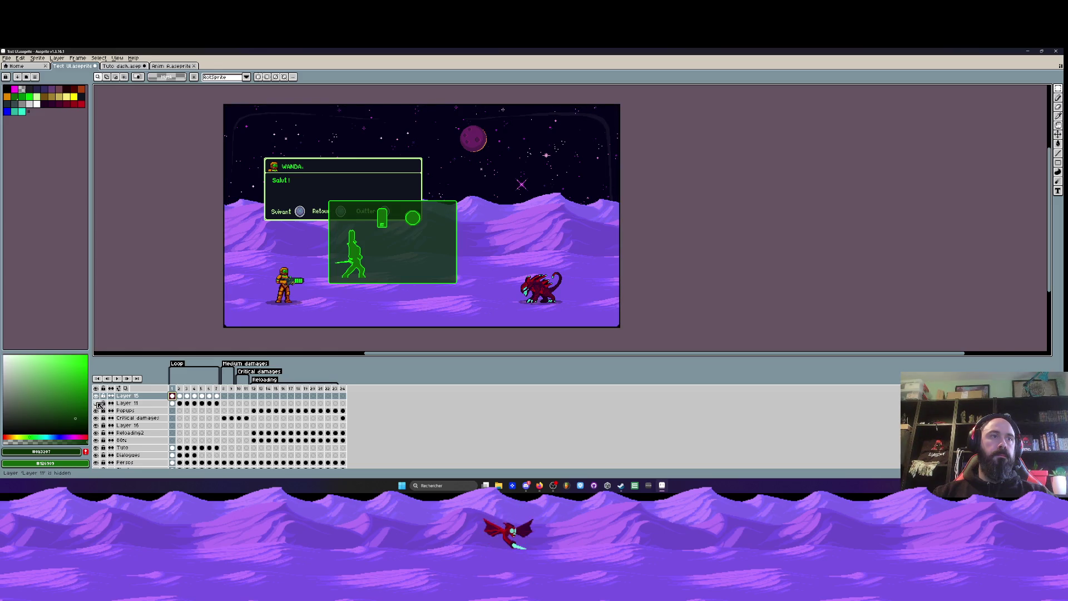
click(96, 403)
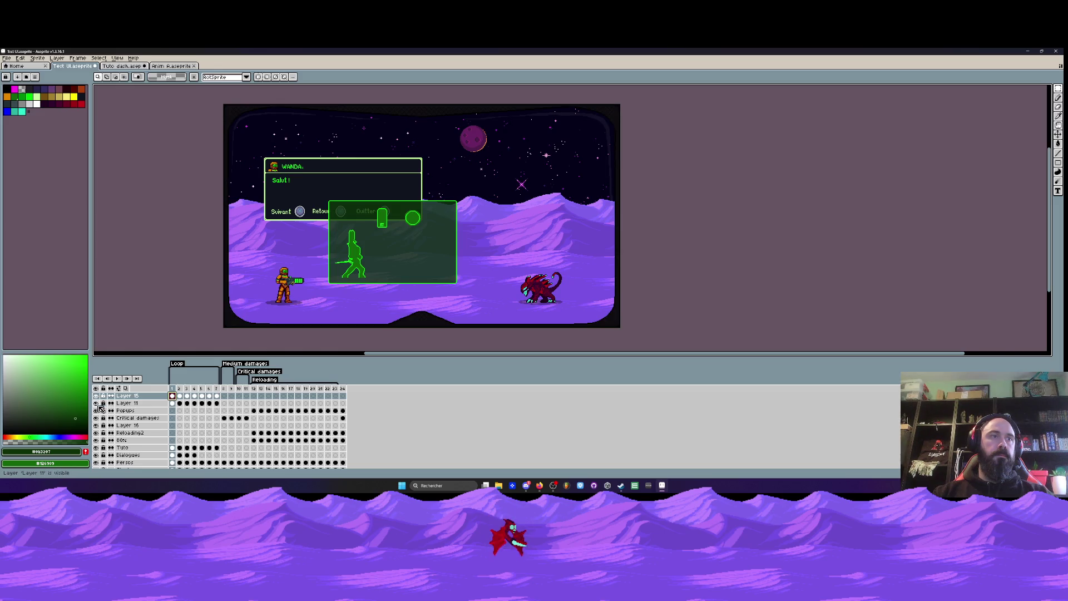
- Merge Layer 15 down into Layer 11 and rename the combined layer Casque
right_click(134, 396)
click(165, 441)
double_click(138, 398)
text(Casque)
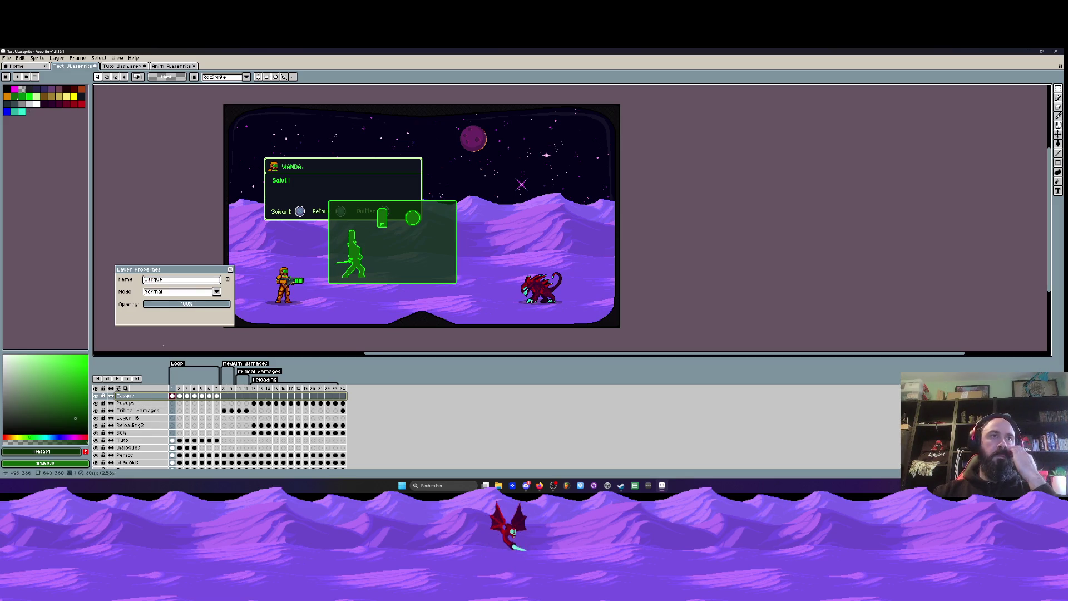
key(Return)
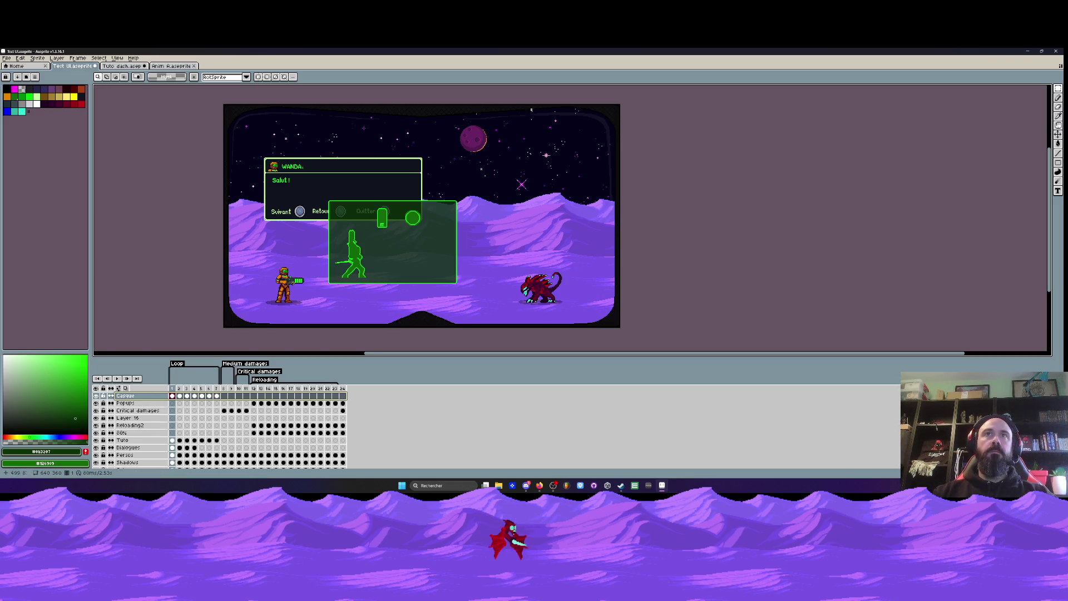
scroll(515, 118, up, 3)
scroll(608, 118, down, 3)
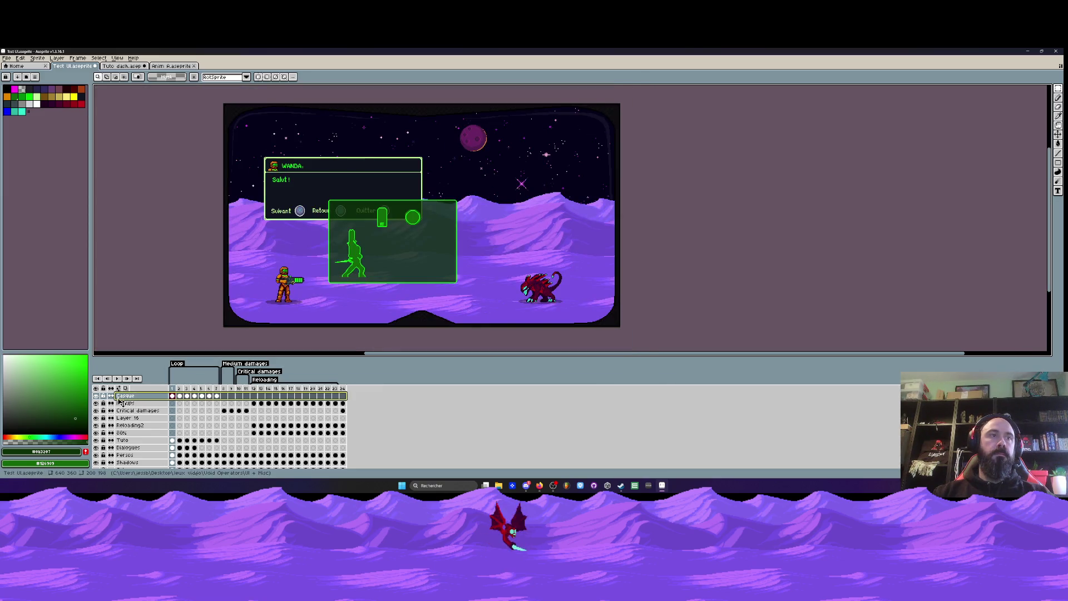
- Select frames 1–7, then play the animation from frame 8 with the Casque border
click(226, 394)
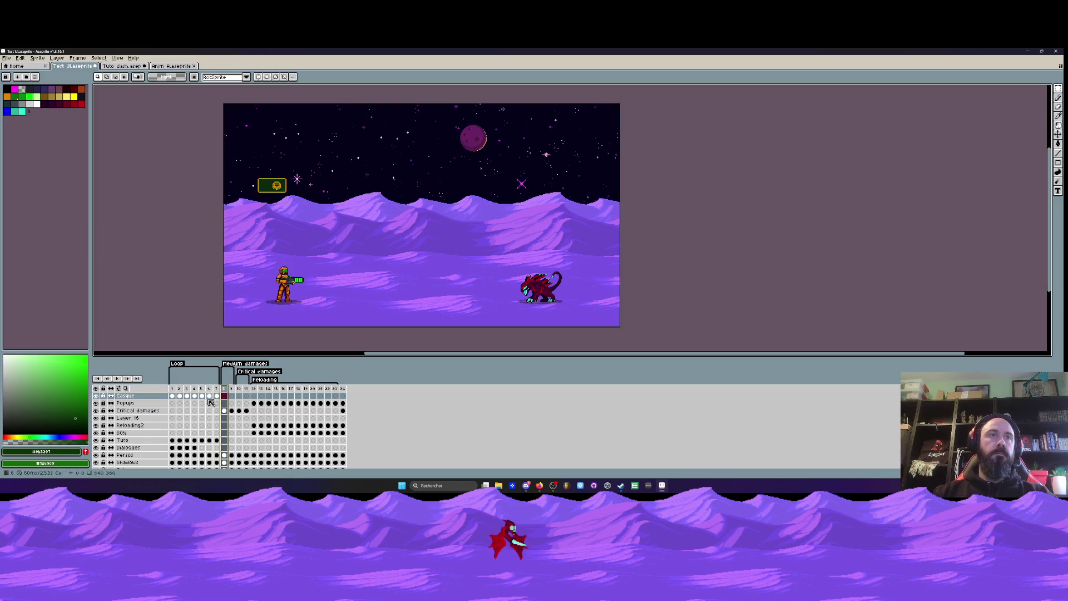
drag(219, 398, 174, 399)
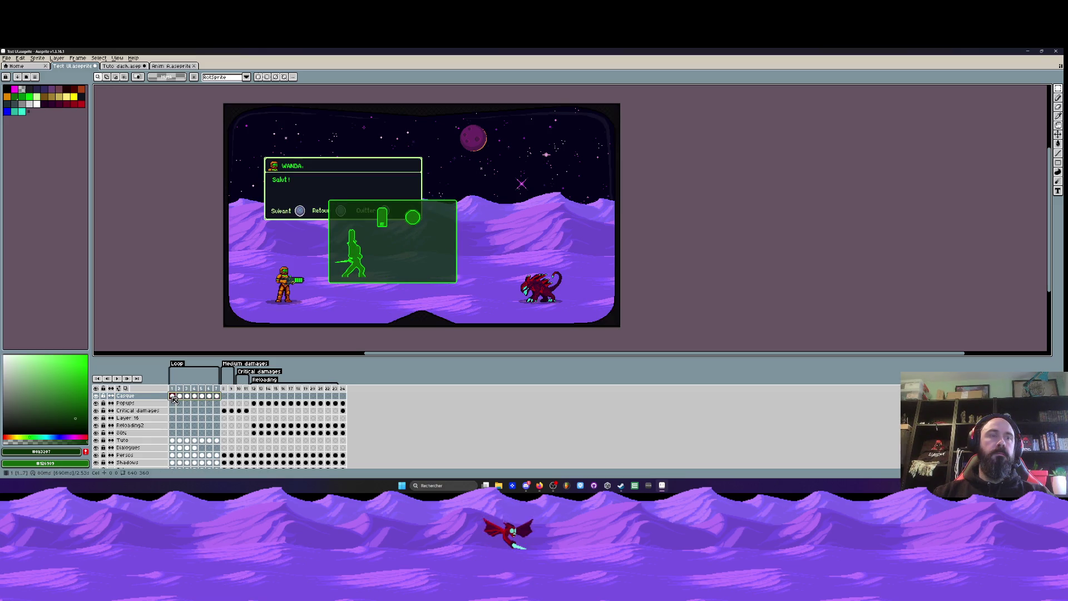
click(224, 396)
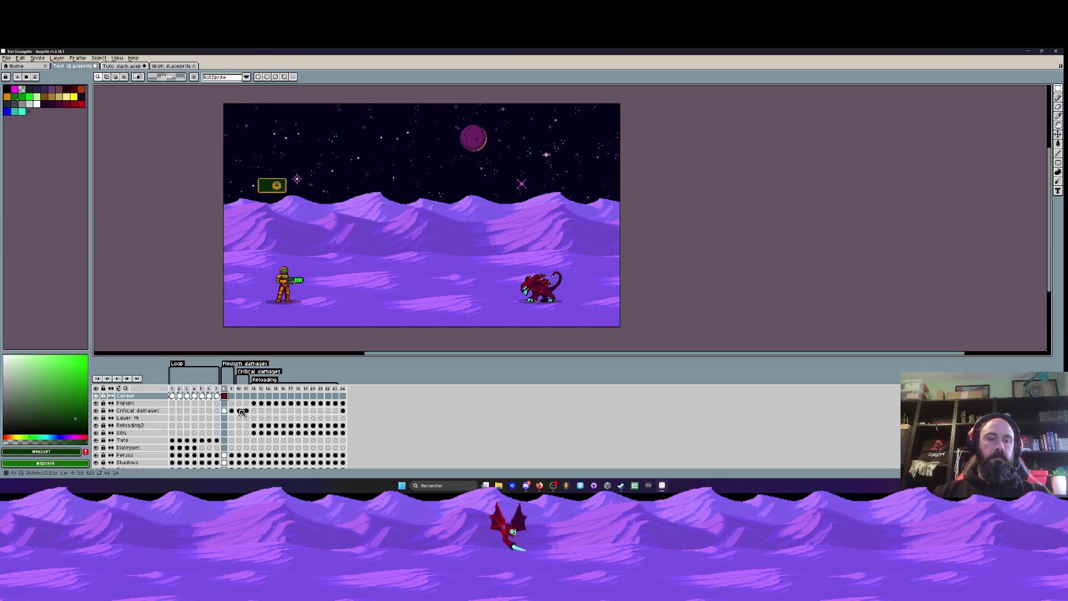
key(Return)
- Add a frame with Alt+N and undo it, then replay from frame 12 and select Layer 16
click(277, 397)
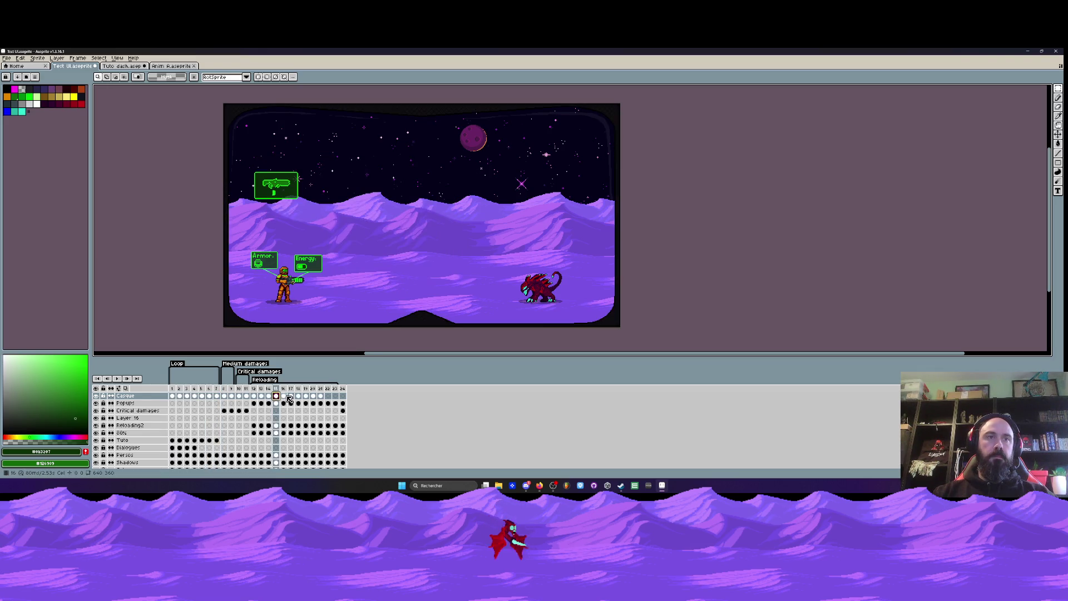
key(alt+n)
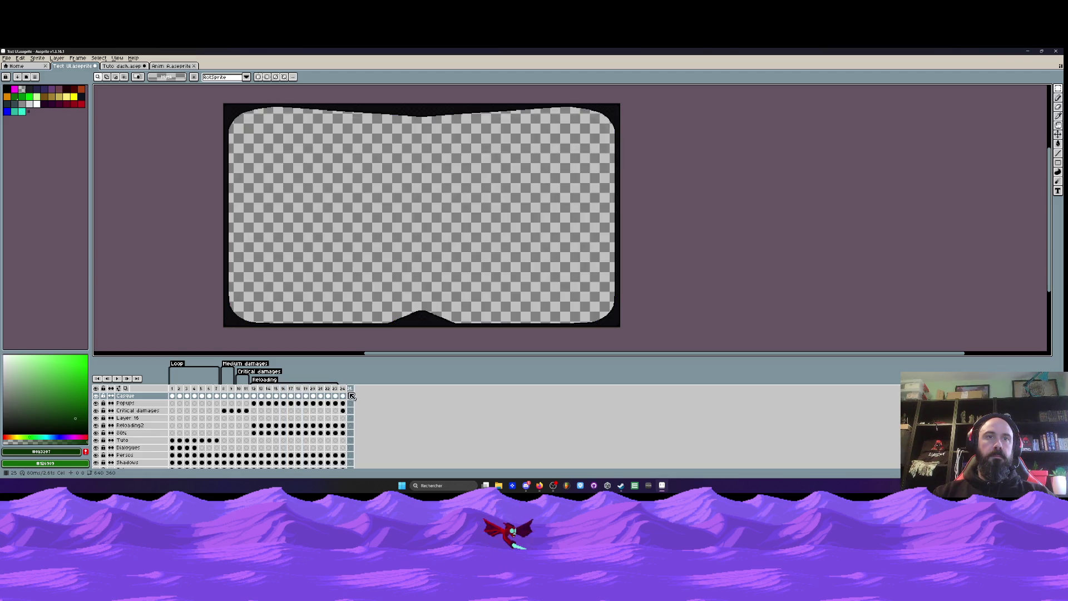
key(ctrl+z)
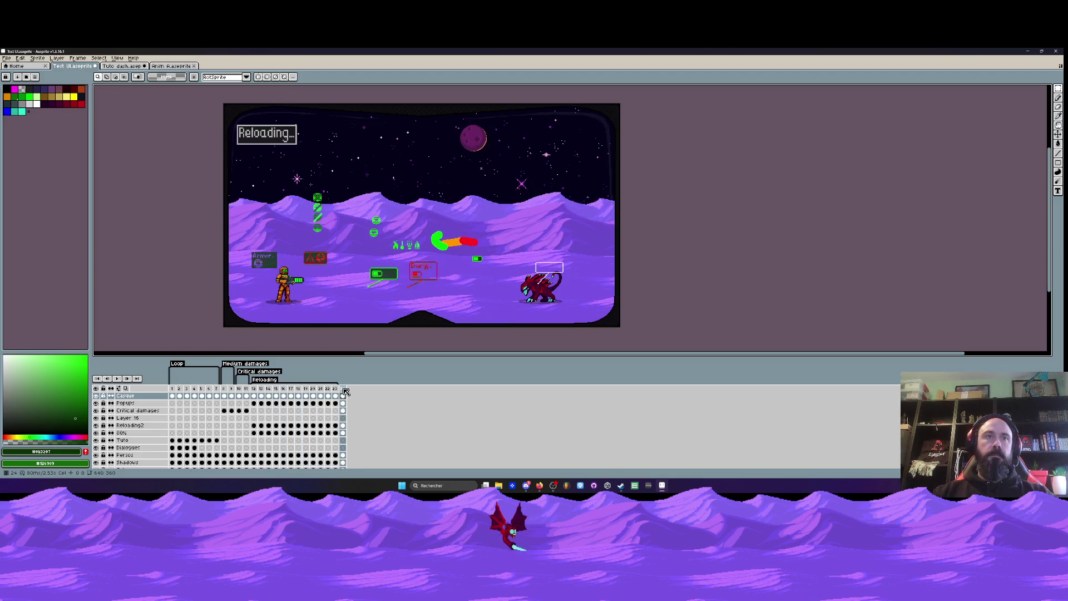
click(254, 389)
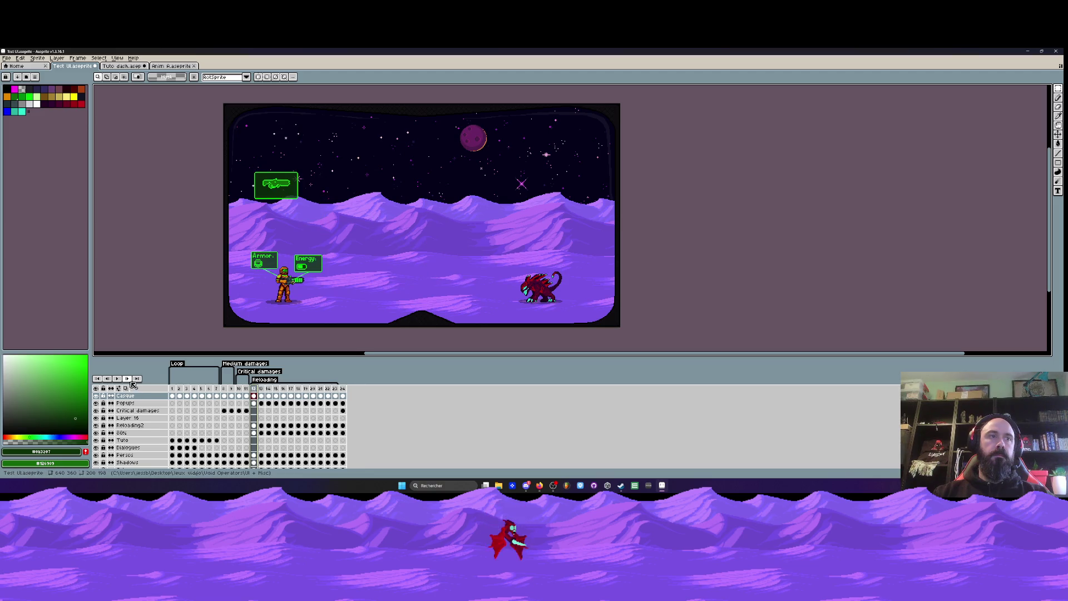
key(Return)
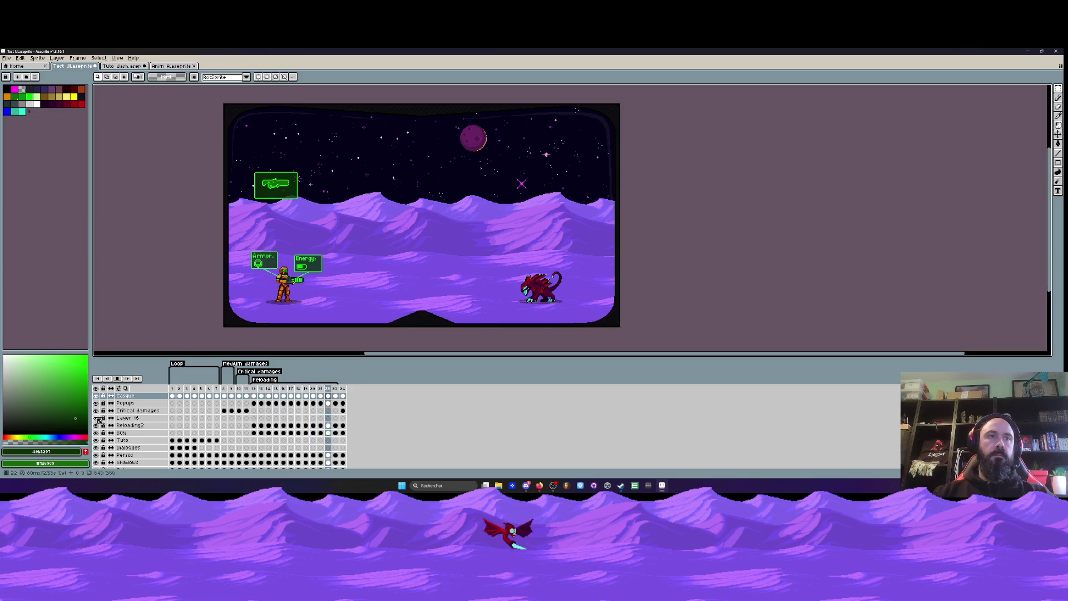
click(131, 418)
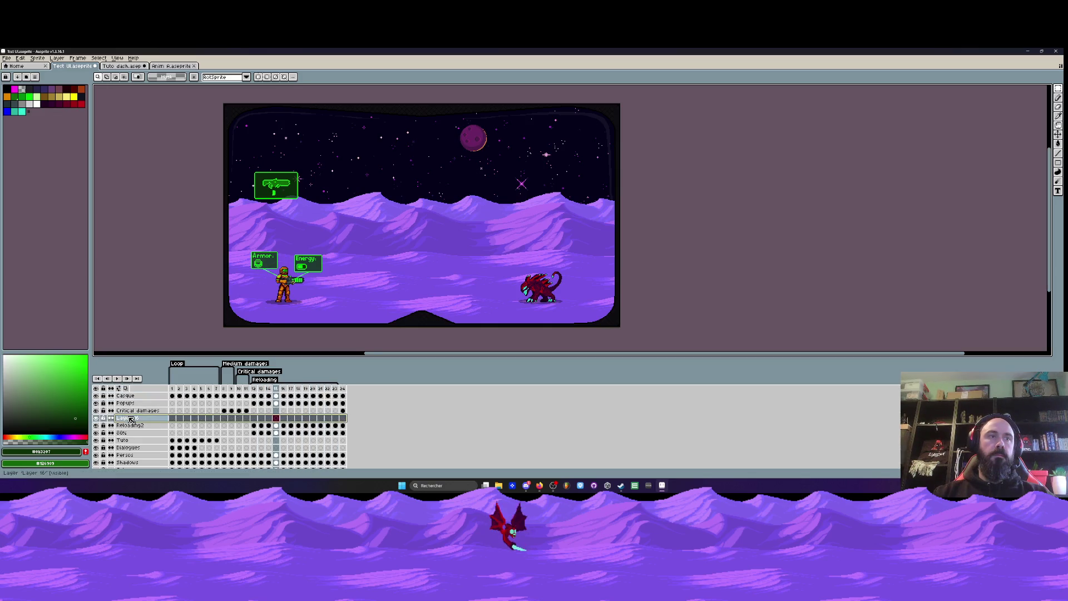
key(Delete)
click(125, 403)
click(96, 403)
click(95, 403)
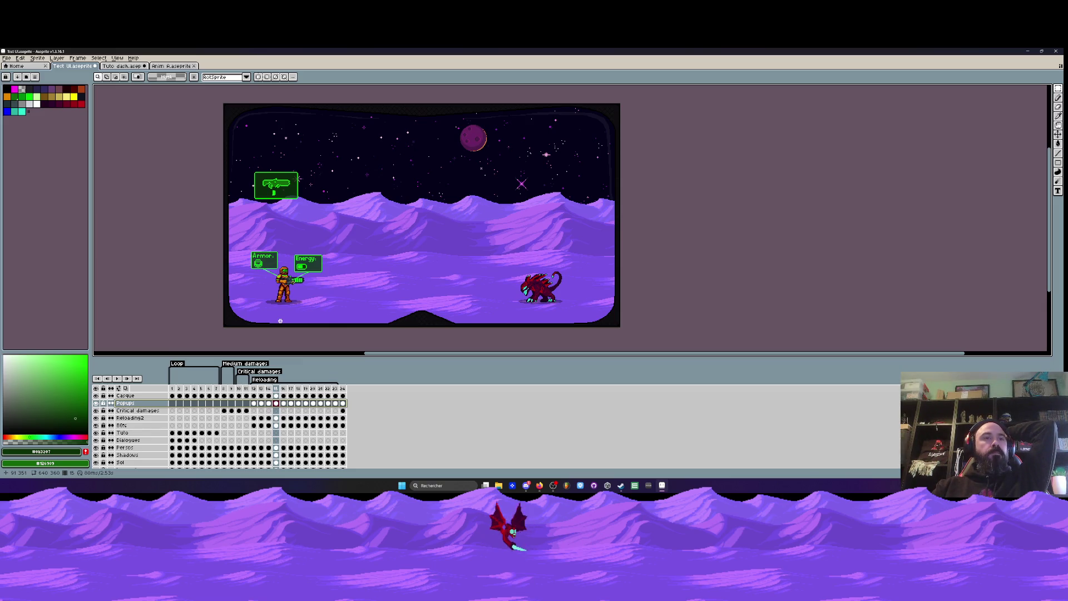
click(97, 396)
click(96, 396)
click(99, 404)
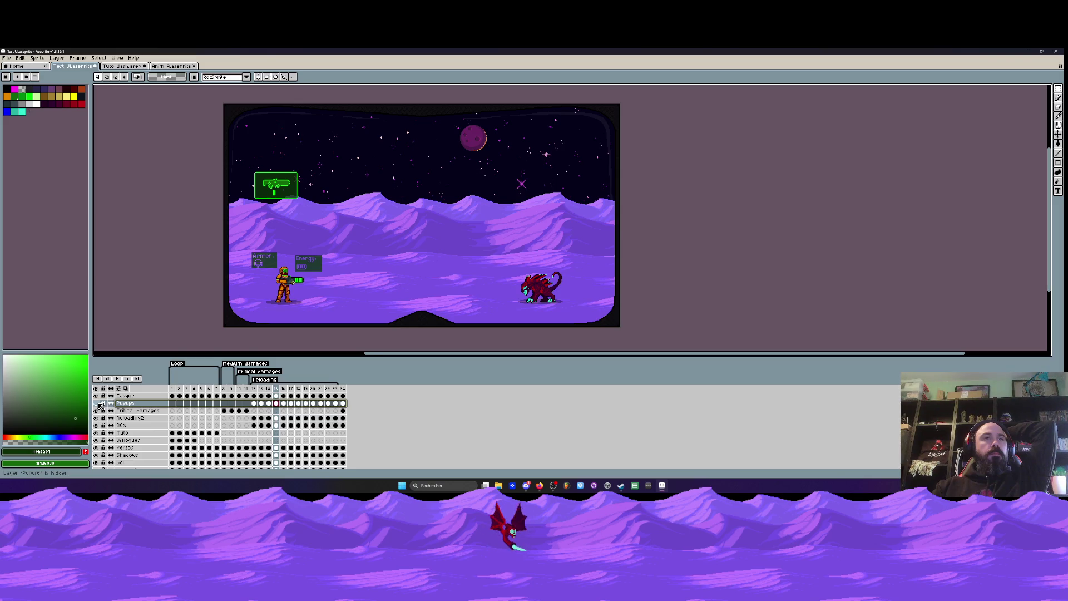
click(100, 405)
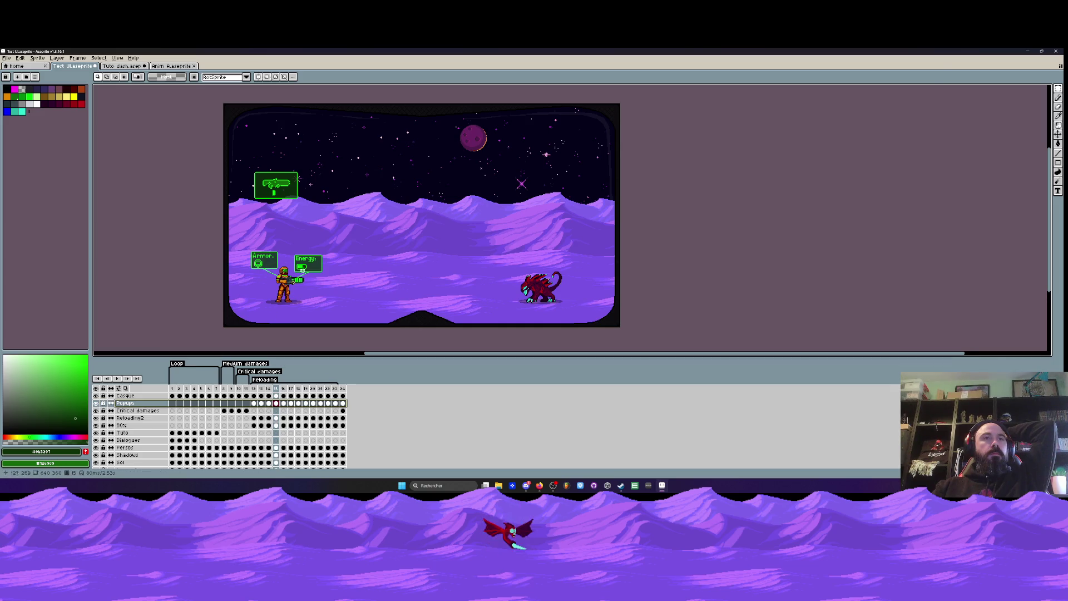
scroll(303, 267, up, 3)
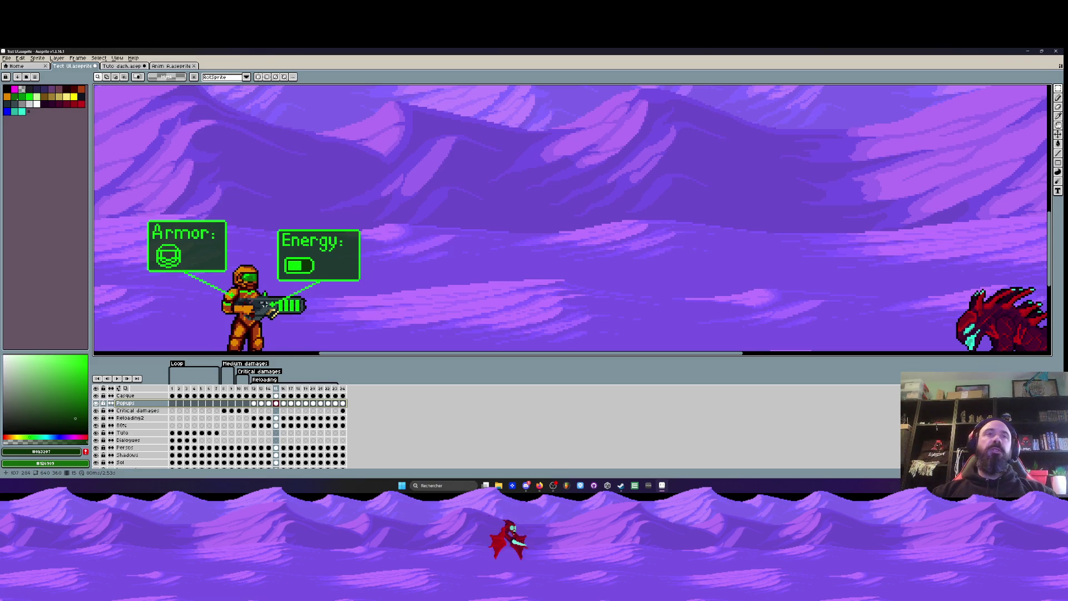
scroll(266, 305, up, 1)
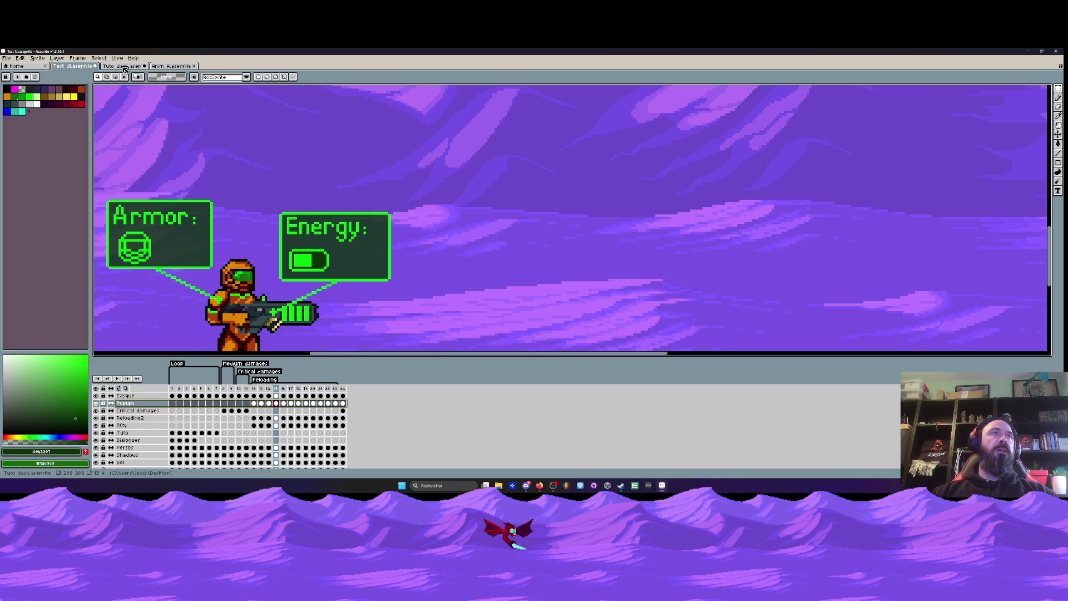
- Look over the Tuto dash and Anim A tabs, minimize Aseprite, and open Sprite-0002 from the desktop
click(124, 67)
click(171, 66)
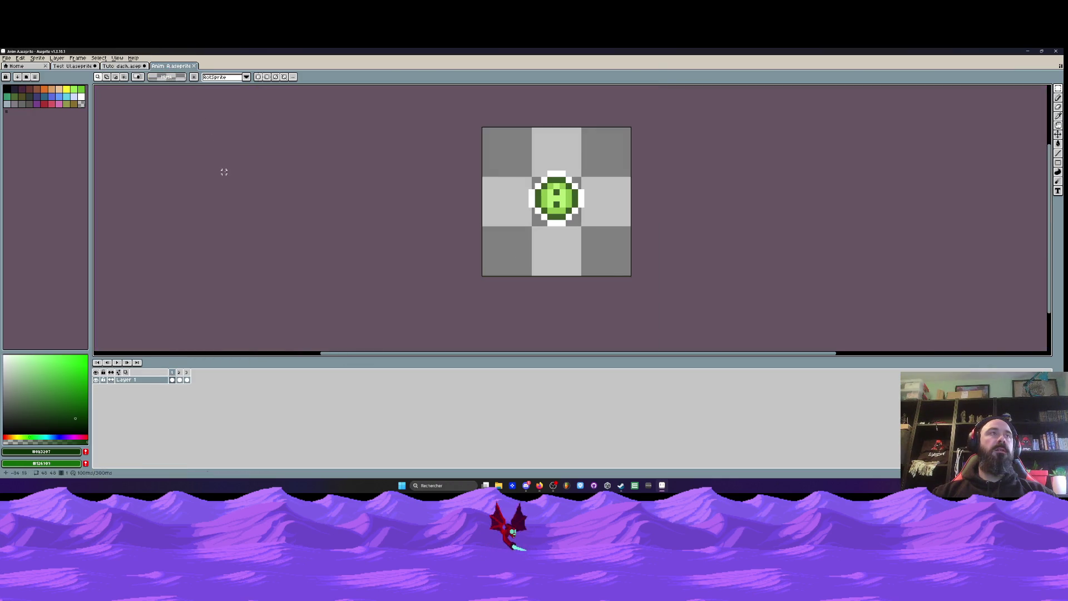
click(1028, 53)
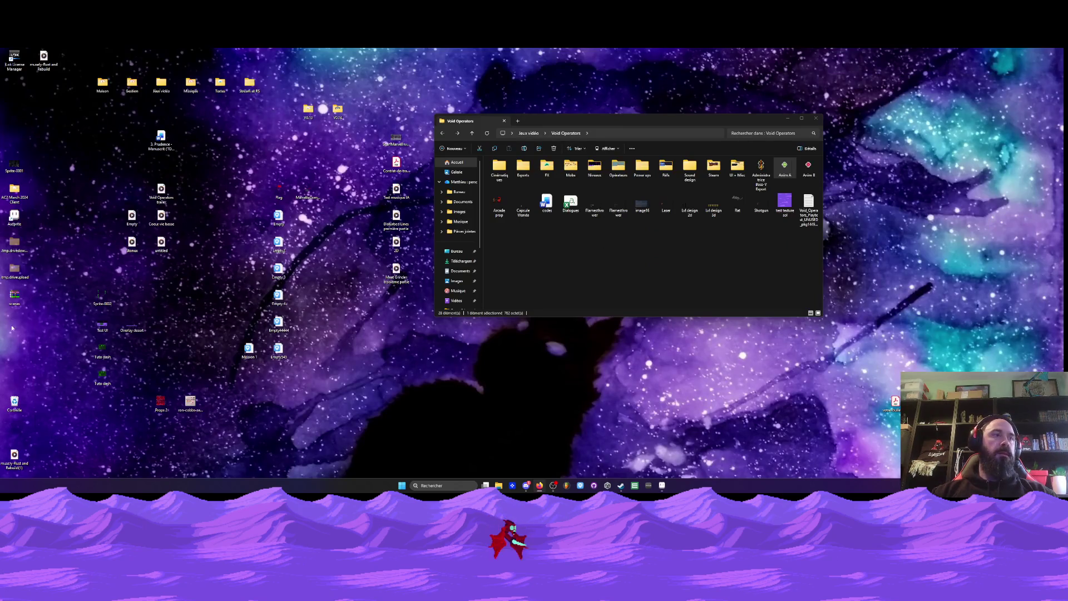
double_click(103, 298)
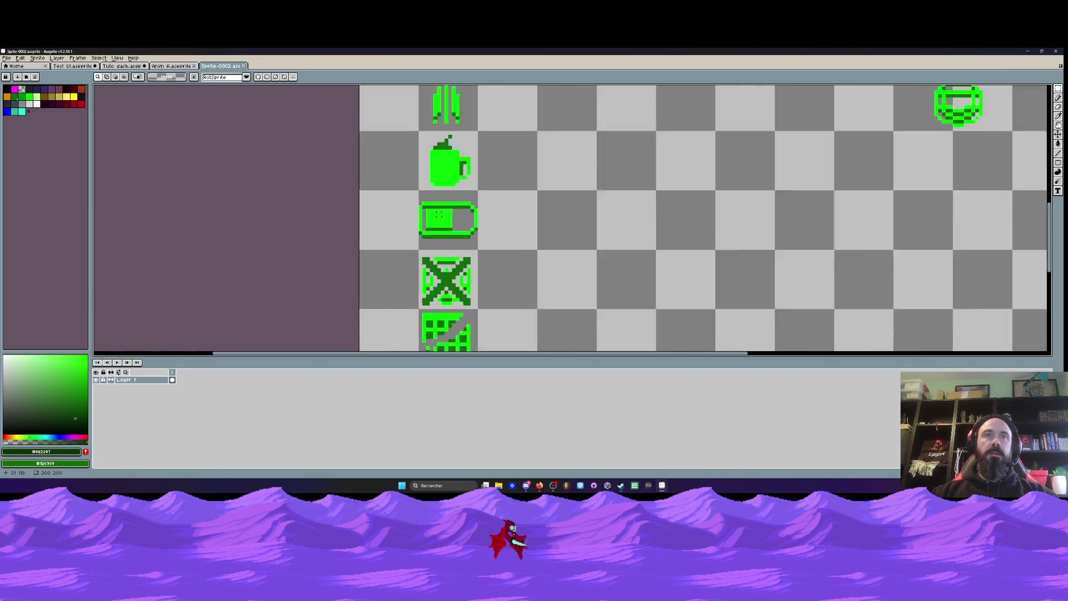
- Zoom in on the battery and shift its bar columns one pixel to rearrange the charge bars
scroll(443, 218, up, 3)
scroll(443, 219, up, 1)
mouse_move(377, 184)
mouse_down()
mouse_move(423, 272)
mouse_move(422, 260)
mouse_up()
mouse_move(406, 206)
mouse_down()
mouse_move(460, 219)
mouse_move(422, 214)
mouse_move(425, 203)
mouse_move(443, 209)
mouse_move(471, 238)
mouse_up()
click(414, 191)
drag(484, 188, 506, 231)
mouse_move(495, 189)
mouse_down()
mouse_move(501, 257)
mouse_move(519, 246)
mouse_up()
click(520, 246)
mouse_move(503, 193)
mouse_down()
mouse_move(506, 253)
mouse_move(523, 241)
mouse_up()
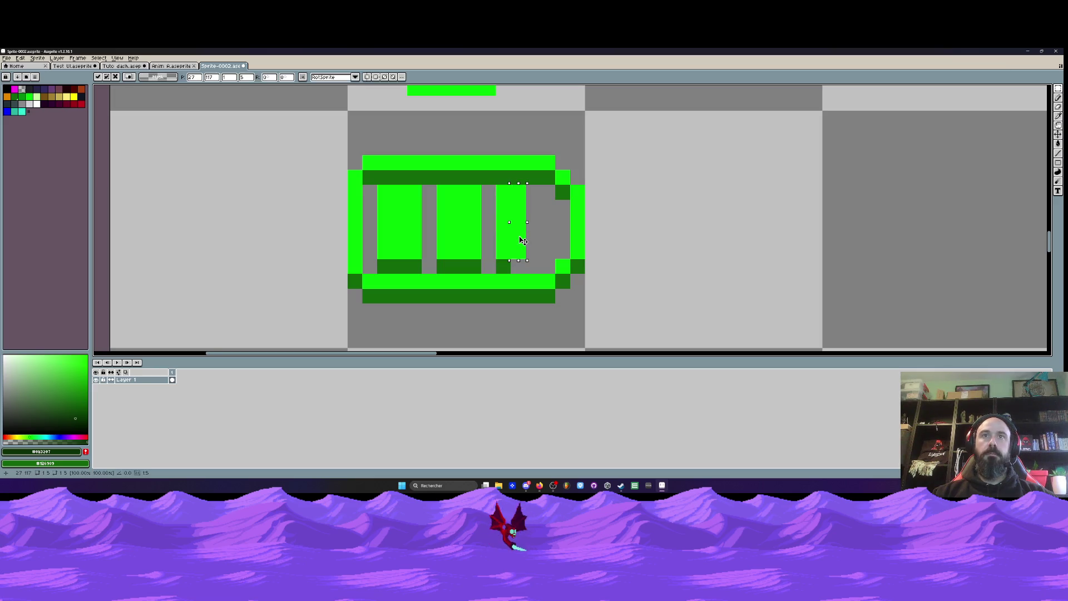
click(414, 221)
- Delete the left bar's one-pixel column and move the middle and right bars two pixels left
mouse_move(409, 186)
mouse_down()
mouse_move(421, 265)
mouse_move(452, 261)
mouse_up()
key(Delete)
key(ctrl+d)
mouse_move(451, 184)
mouse_down()
mouse_move(526, 274)
mouse_move(508, 245)
mouse_move(475, 245)
mouse_move(487, 251)
mouse_up()
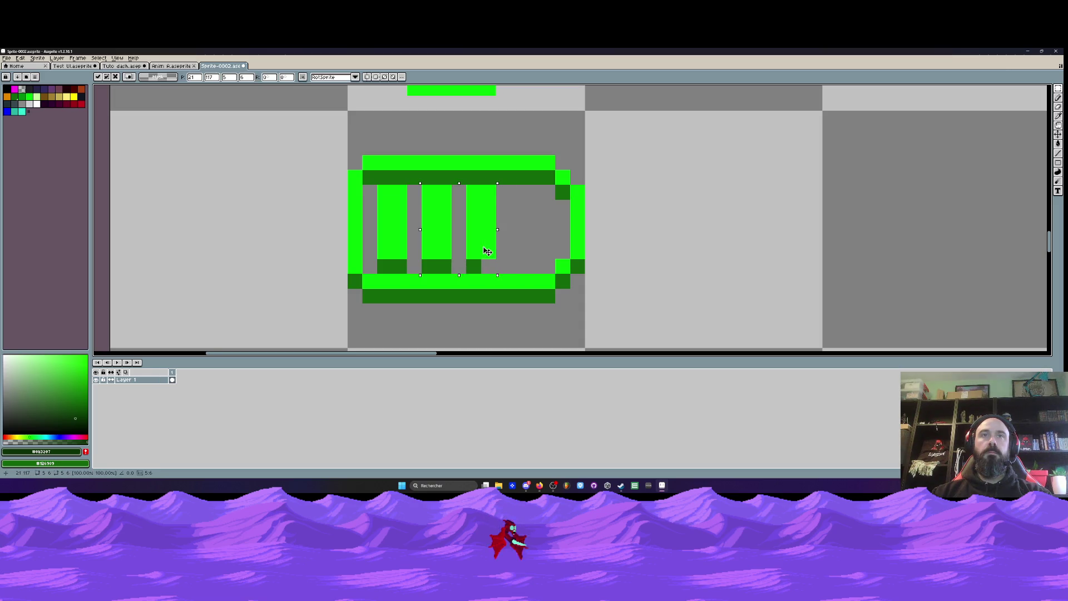
key(Delete)
mouse_move(376, 184)
mouse_down()
mouse_move(423, 275)
mouse_move(400, 231)
mouse_move(441, 238)
mouse_move(524, 225)
mouse_up()
key(Return)
scroll(523, 225, down, 6)
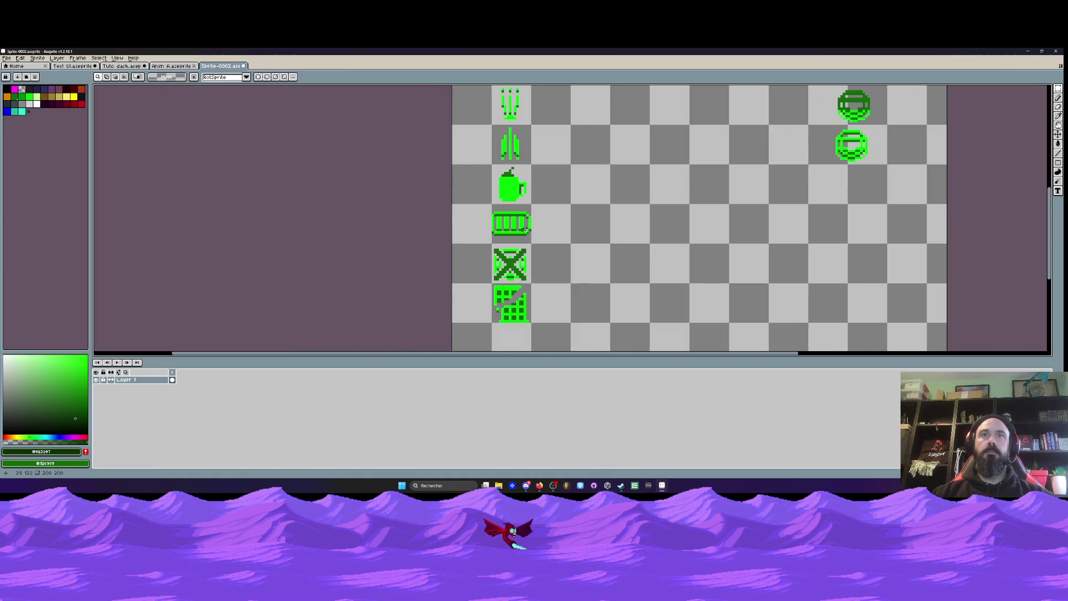
scroll(541, 232, up, 5)
- Erase the battery's fourth bar and select the finished three-bar battery icon
mouse_move(536, 208)
mouse_down()
mouse_move(536, 281)
mouse_move(536, 269)
mouse_up()
drag(491, 204, 514, 232)
key(m)
scroll(514, 239, down, 6)
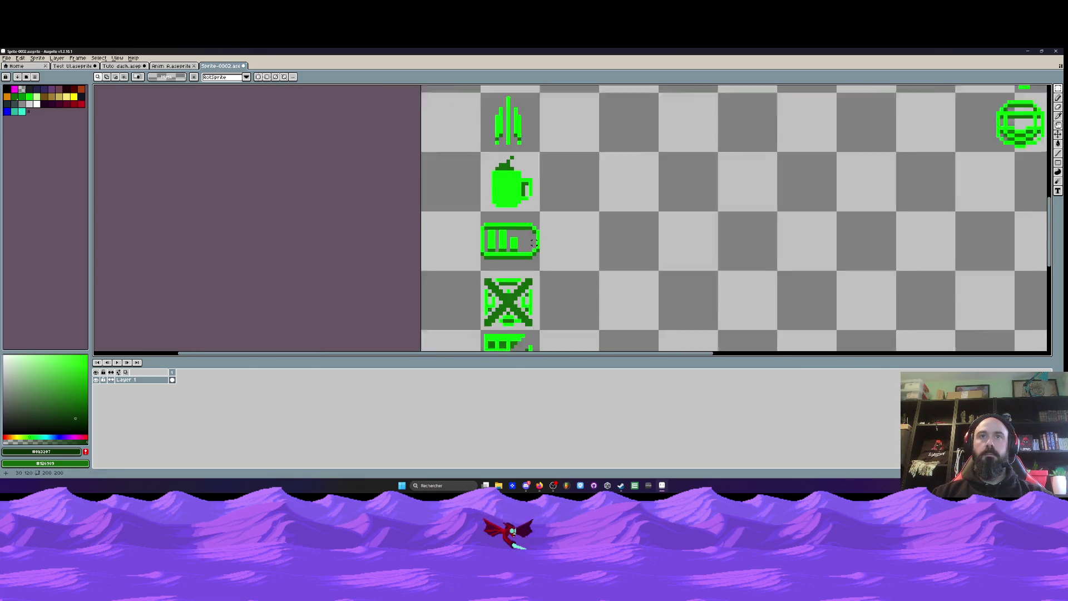
scroll(556, 249, up, 2)
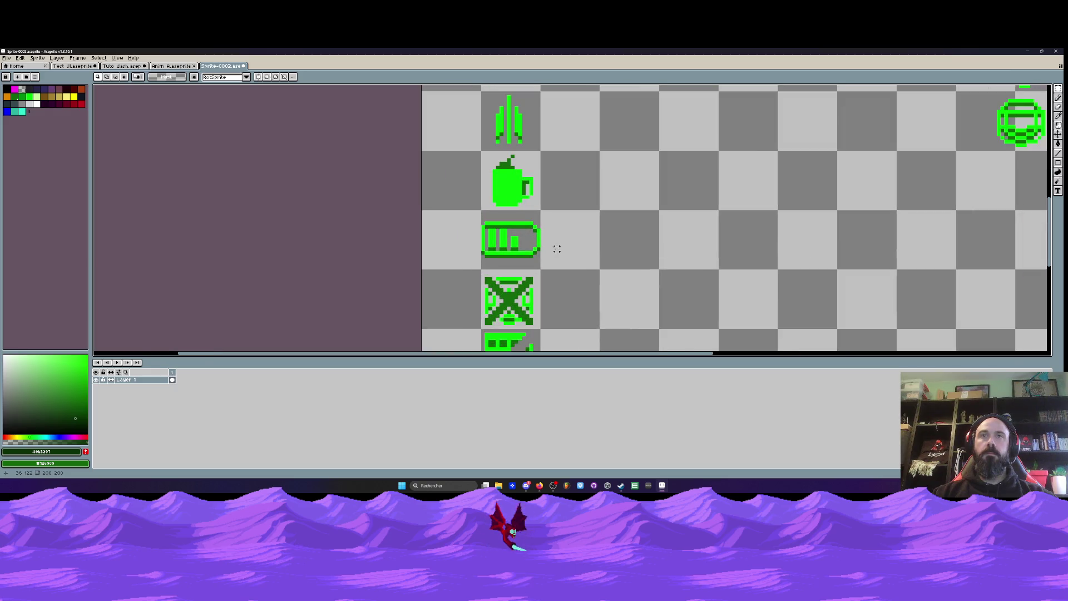
drag(470, 215, 567, 262)
scroll(568, 263, down, 1)
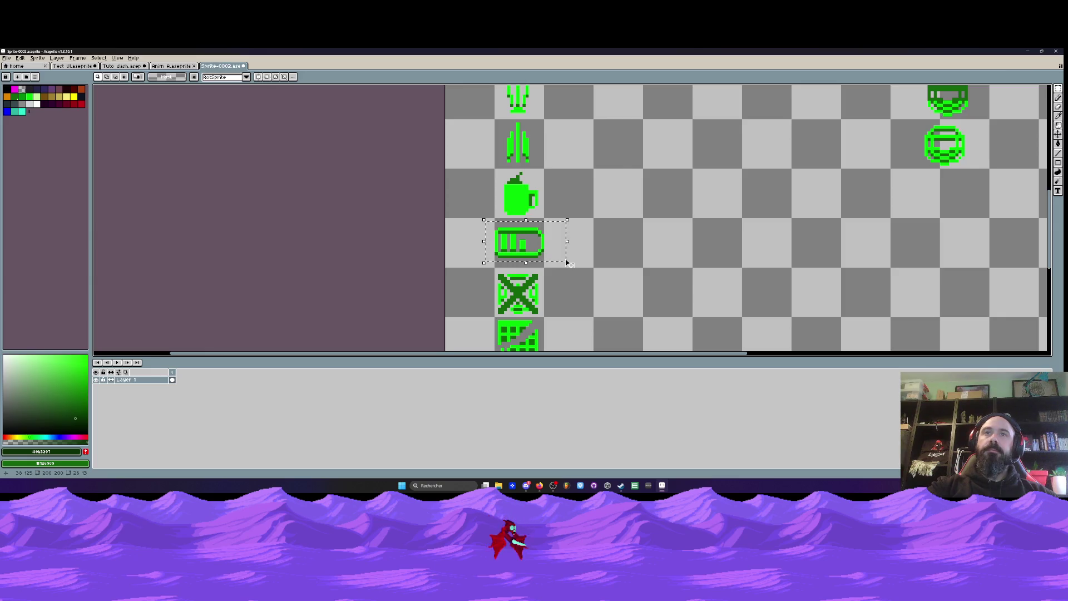
scroll(568, 262, down, 3)
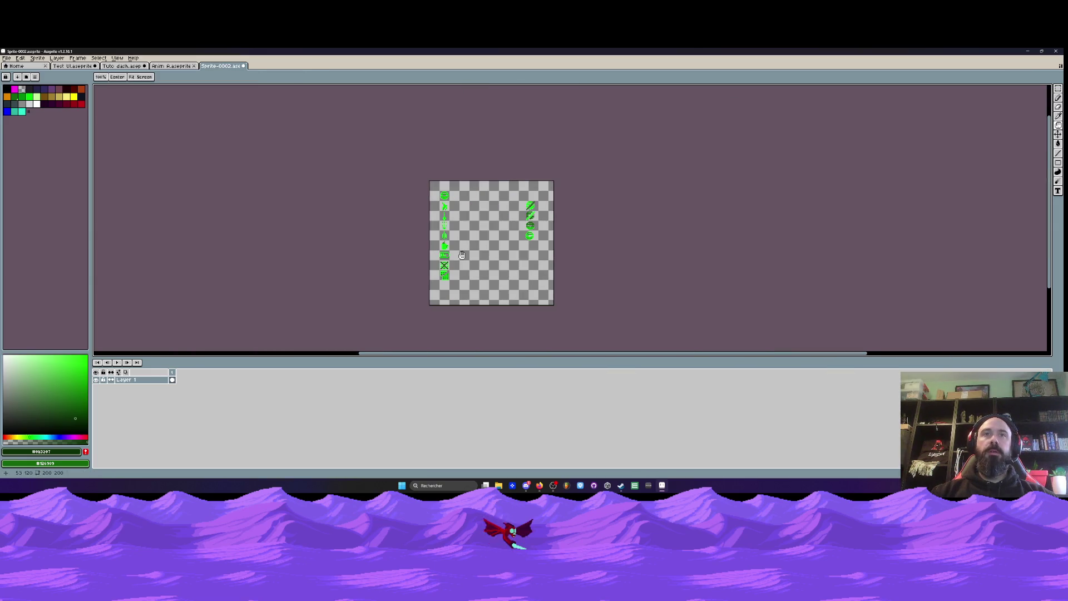
- Return to the Test UI document and briefly hide and reshow the Popups and 80% layers
scroll(463, 255, up, 1)
scroll(464, 254, up, 1)
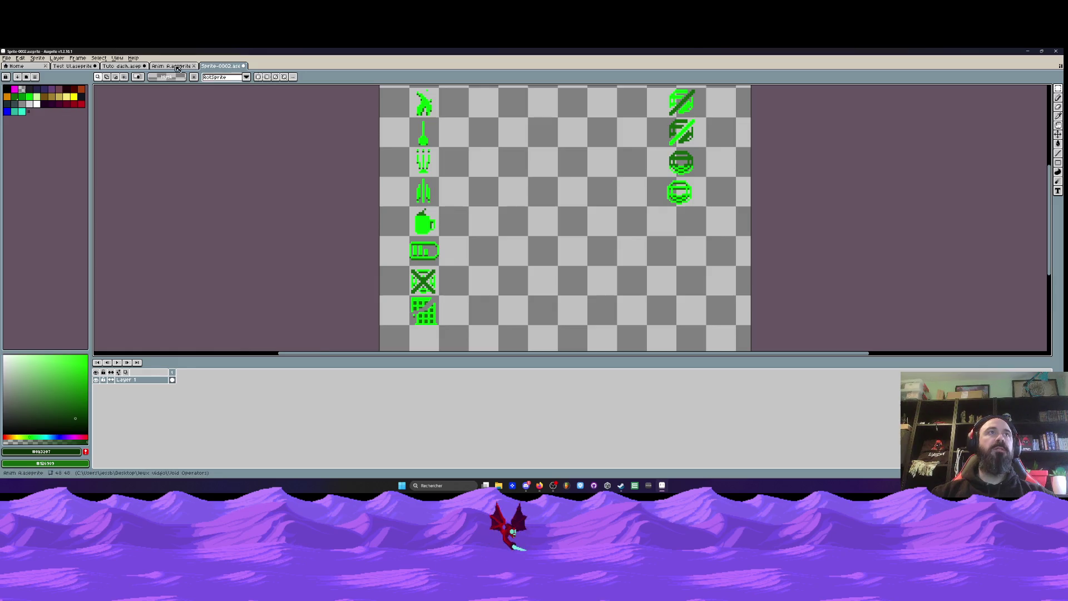
key(ctrl+shift+Tab)
key(ctrl+shift+Tab)
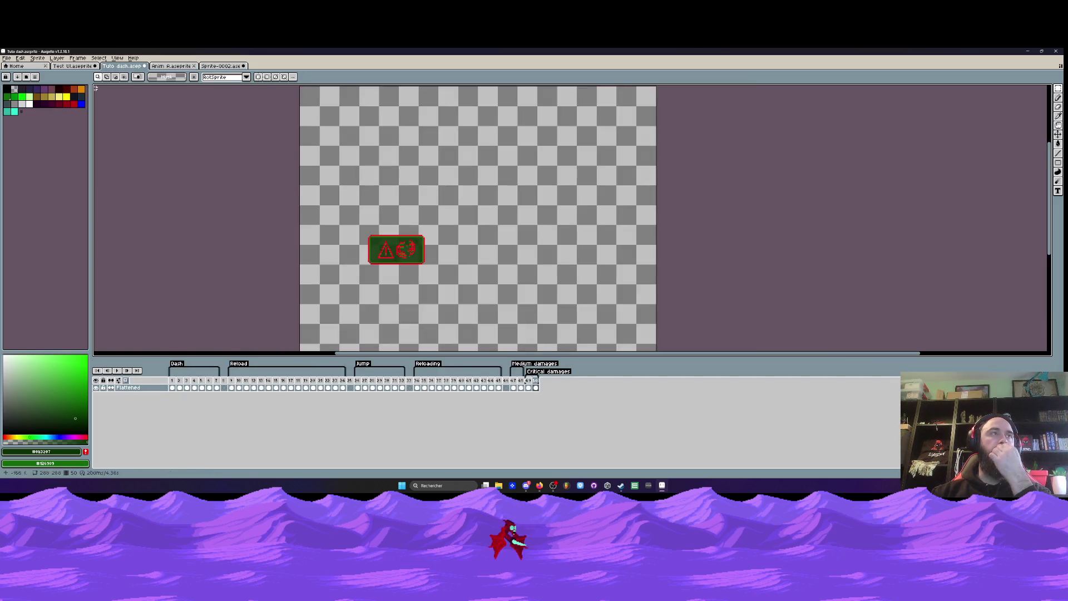
key(ctrl+shift+Tab)
scroll(291, 242, down, 3)
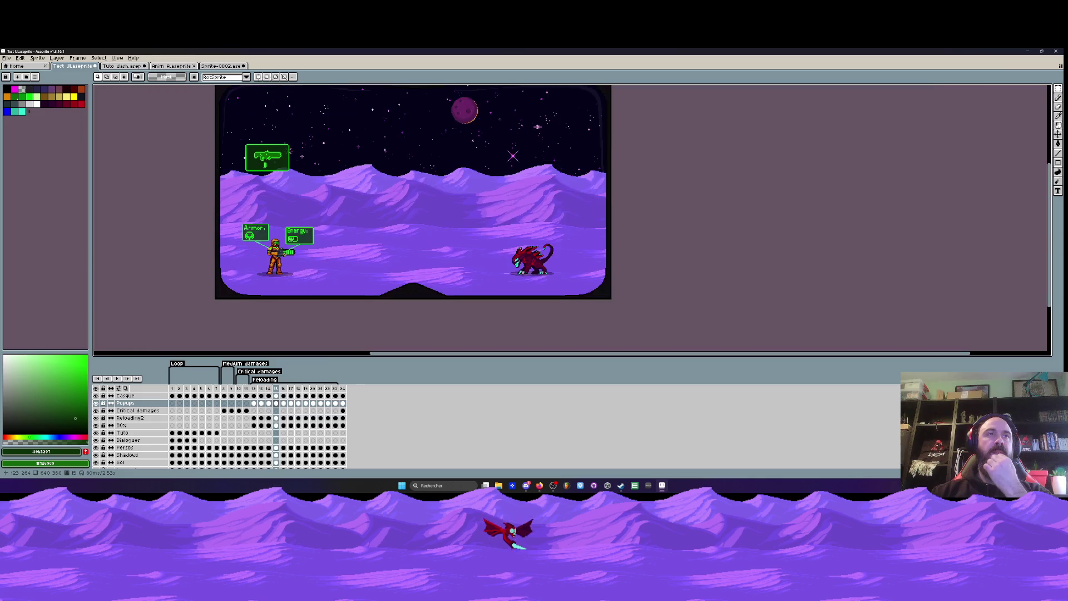
scroll(250, 234, up, 2)
scroll(249, 235, down, 1)
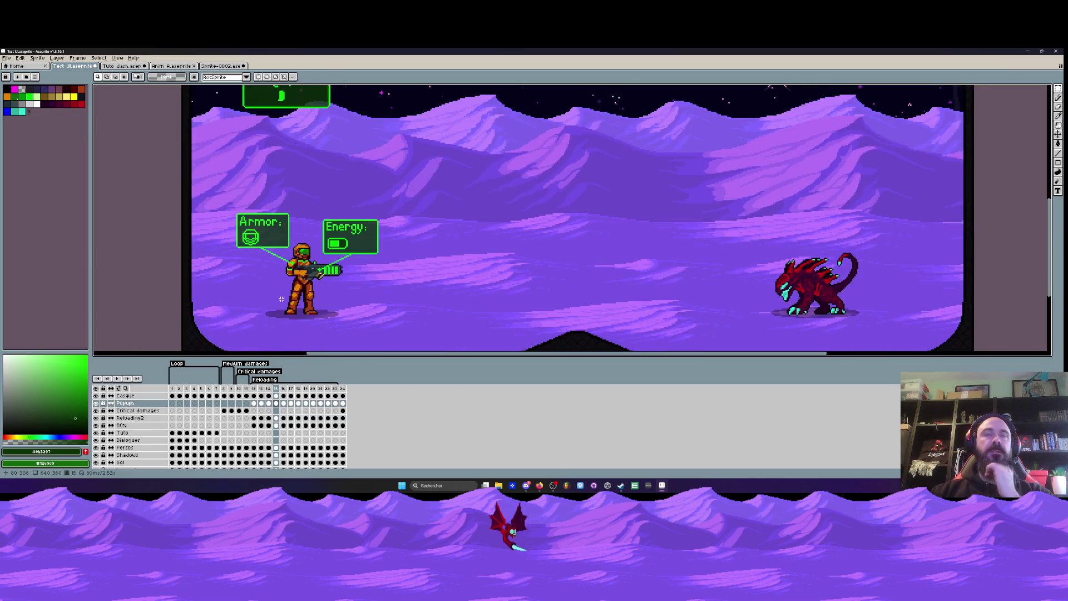
scroll(277, 289, down, 1)
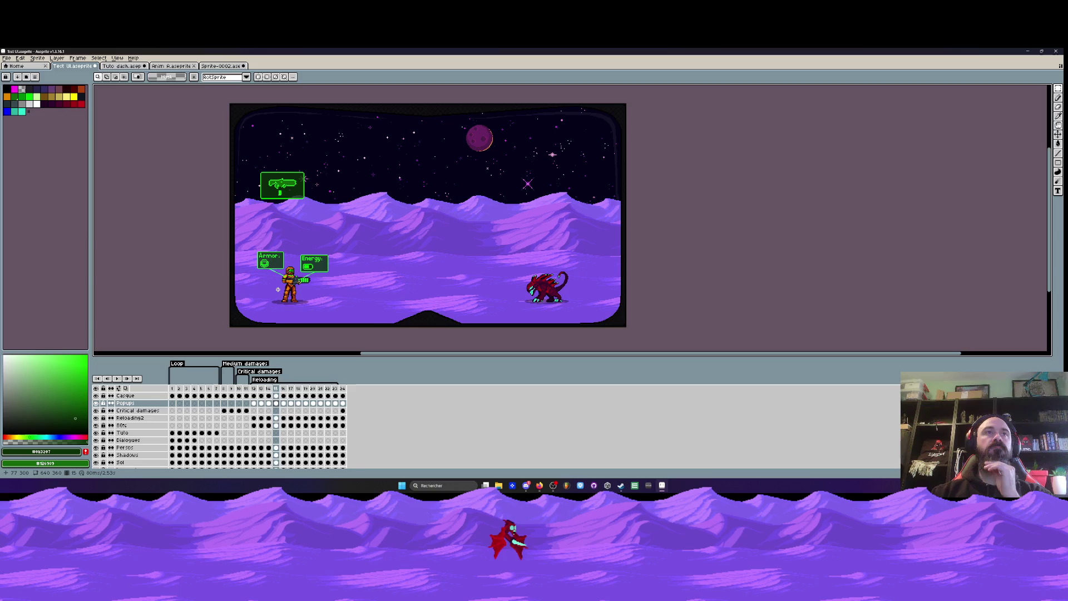
click(96, 402)
click(96, 402)
click(97, 425)
click(97, 425)
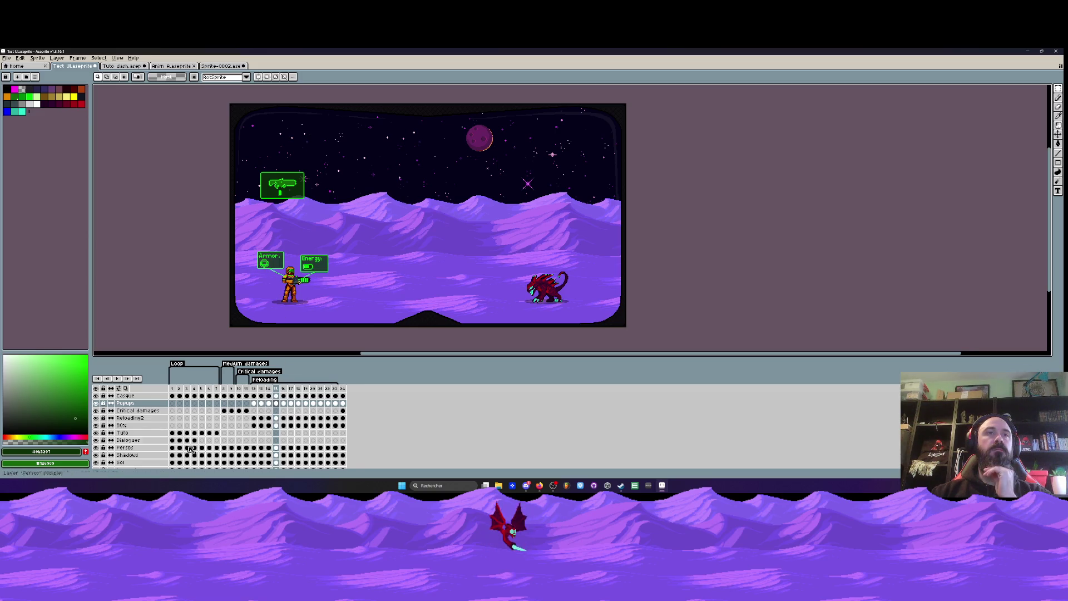
- Select the cels of frames 12–24 on the Reloading2 layer
mouse_move(254, 425)
mouse_down()
mouse_move(357, 434)
mouse_move(346, 430)
mouse_up()
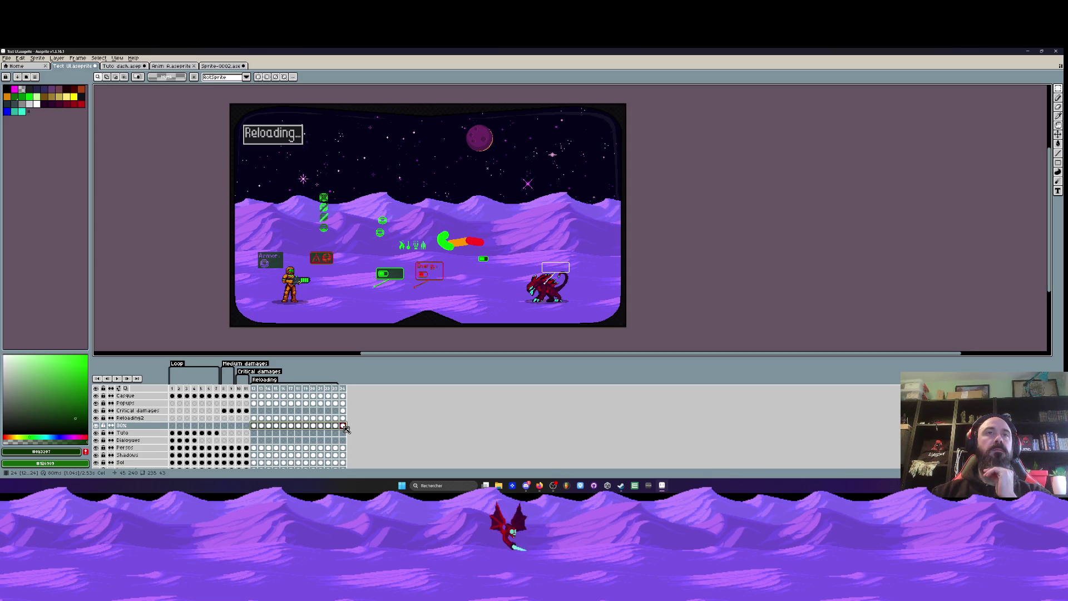
scroll(355, 303, up, 2)
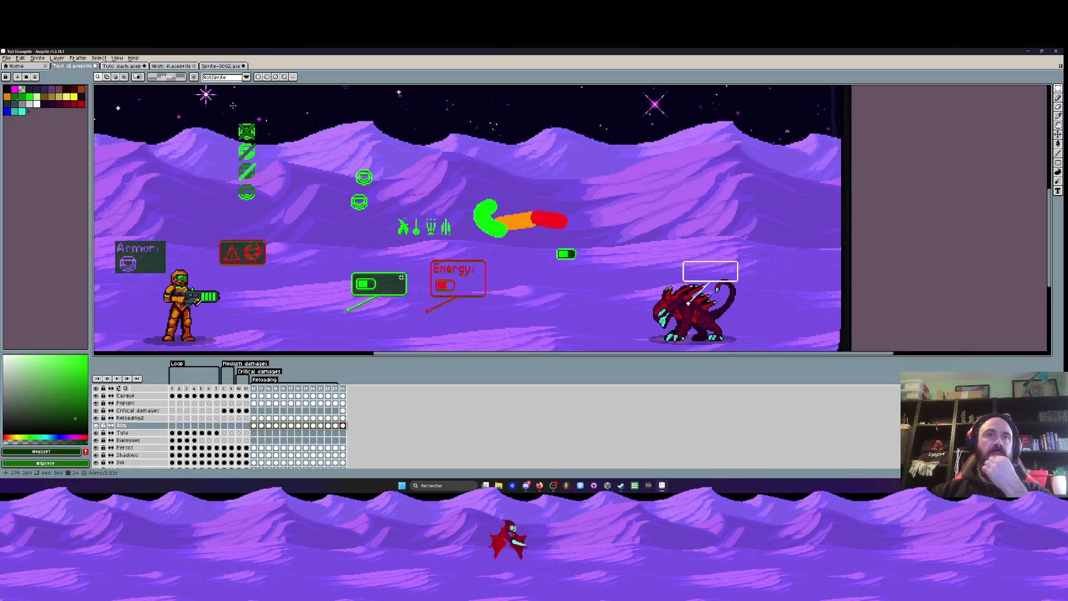
scroll(355, 303, down, 2)
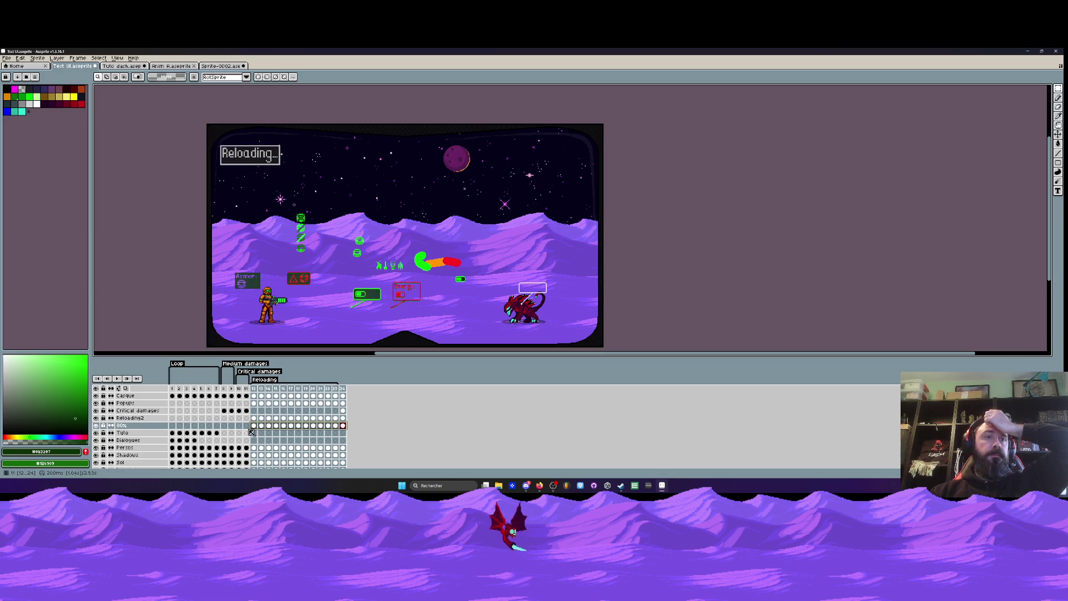
mouse_move(253, 418)
mouse_down()
mouse_move(351, 420)
mouse_move(261, 418)
mouse_move(344, 420)
mouse_move(329, 406)
mouse_up()
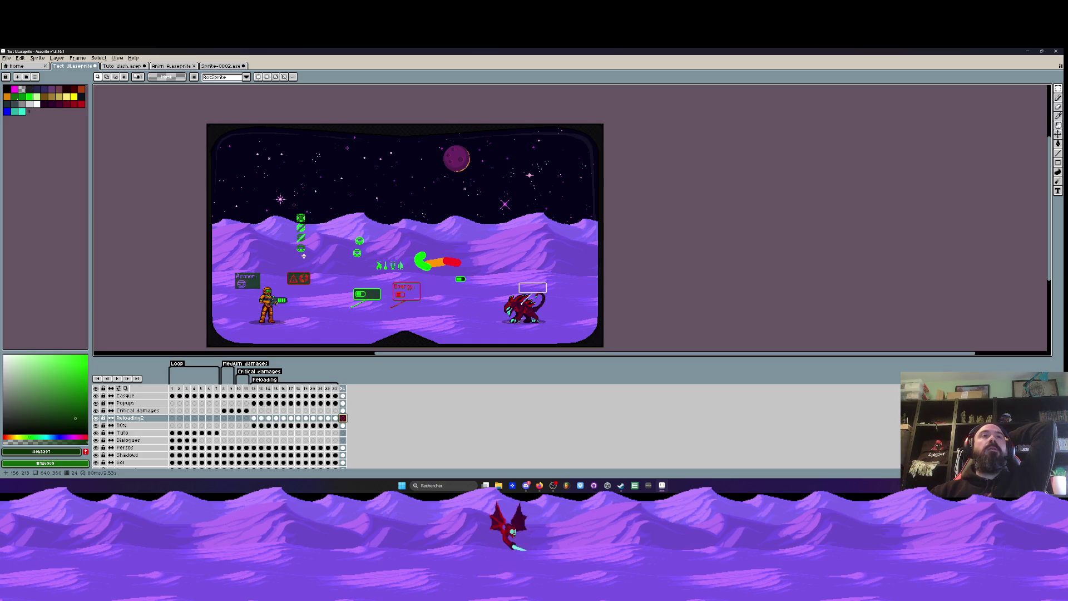
- Save the Sprite-0002 icon sheet as Pyctos.aseprite, close it, and switch to Tuto dash
click(222, 66)
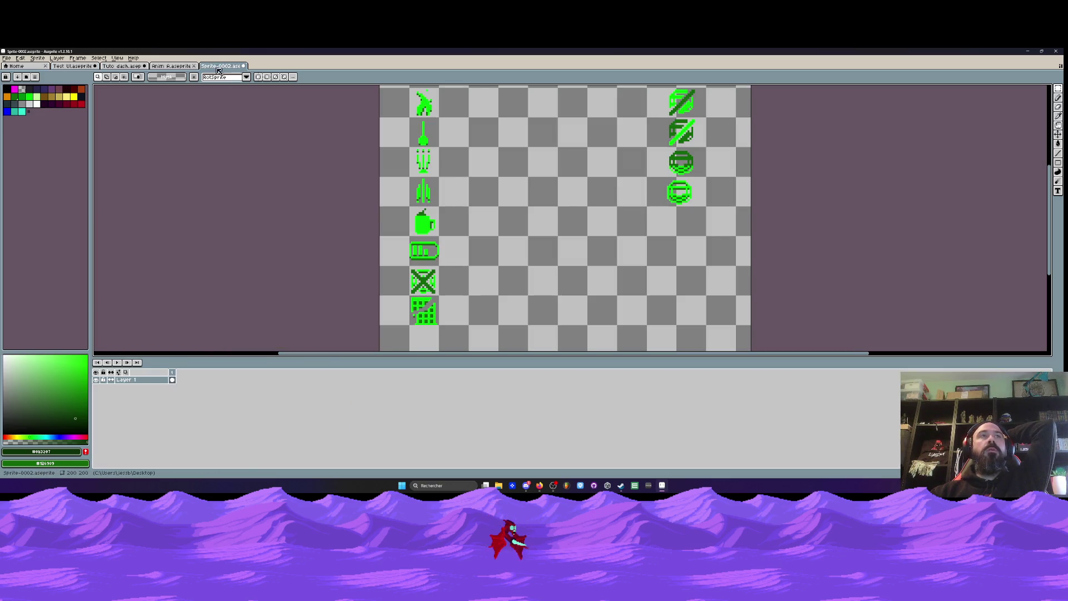
click(7, 58)
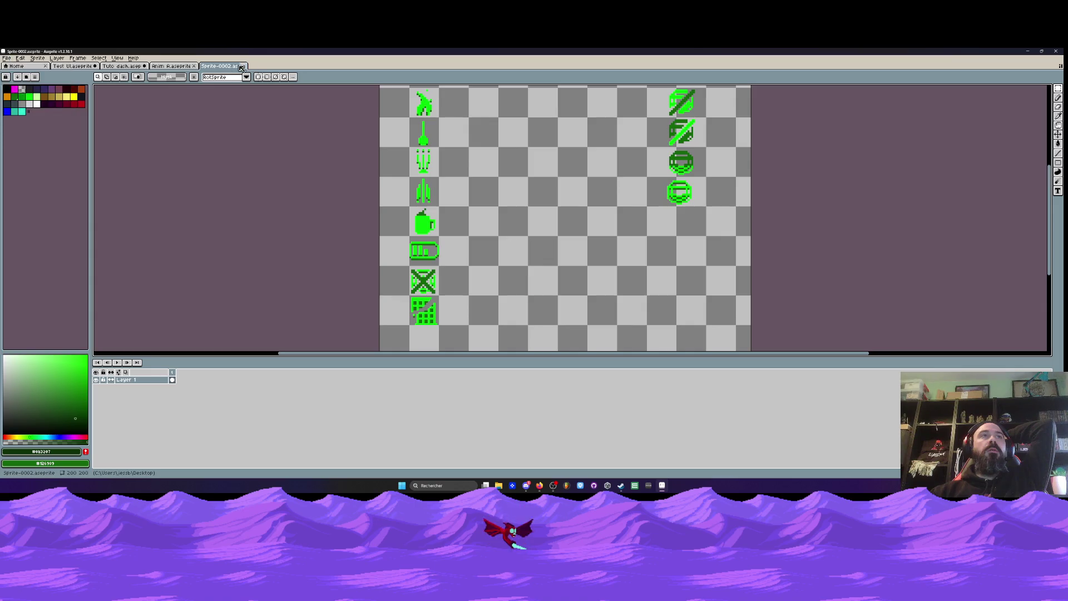
click(6, 57)
click(17, 96)
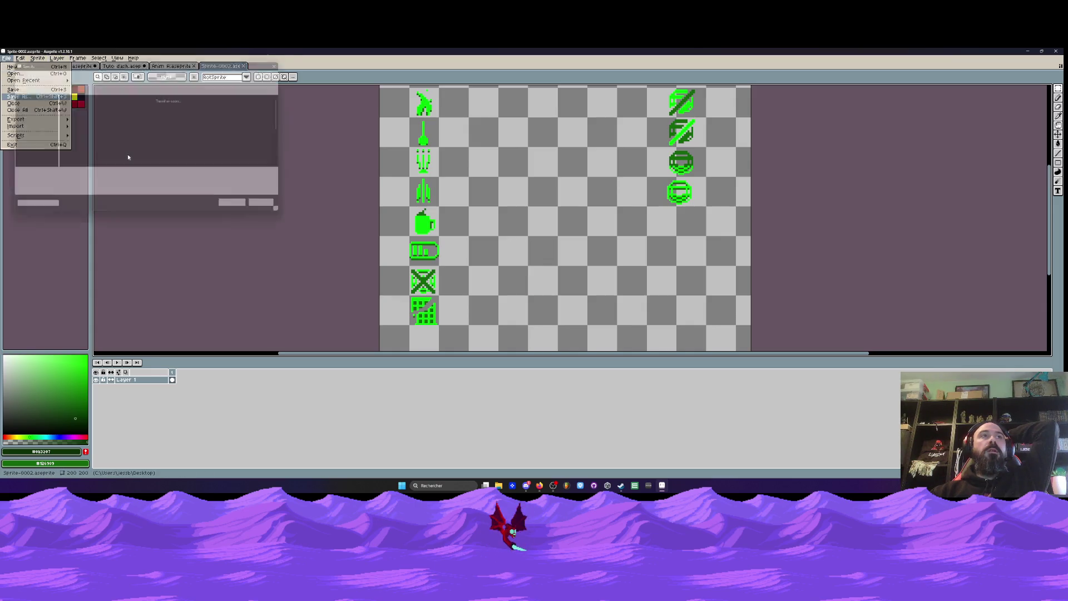
text(Py)
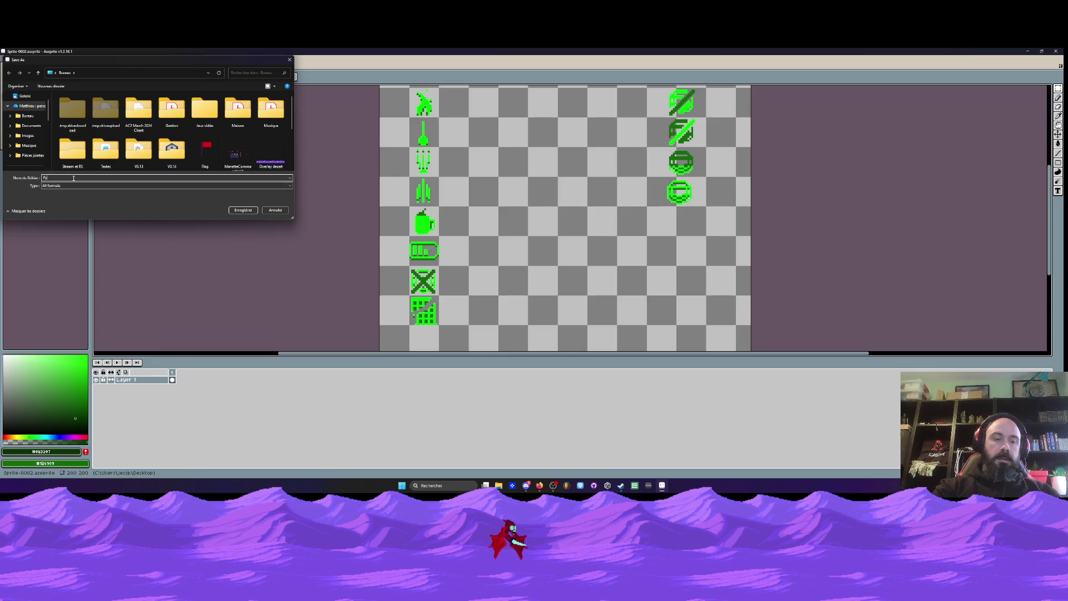
scroll(28, 131, down, 5)
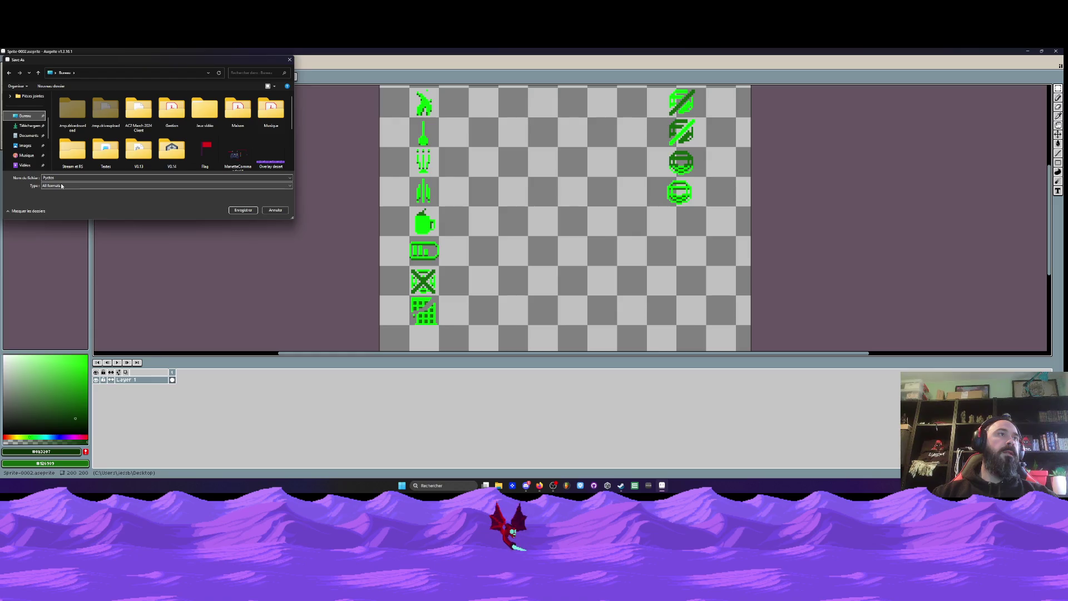
click(139, 185)
click(139, 202)
click(233, 211)
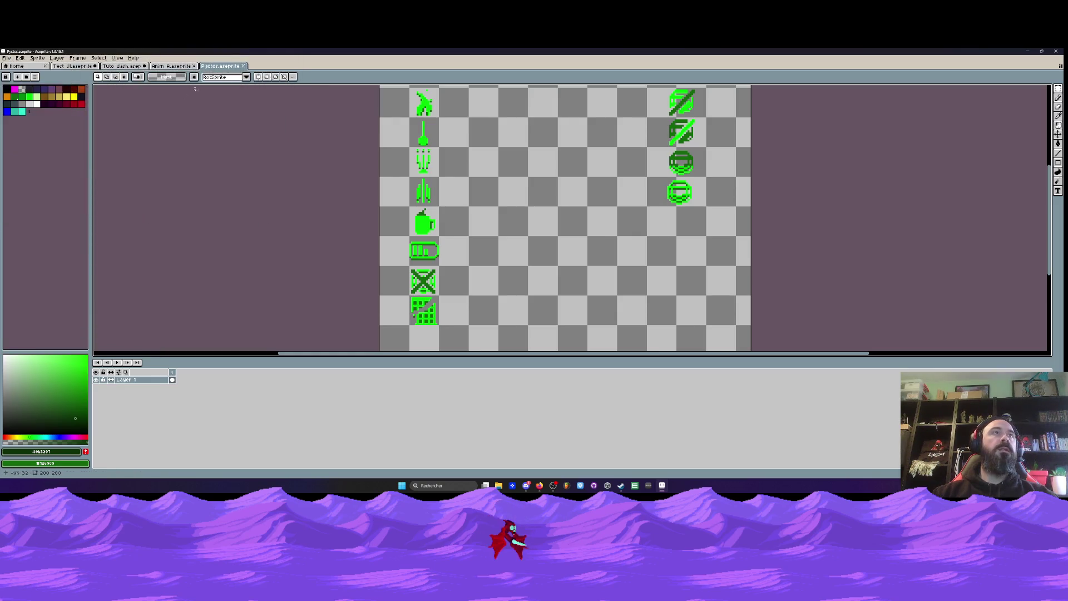
click(243, 66)
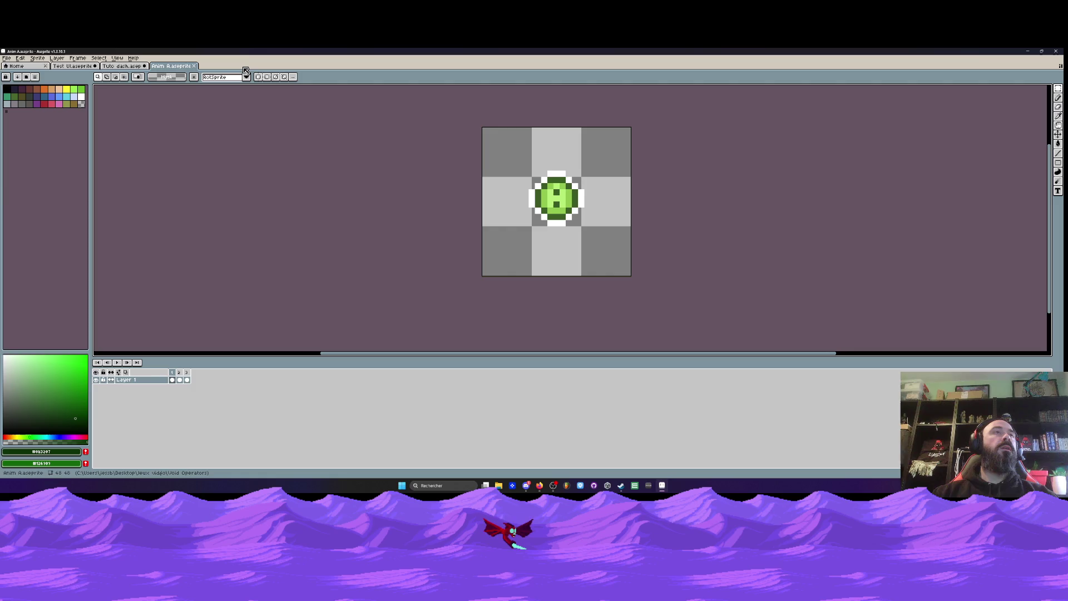
click(122, 66)
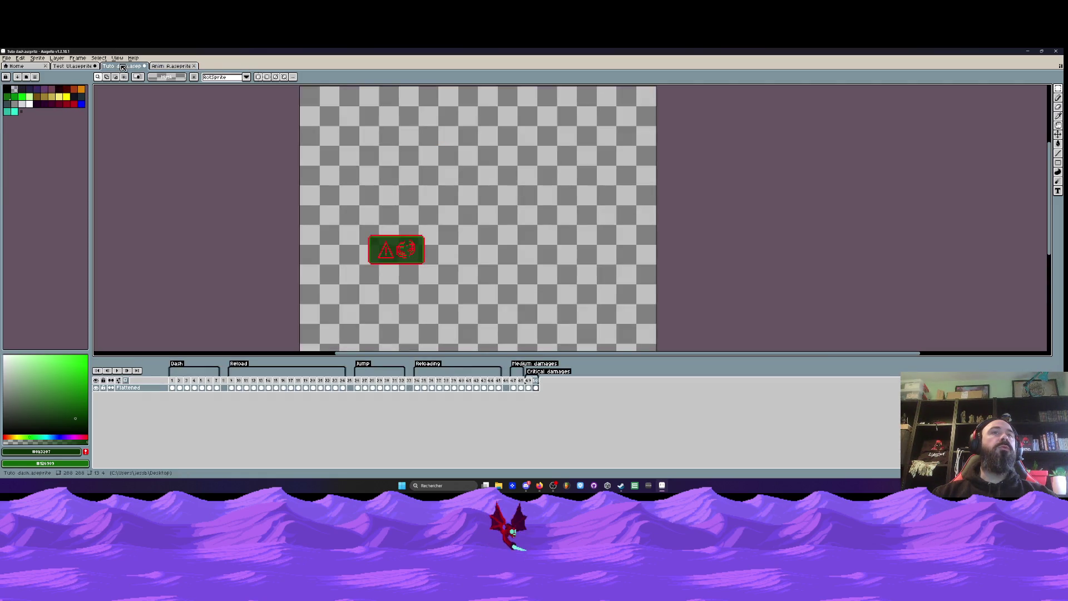
- Back in the Tuto dash file, rename the Dash tag to Dash droite
click(57, 58)
key(Escape)
click(72, 66)
click(148, 67)
click(141, 67)
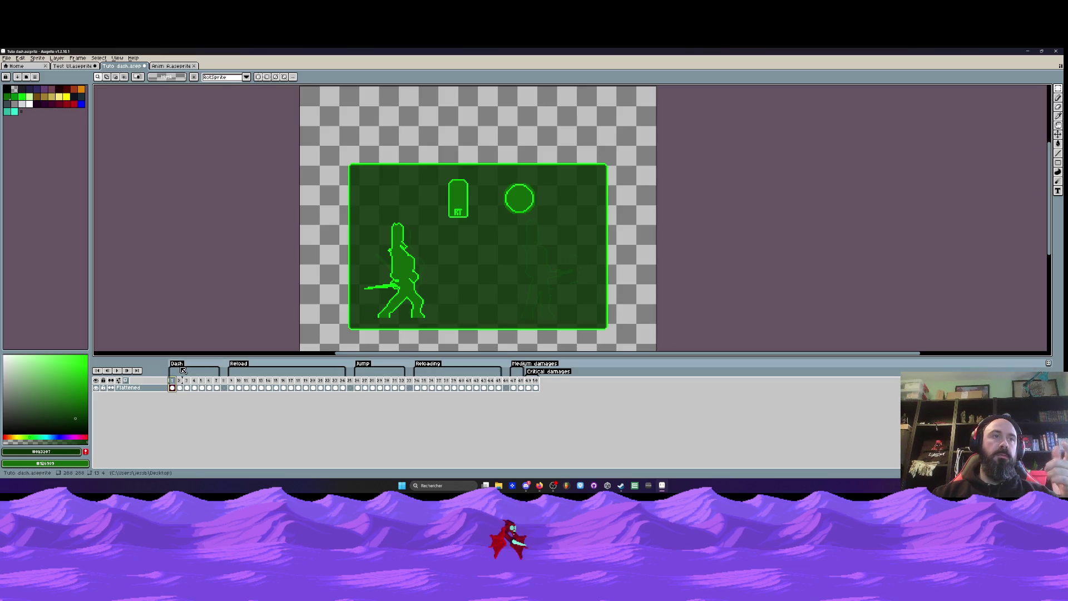
double_click(192, 365)
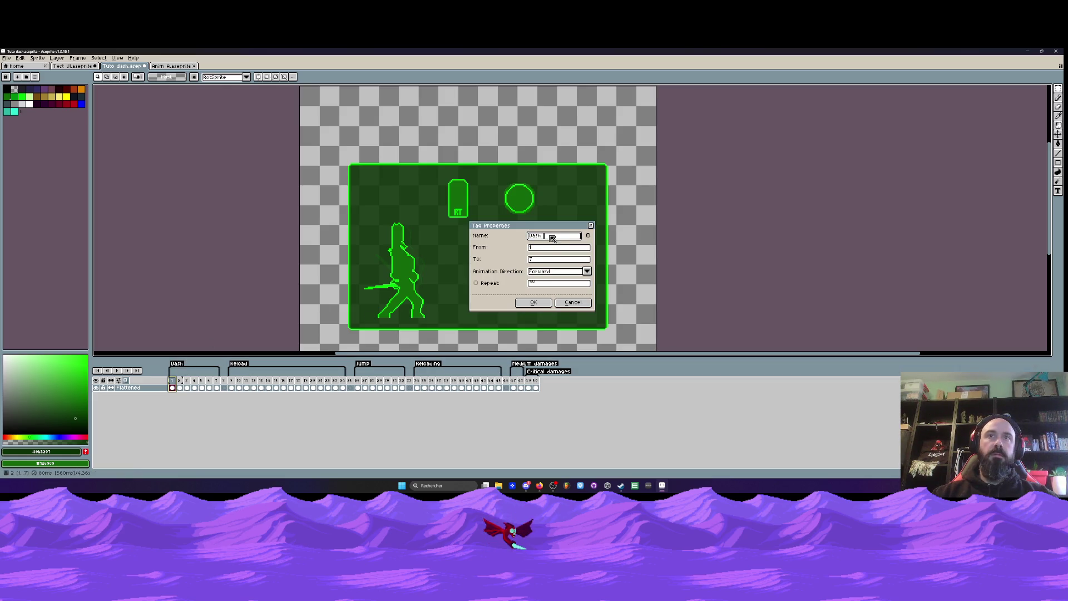
text(Dash droite)
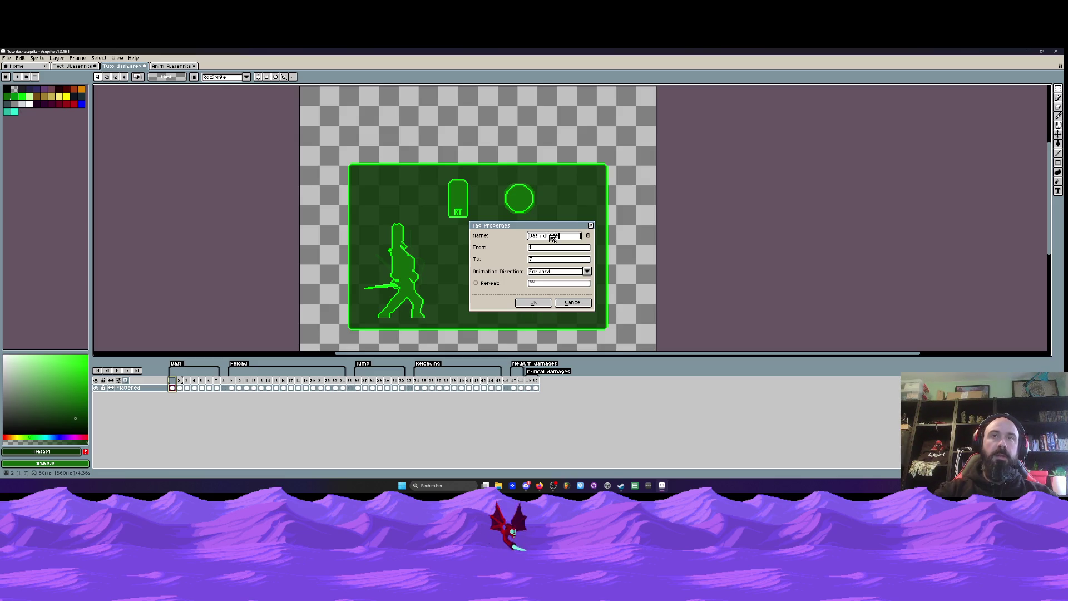
click(532, 302)
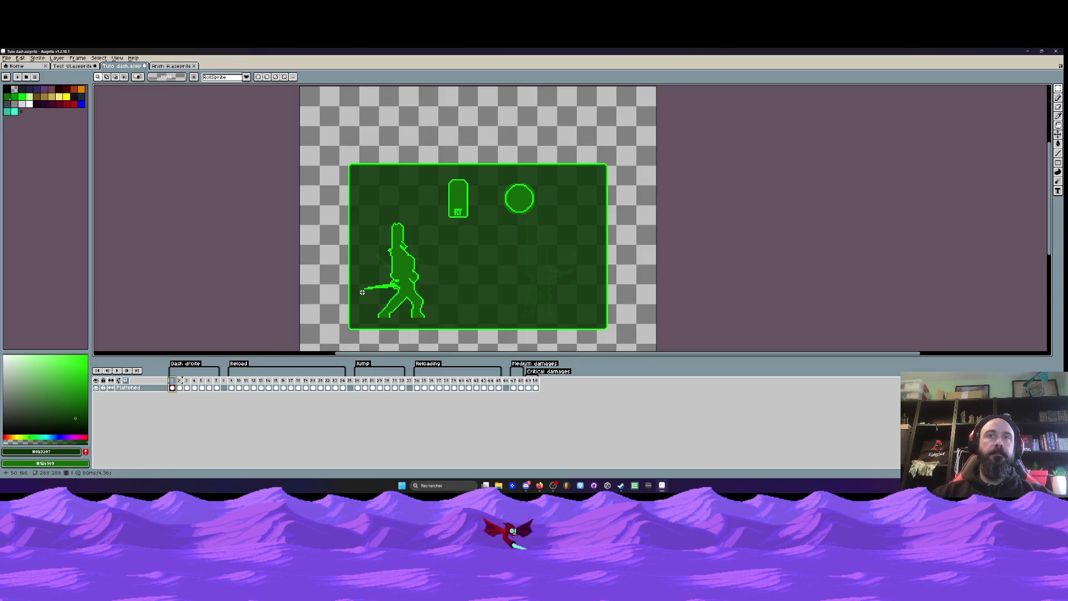
- Insert several empty frames after frame 34, the Reloading gun card
click(233, 367)
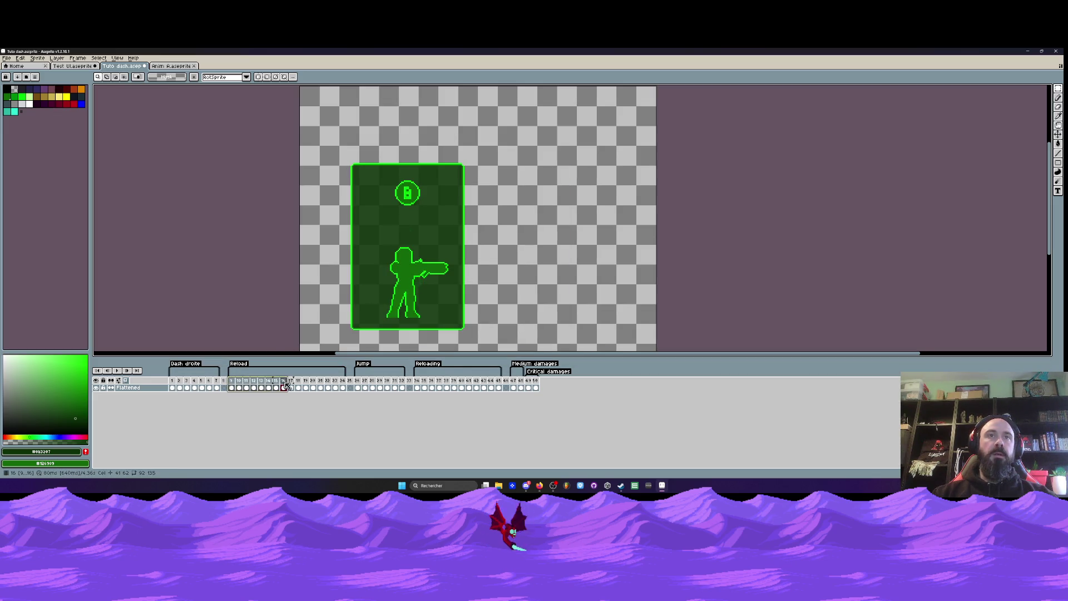
click(362, 385)
click(415, 384)
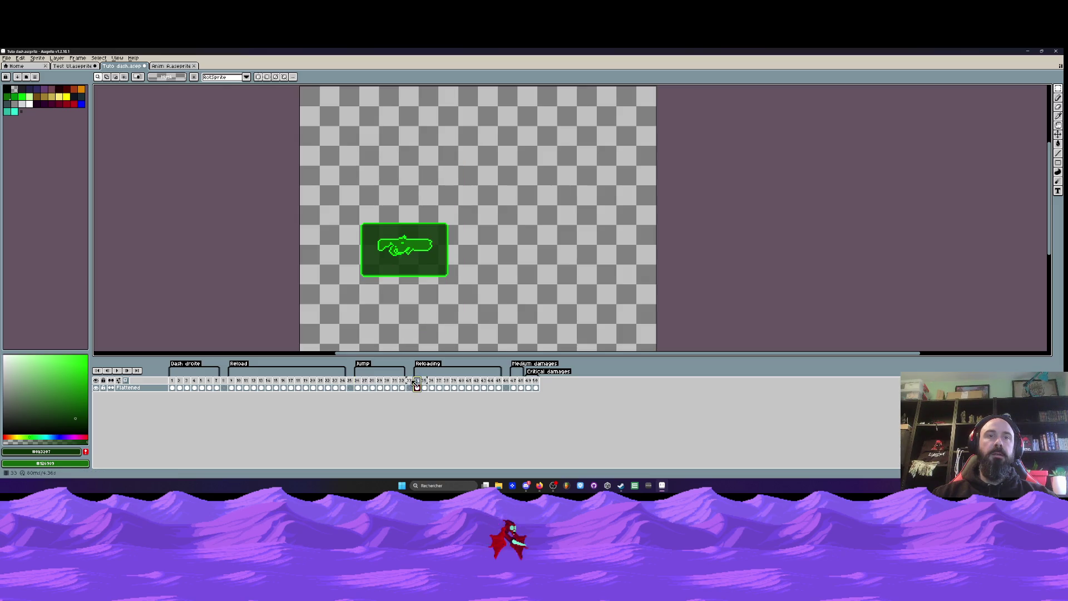
drag(420, 384, 534, 387)
click(535, 388)
click(417, 388)
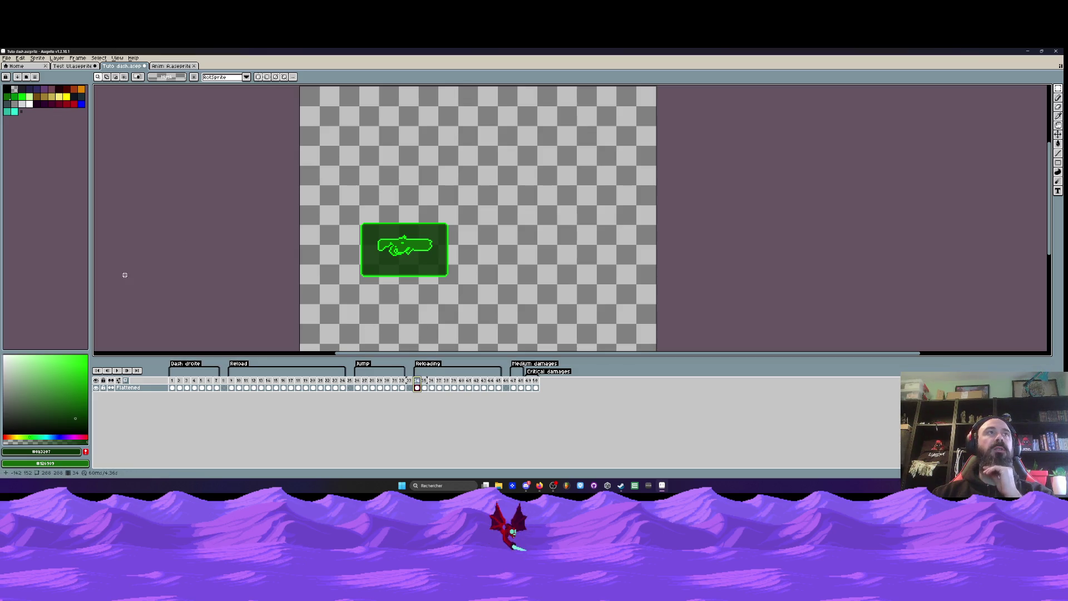
key(ctrl+alt+n)
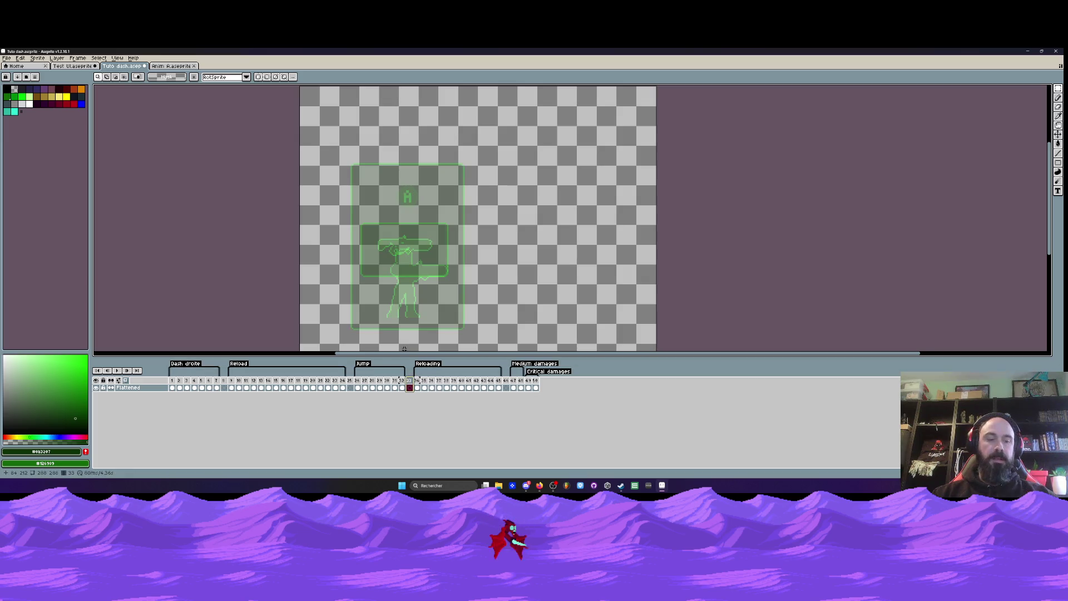
key(ctrl+alt+n)
key(ctrl+alt+n)
key(ctrl+alt+n)
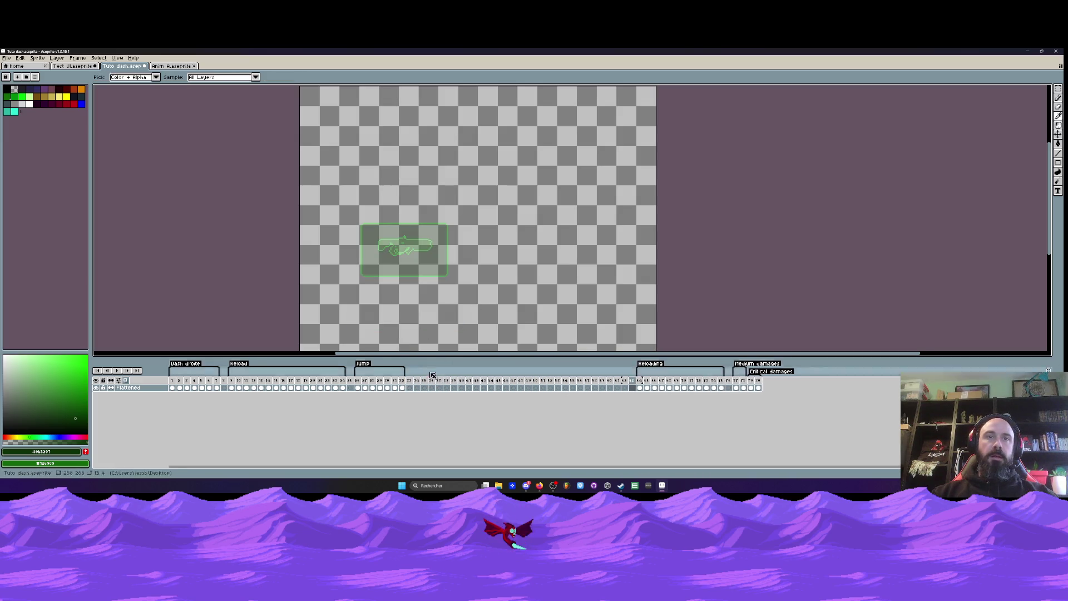
- Add a new tag named Fire on frame 34
click(419, 384)
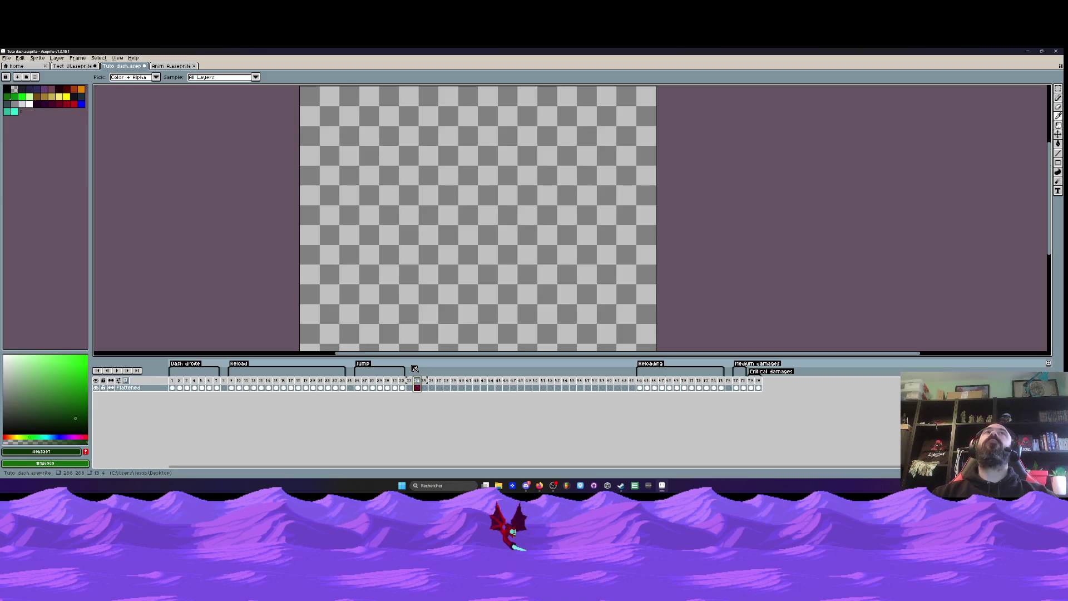
right_click(417, 380)
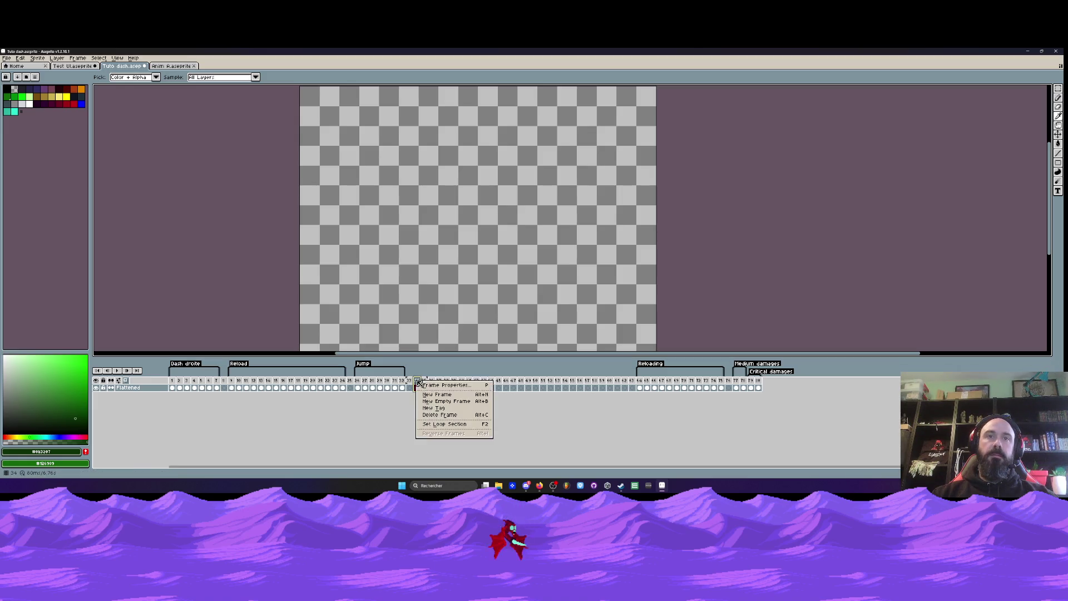
click(438, 408)
key(BackSpace)
text(Ti)
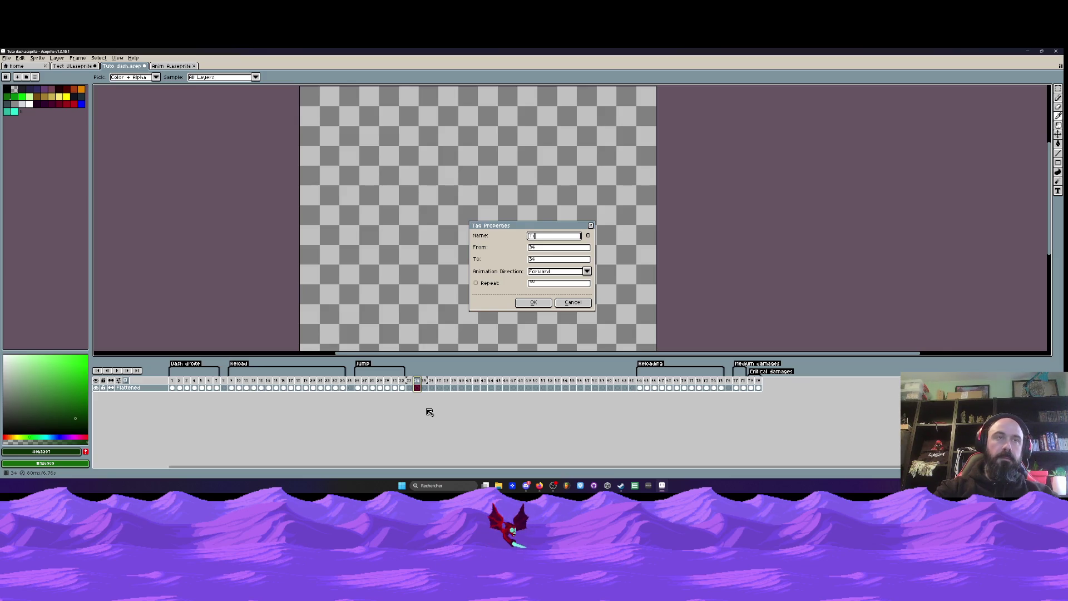
text(tle)
key(BackSpace)
key(BackSpace)
key(BackSpace)
text(Fire)
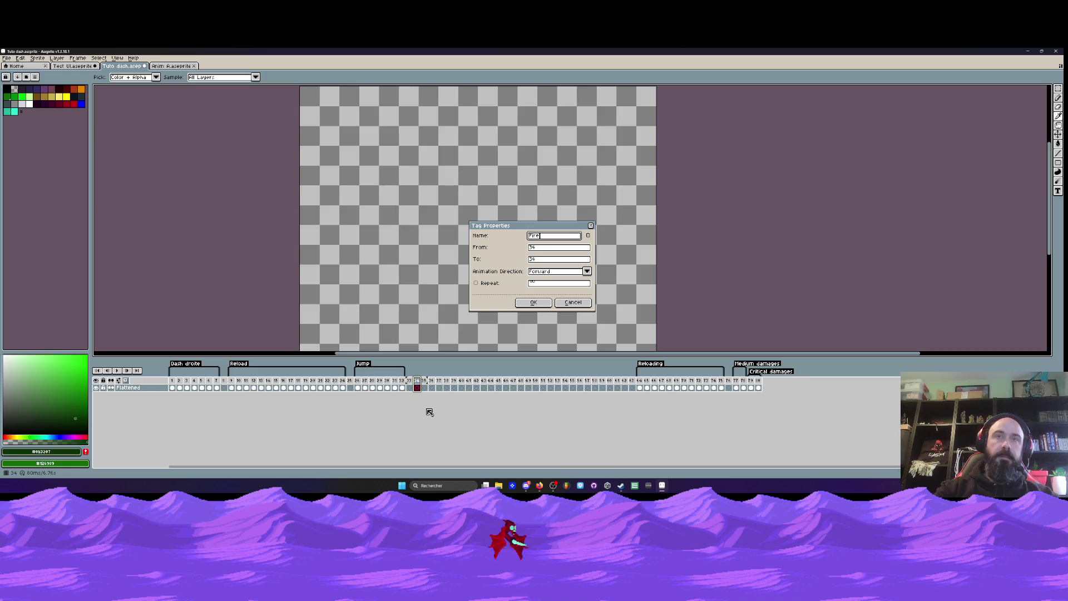
click(533, 302)
- Add a new tag named Kick on frame 36
click(432, 380)
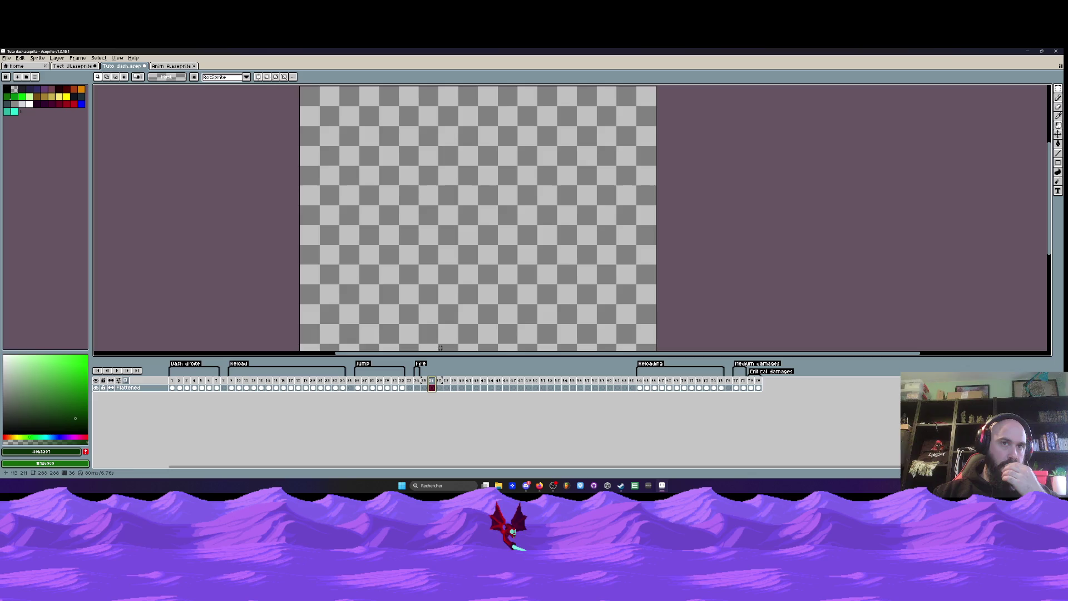
right_click(433, 381)
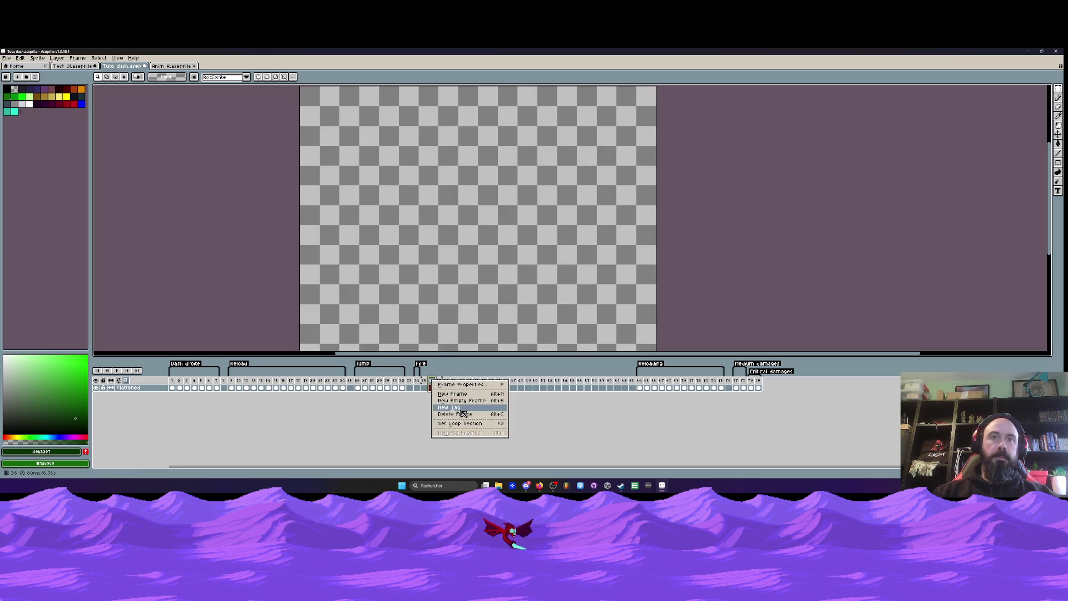
click(462, 409)
text(Kick)
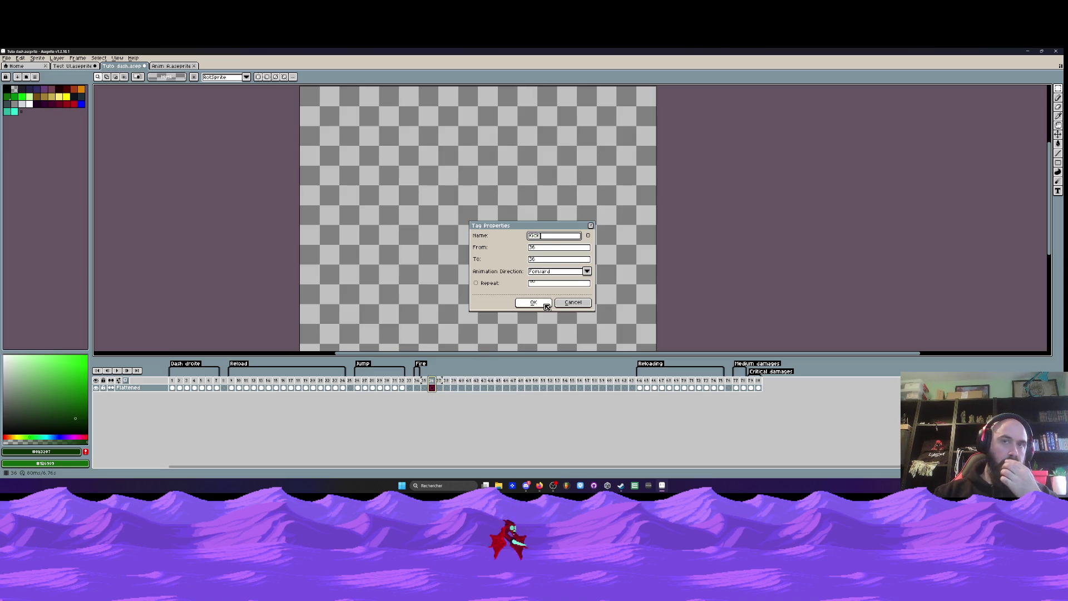
click(534, 302)
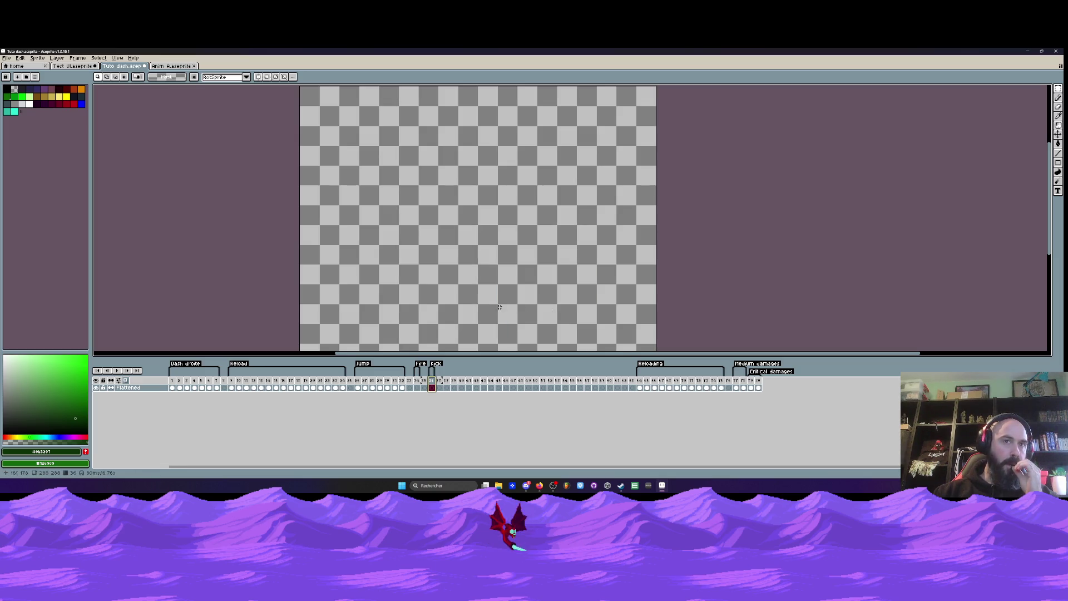
- Insert another empty frame before the Kick tag and tag it Fire2
key(Right)
key(Right)
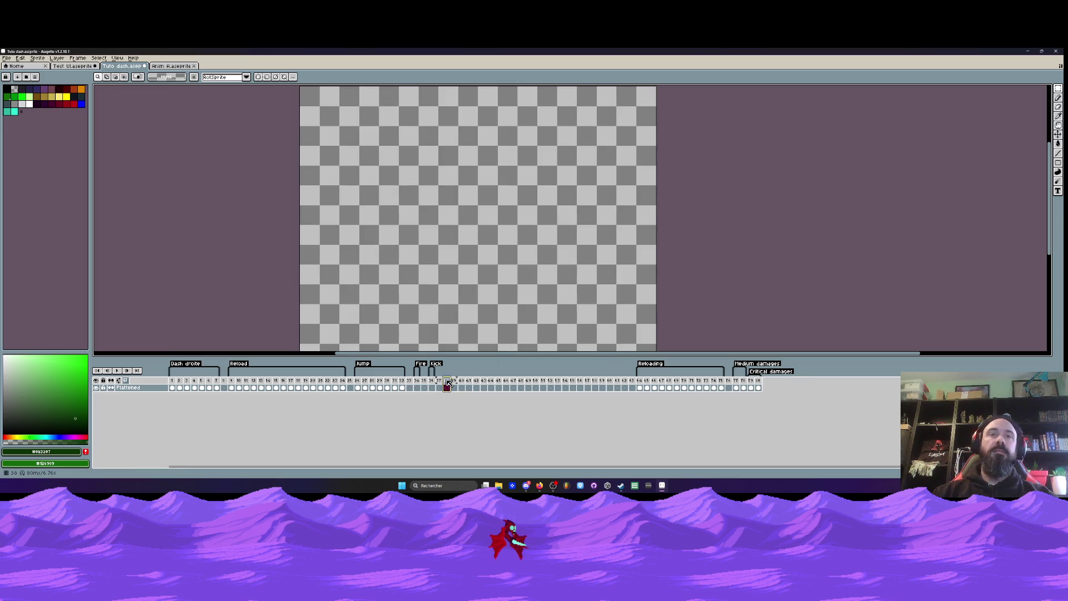
right_click(446, 381)
click(426, 383)
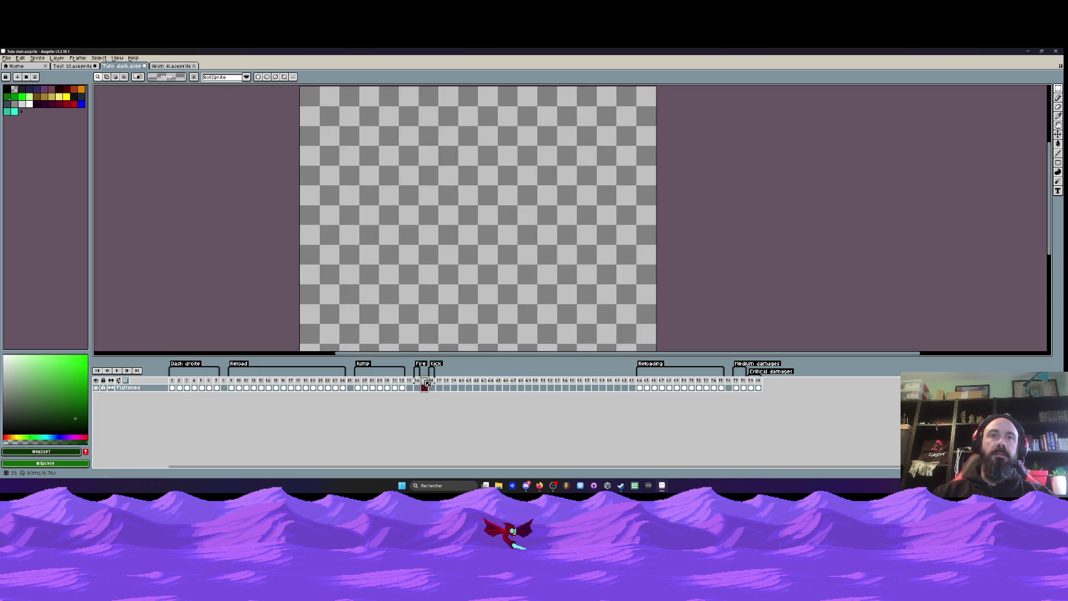
key(alt+n)
key(alt+n)
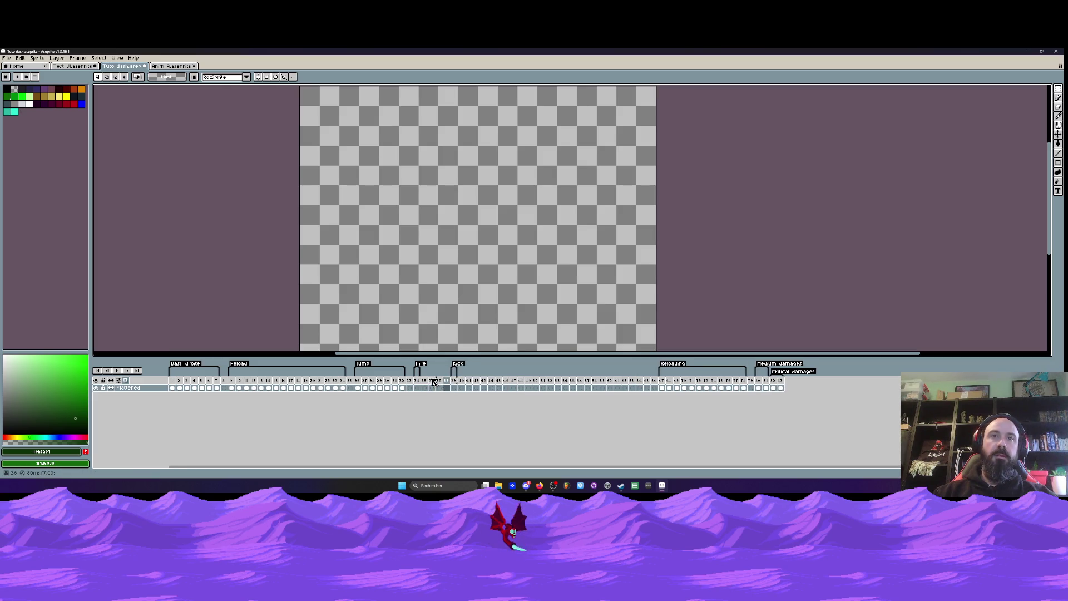
right_click(433, 382)
click(458, 410)
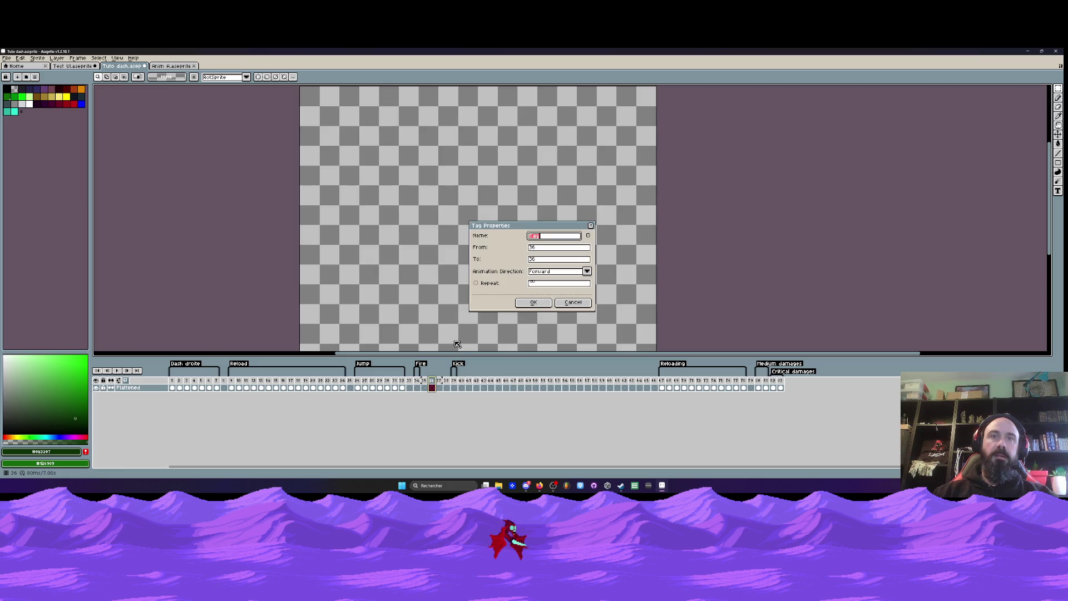
text(Fire2)
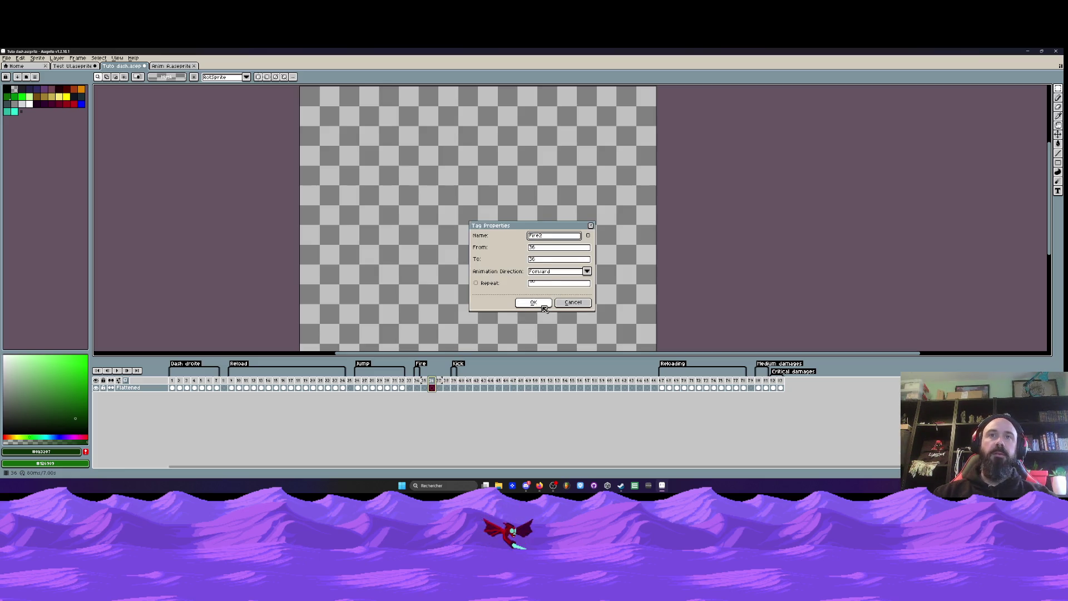
click(532, 302)
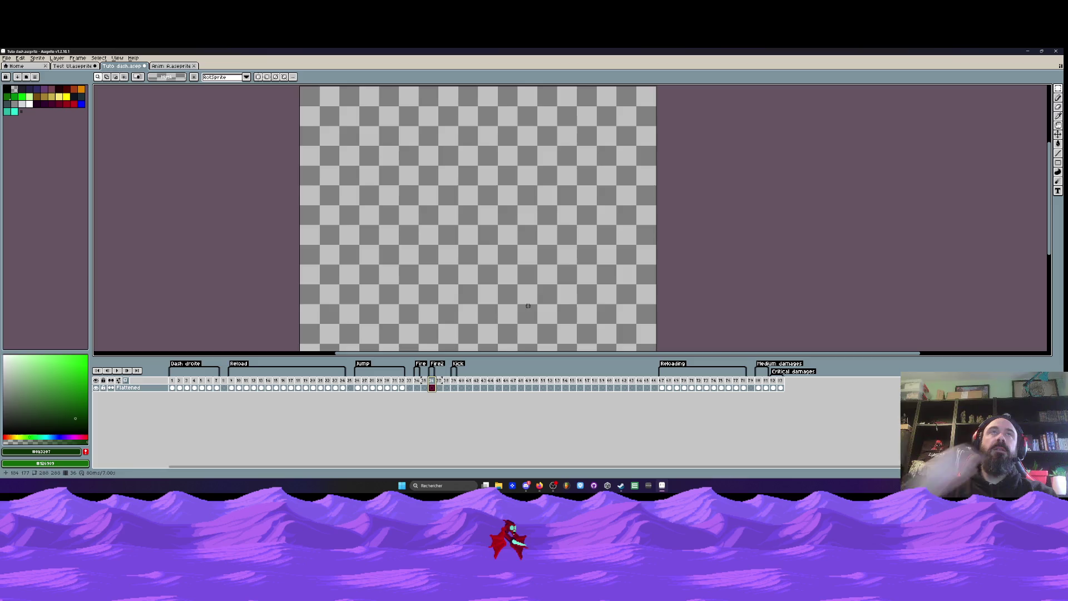
click(552, 485)
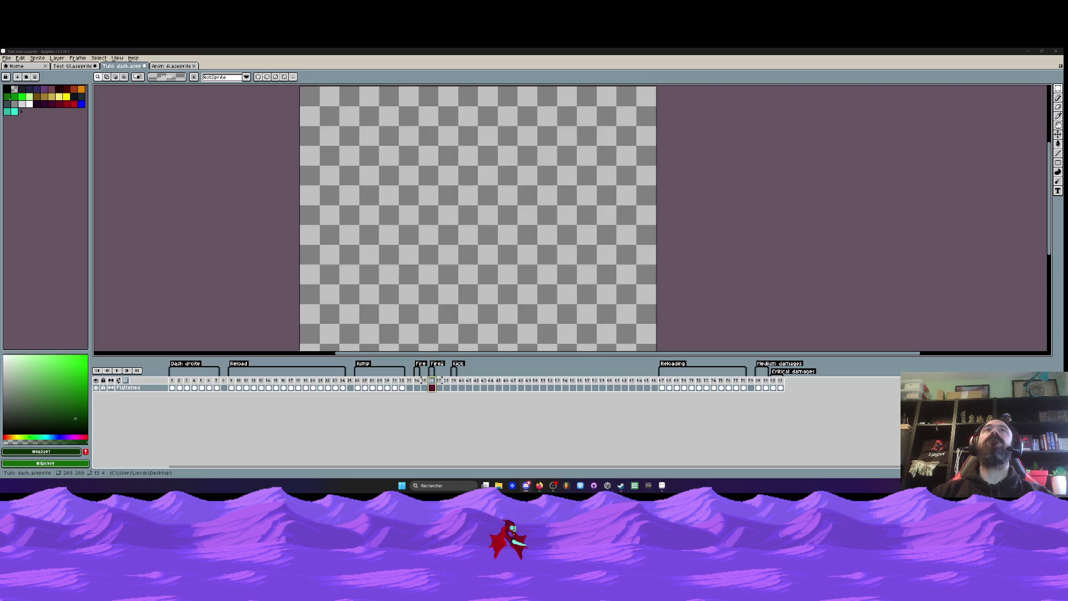
click(72, 66)
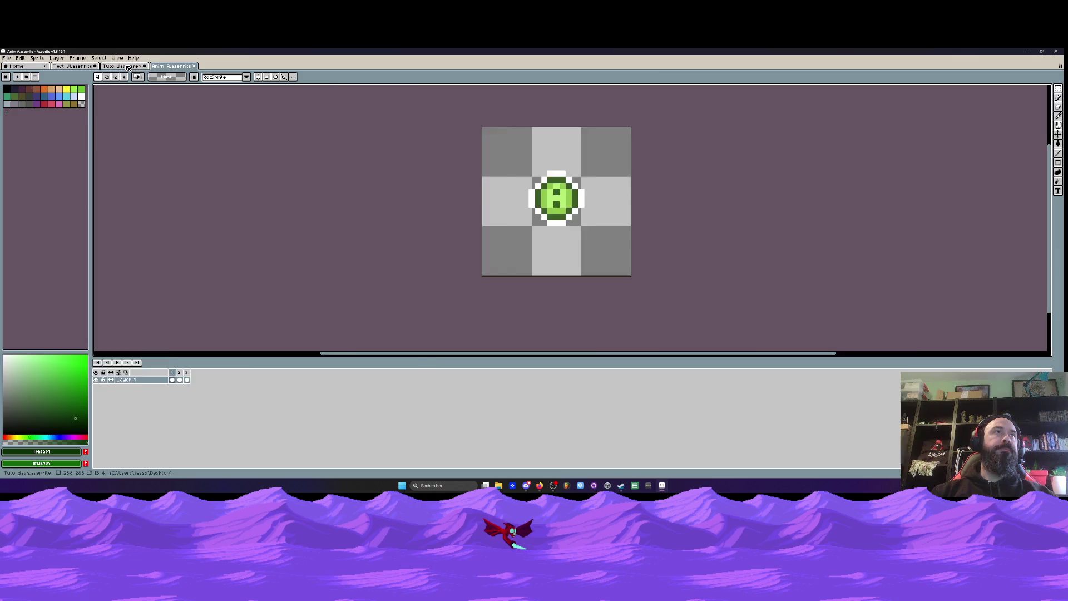
- In the Tuto dash file, go to frame 9, the first Reload frame, and play the animation
click(122, 66)
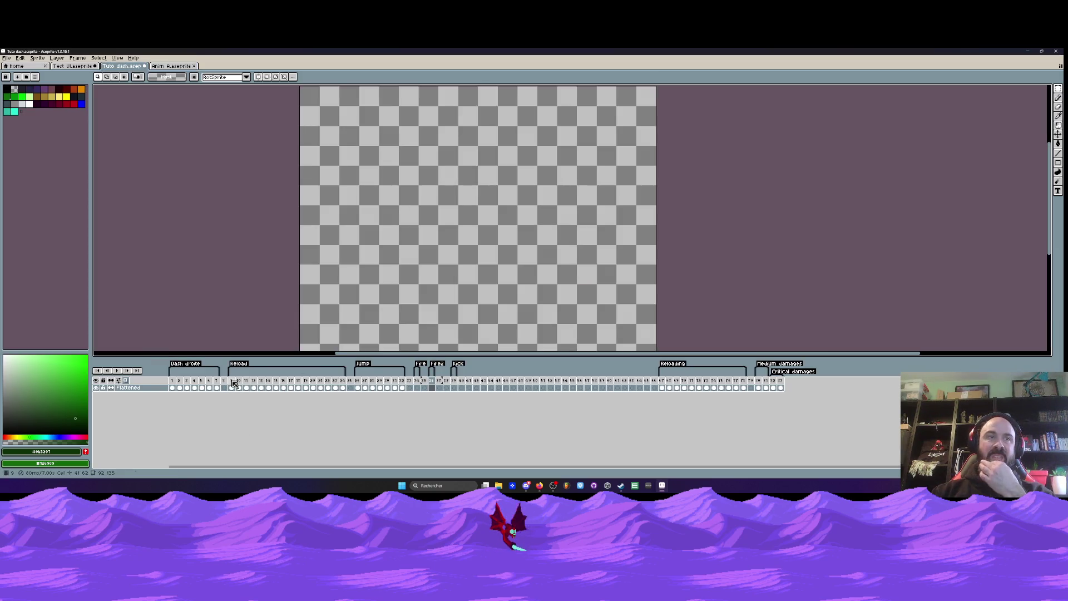
click(232, 385)
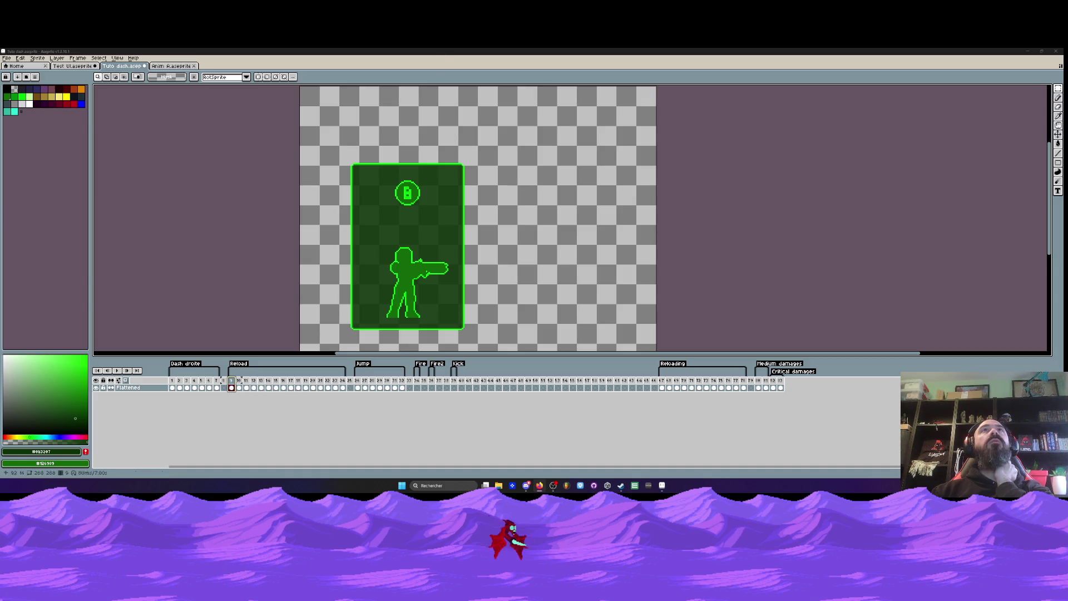
click(117, 370)
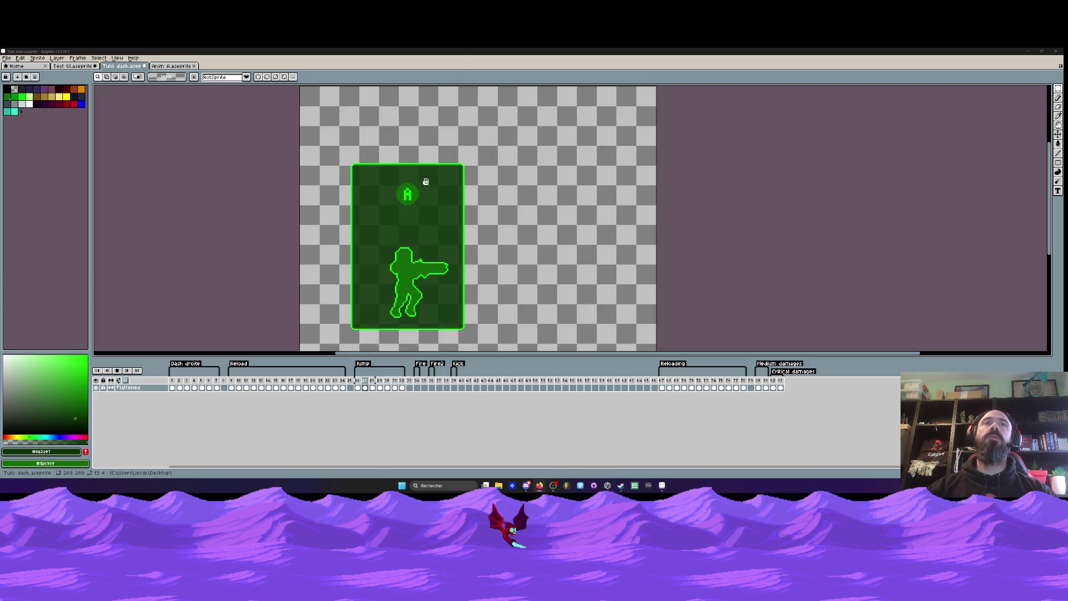
- Zoom in on the green HUD panel
key(plus)
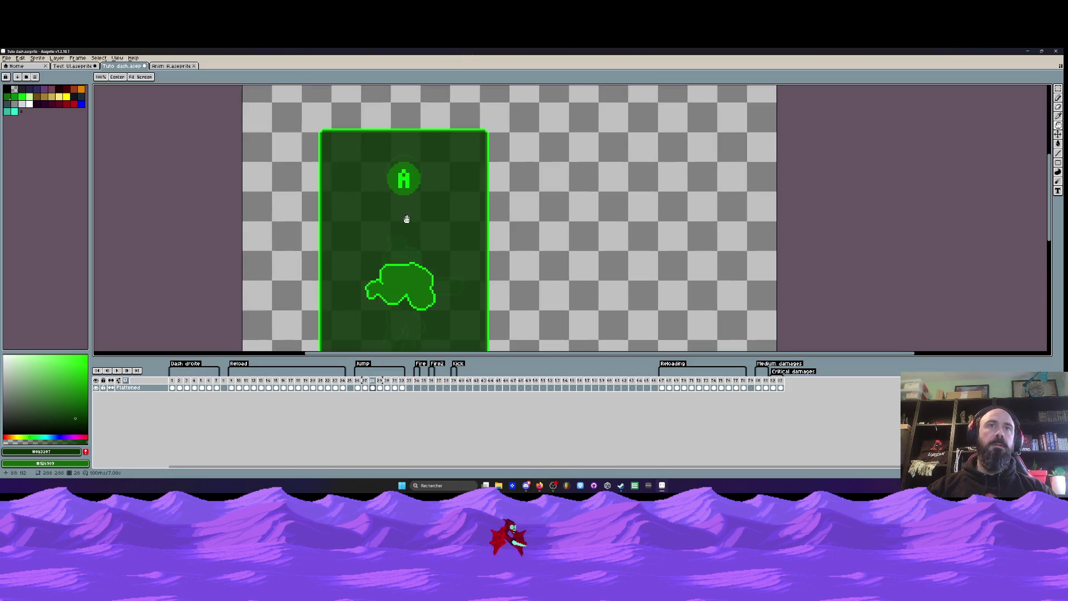
- Zoom out, stop playback at frame 34, and minimize Aseprite to show the Void Operators folder
key(minus)
click(418, 387)
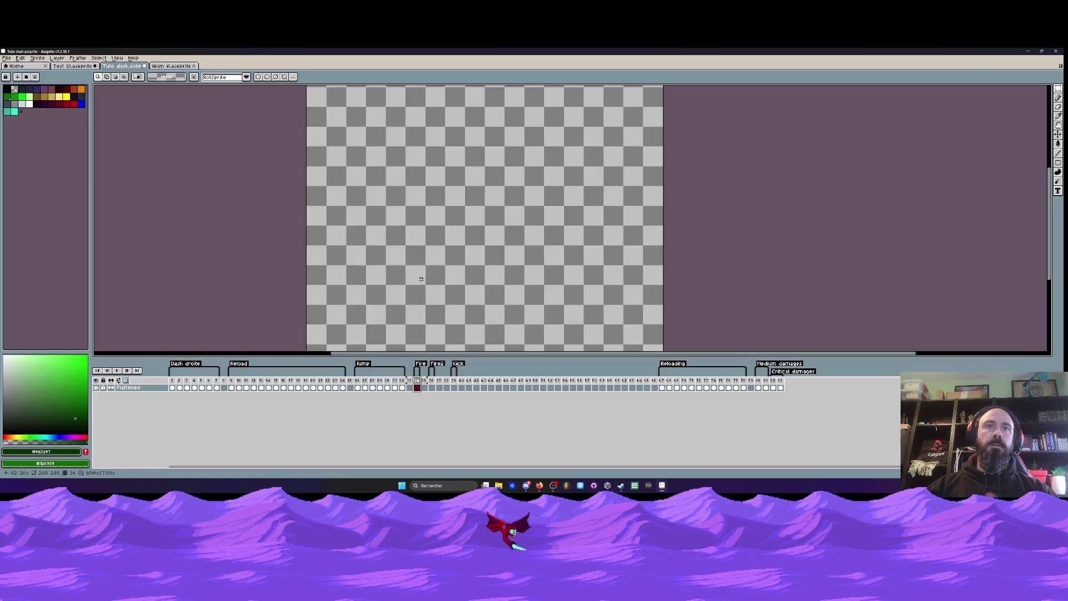
click(74, 66)
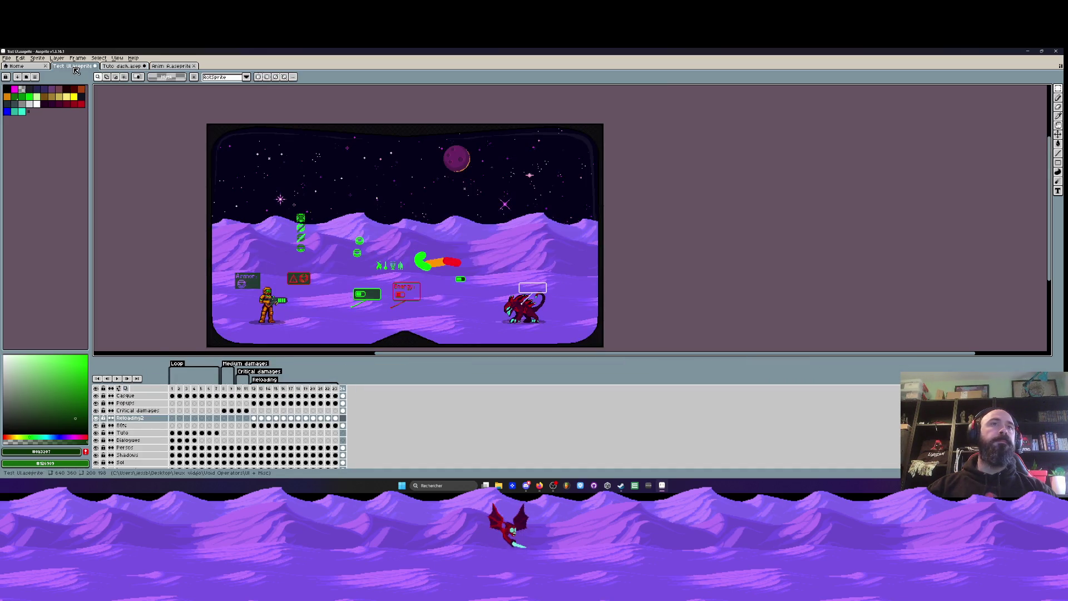
click(170, 66)
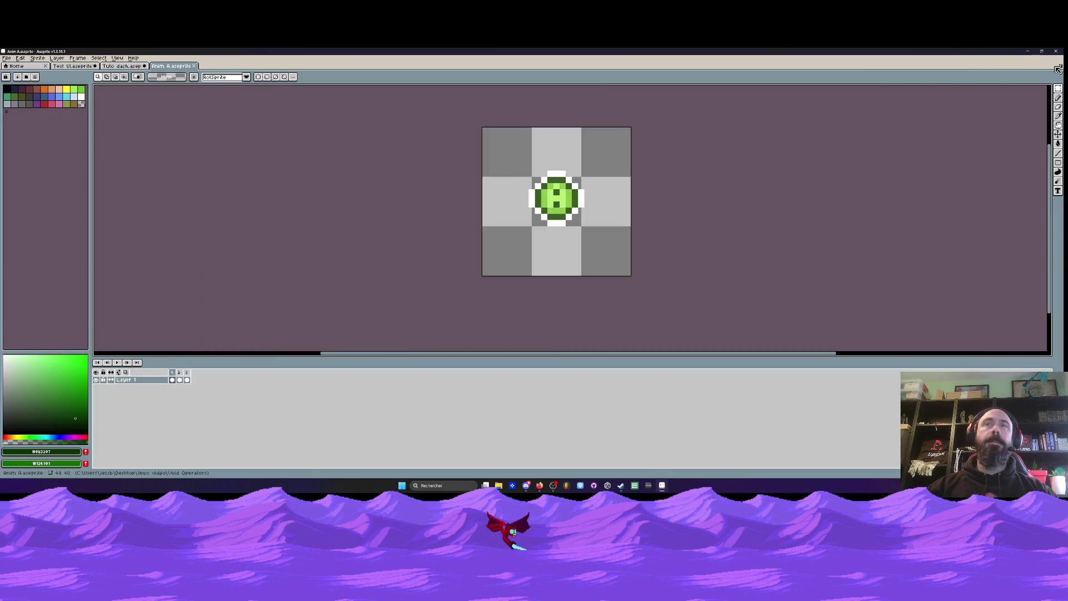
click(1027, 51)
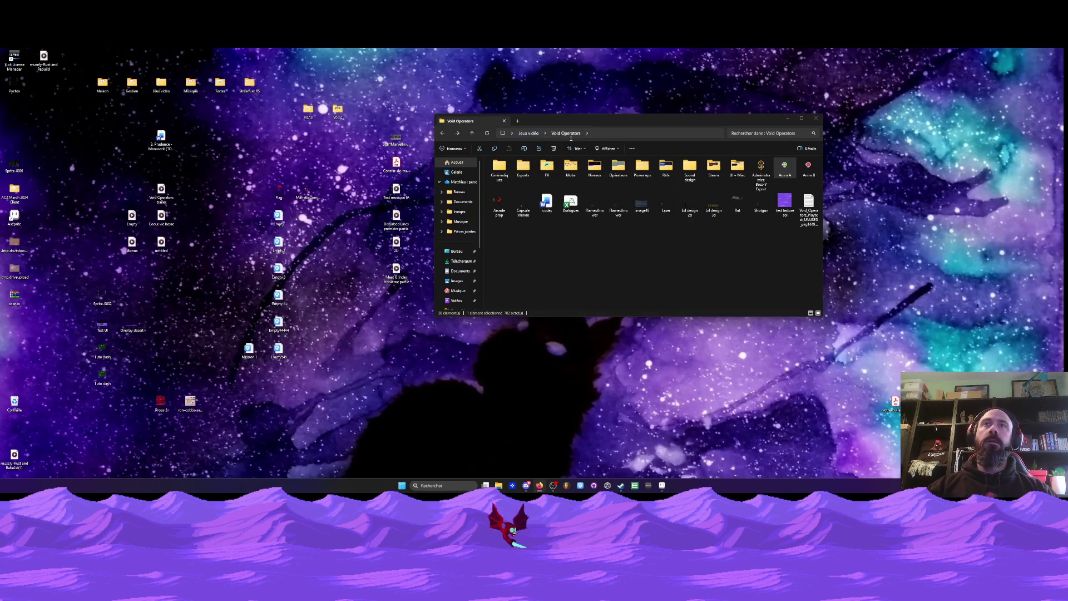
- Open Opérateurs > Wanda > Opératrice Wanda single, then select its frames from 16 onward
double_click(618, 167)
double_click(503, 177)
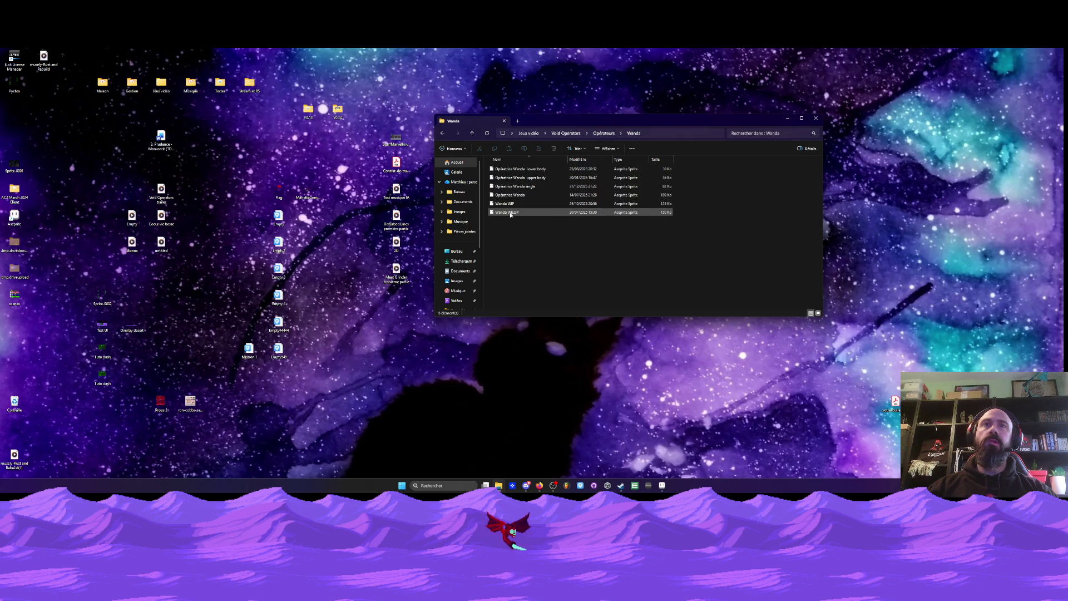
click(512, 187)
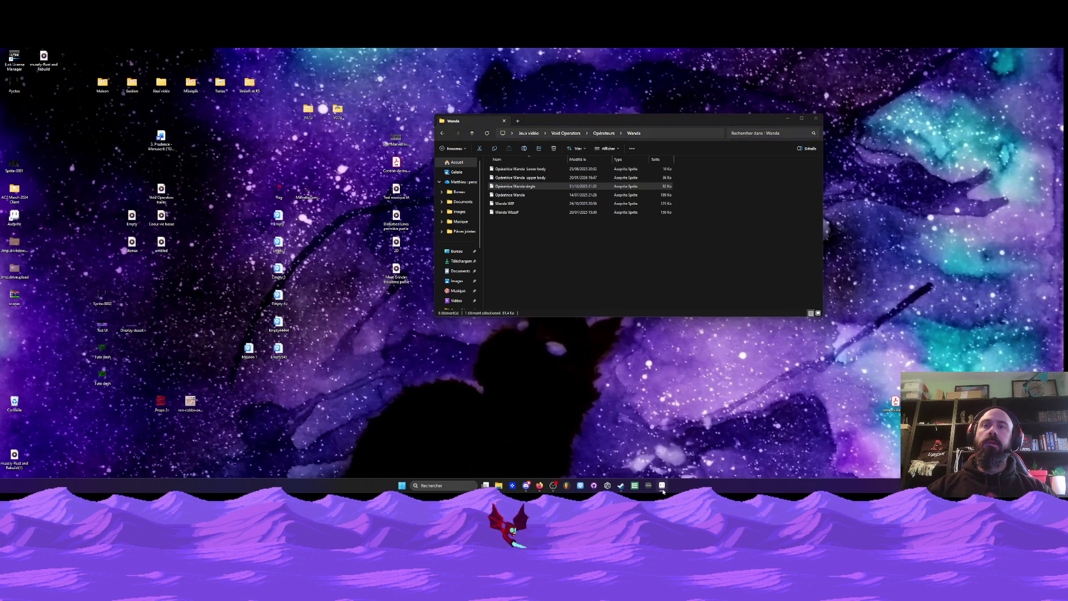
click(662, 485)
click(284, 378)
drag(284, 377, 856, 379)
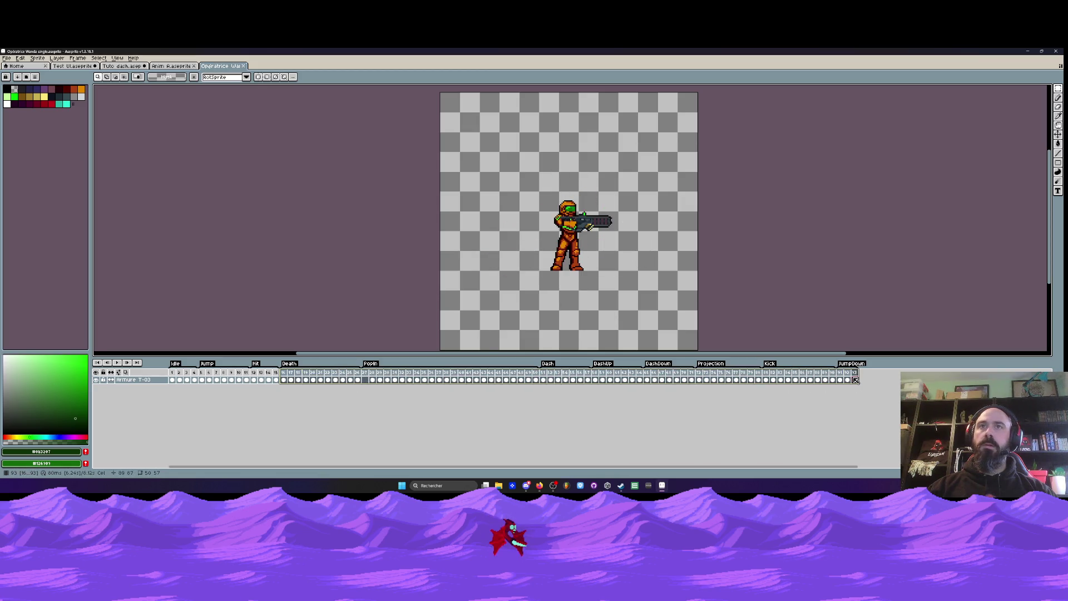
- Review Wanda's poses in frames 91–93, select all three, then switch back to Tuto dash
click(855, 380)
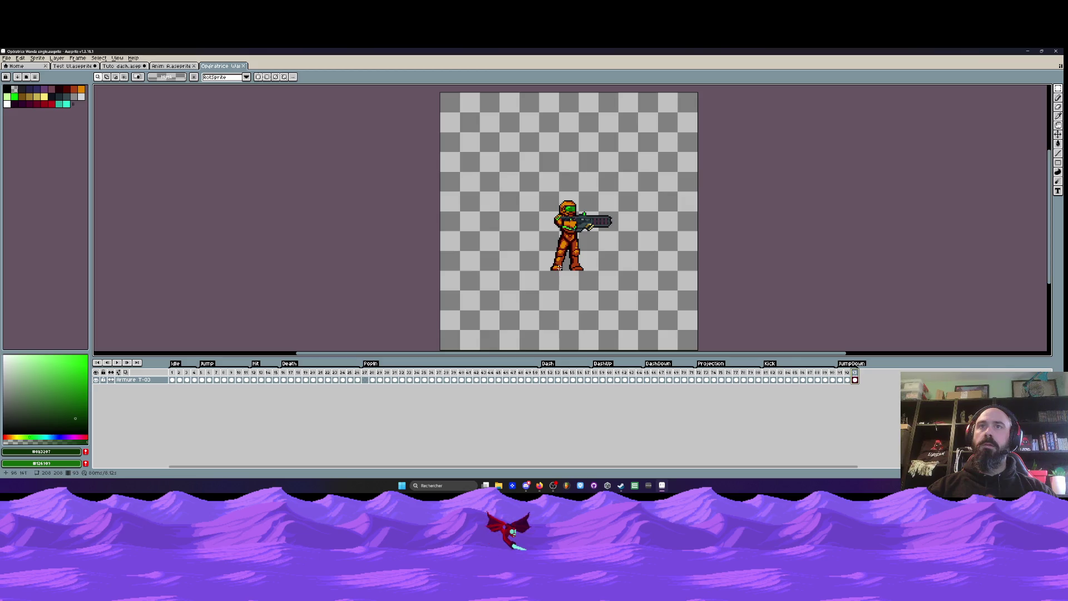
click(840, 380)
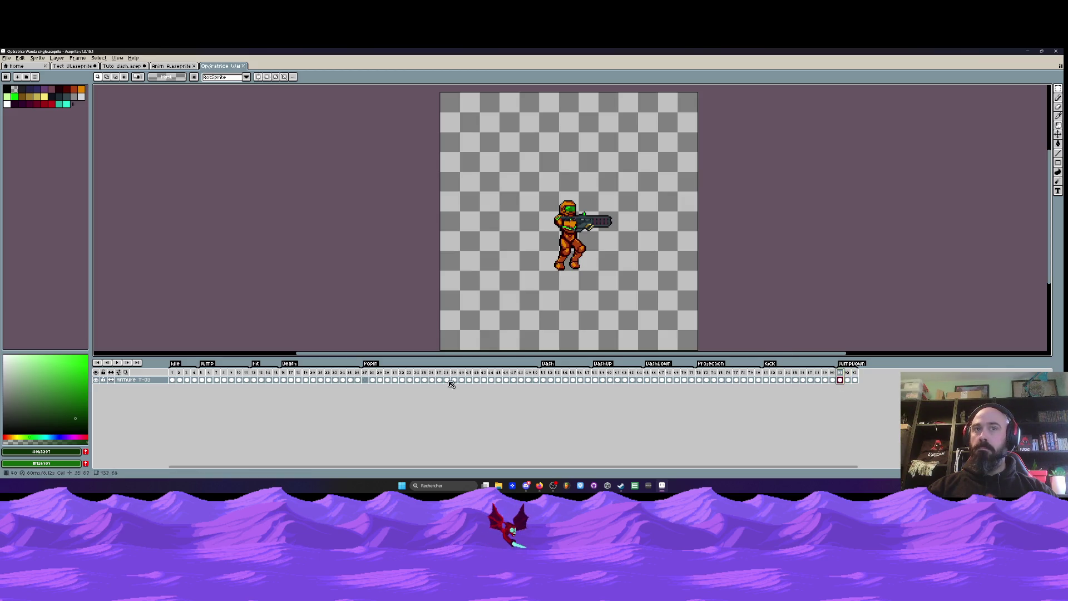
click(847, 378)
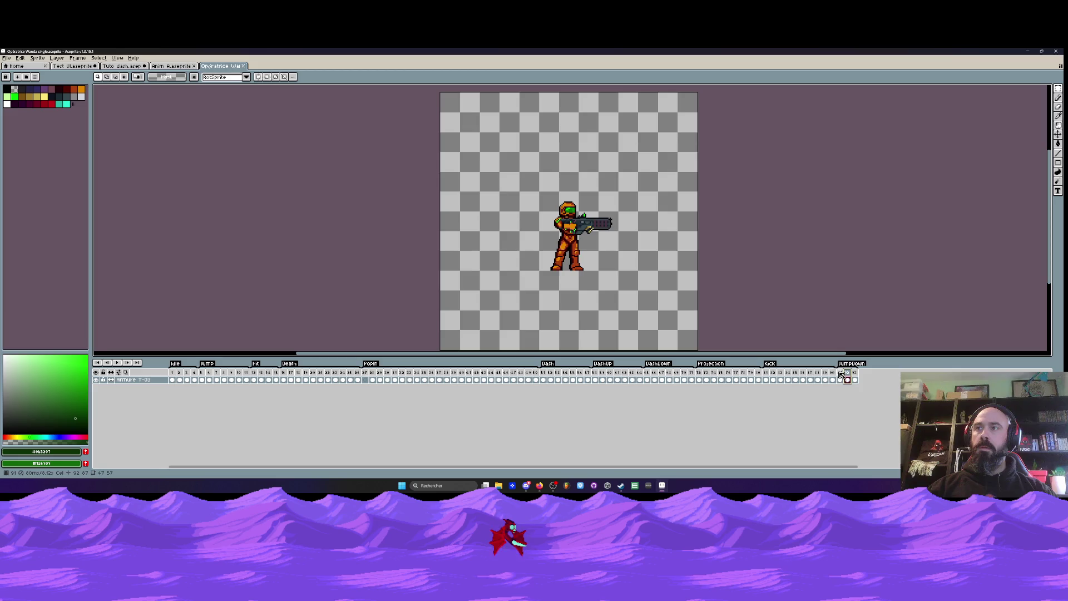
click(840, 379)
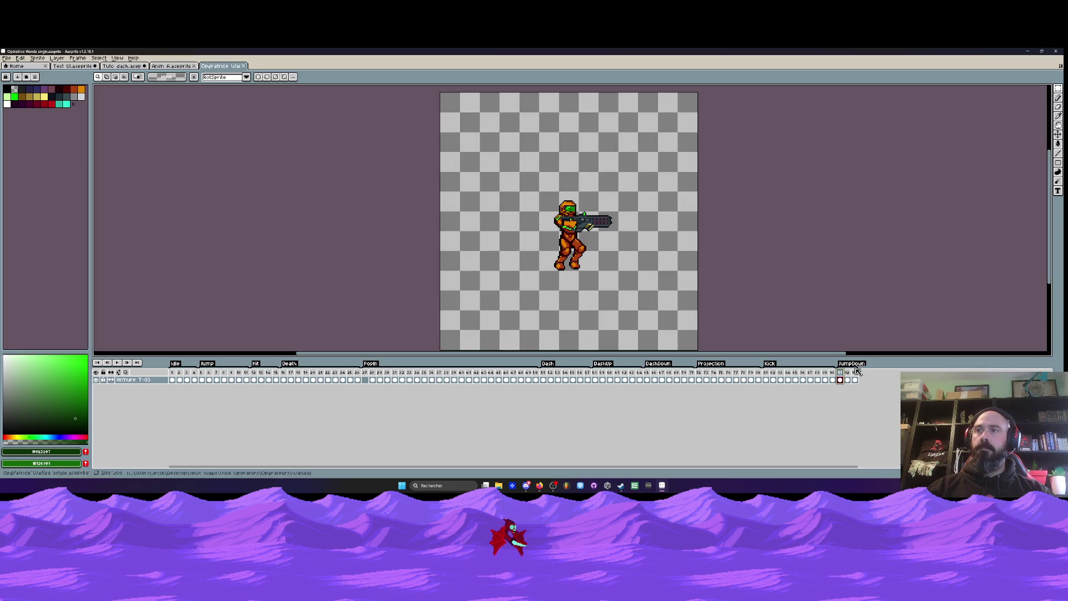
drag(847, 379, 839, 377)
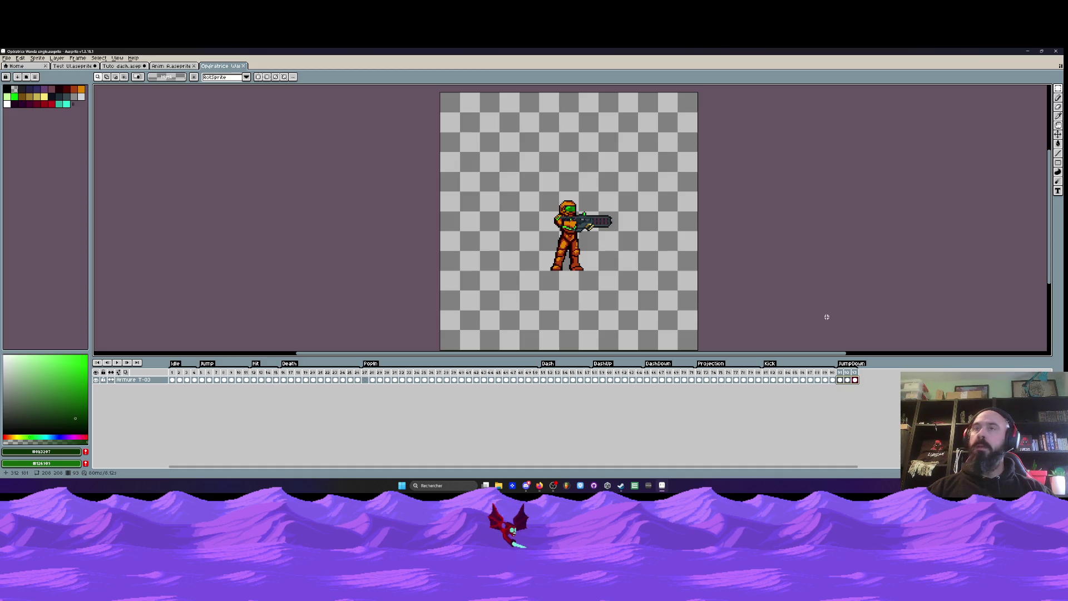
click(847, 380)
shift+click(840, 380)
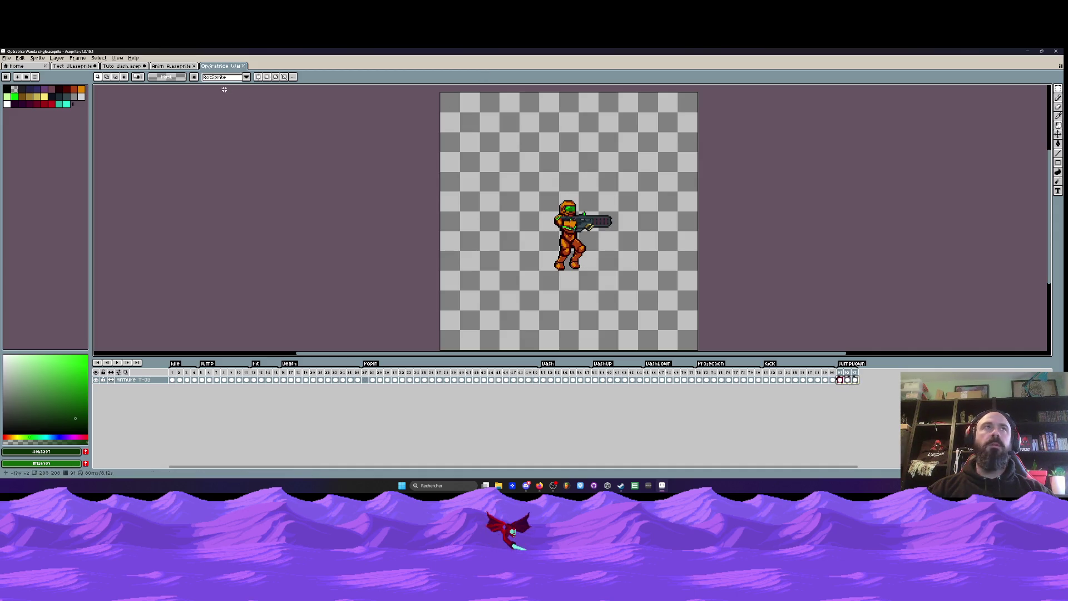
click(173, 66)
click(125, 66)
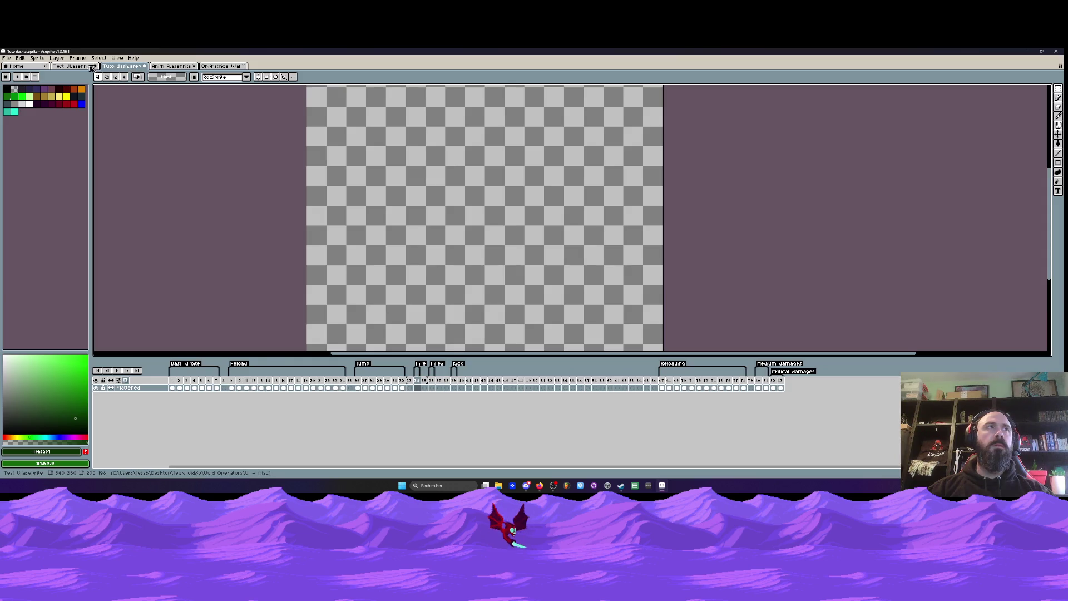
- In Tuto dash, select the empty frames 51–65 and delete them
click(92, 67)
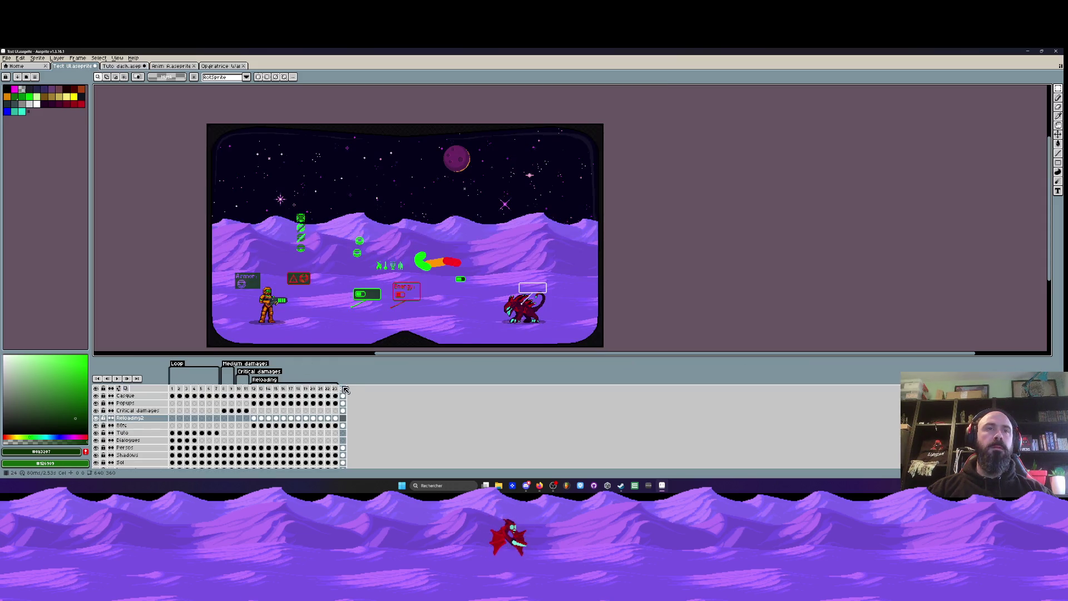
key(ctrl+Tab)
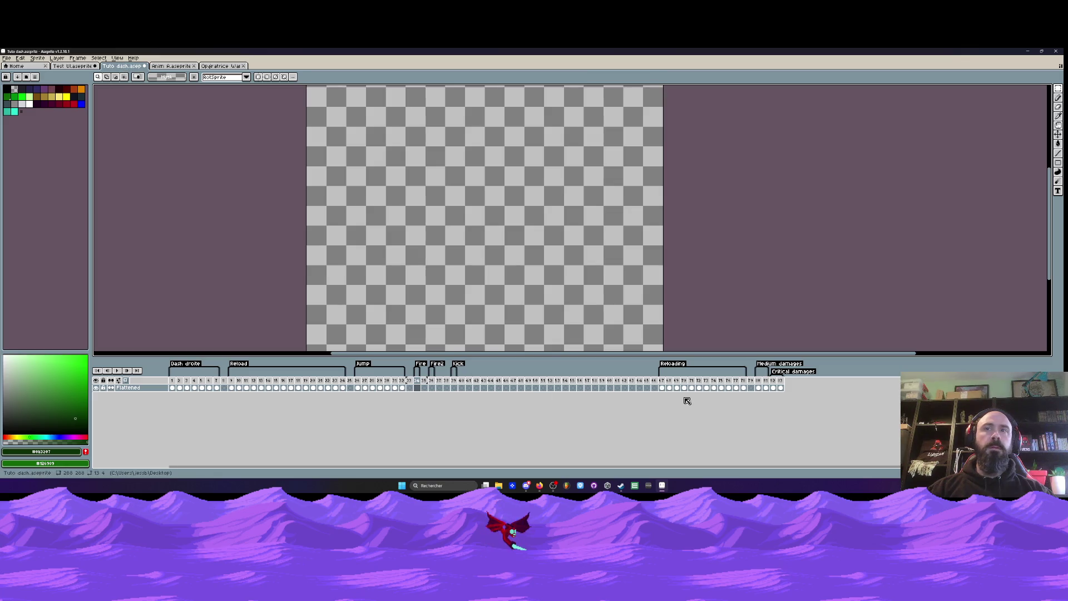
click(506, 388)
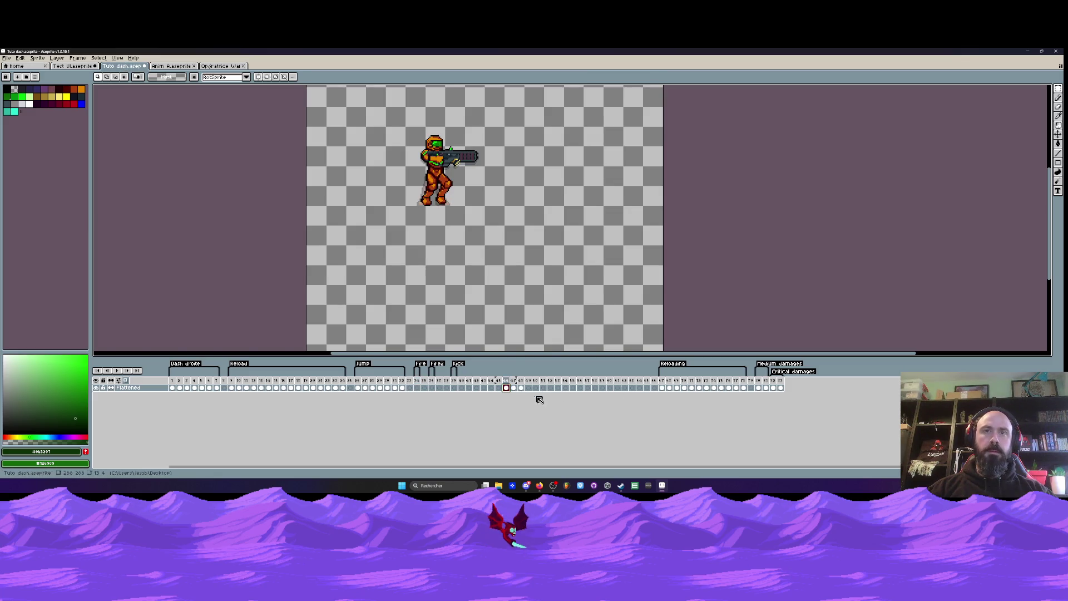
scroll(466, 197, down, 1)
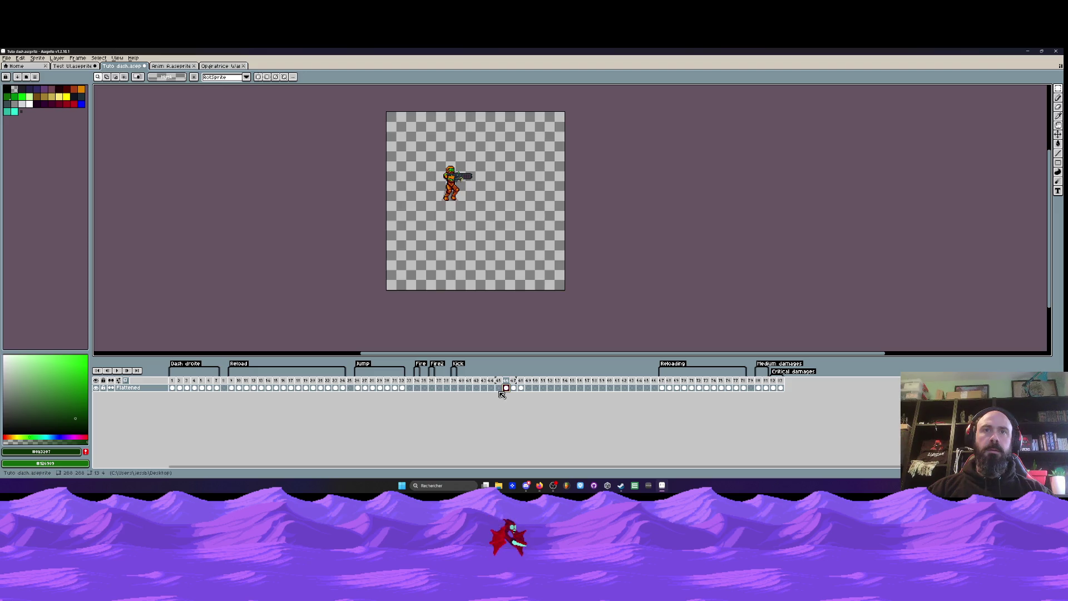
drag(543, 387, 645, 396)
key(Delete)
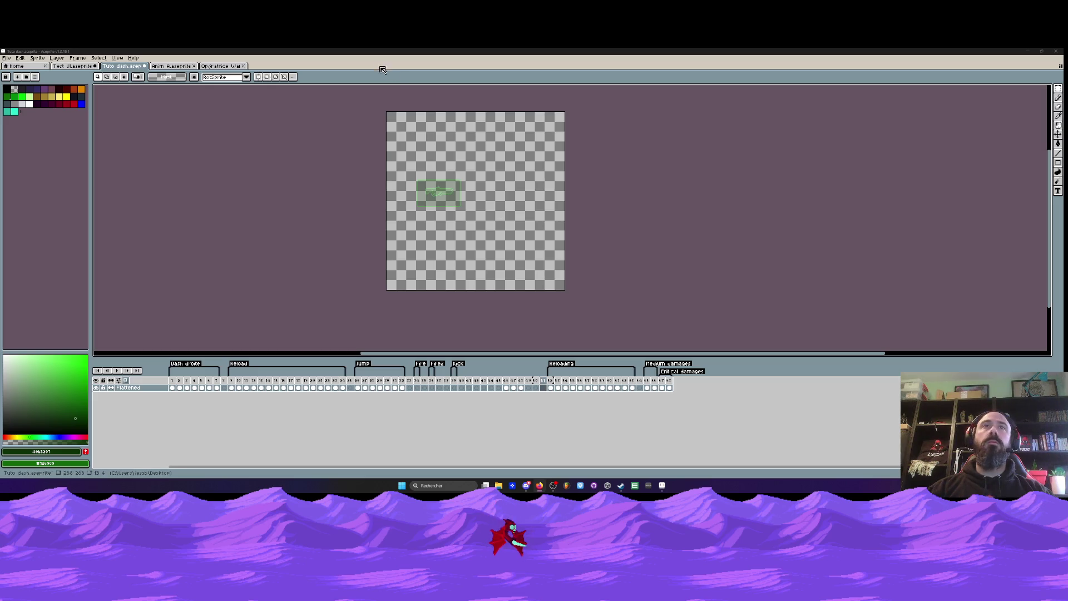
- Go to the gun panel at frame 54 and play the animation to preview it
click(549, 380)
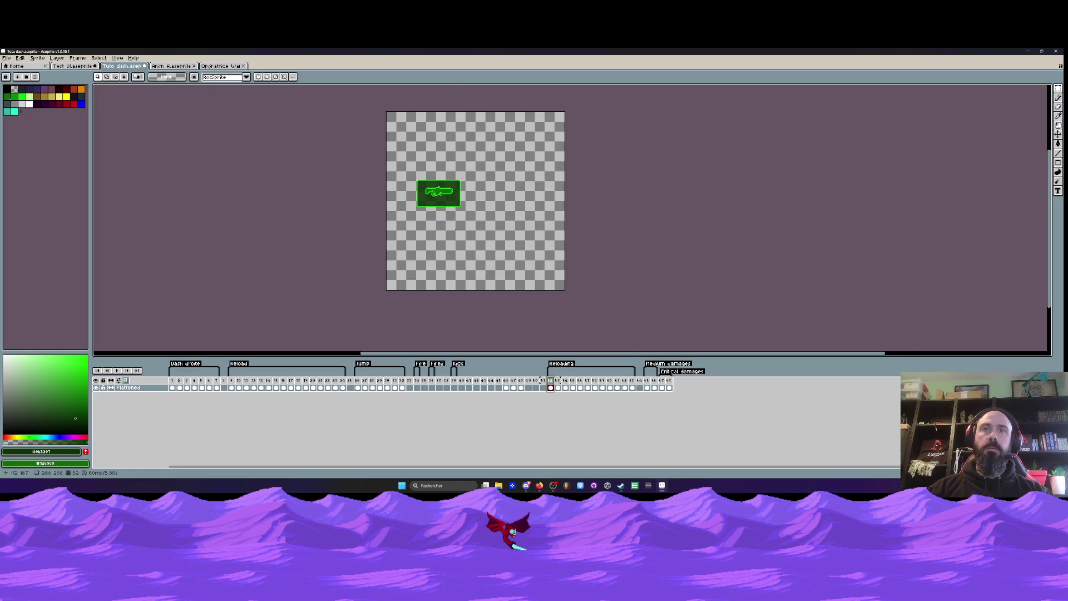
scroll(457, 209, up, 1)
key(Right)
key(Right)
key(Return)
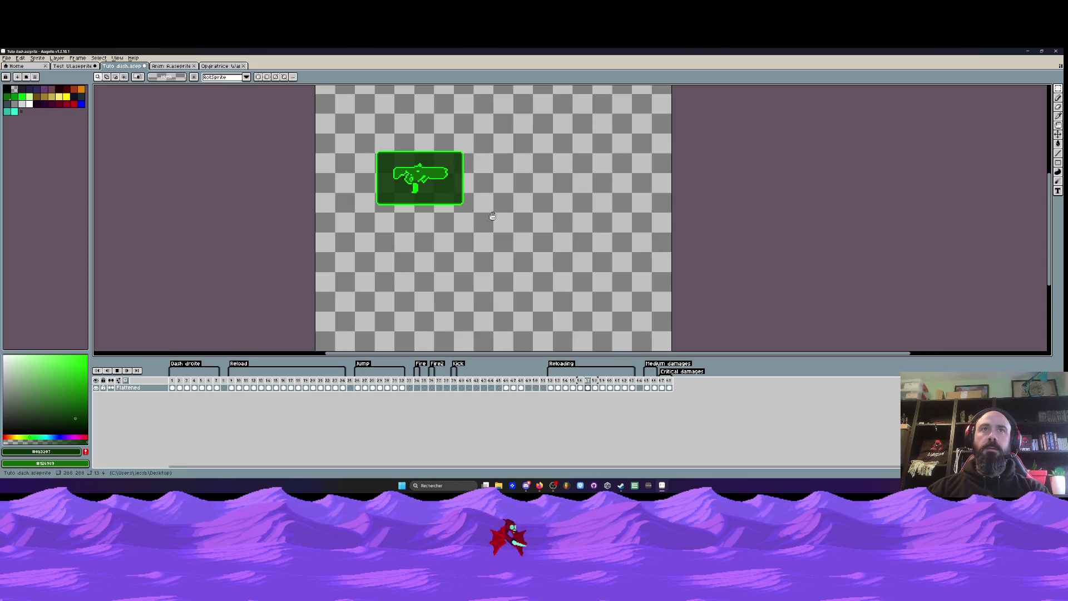
- Stop playback, select frames 46–48 and tag them Jump down
click(645, 381)
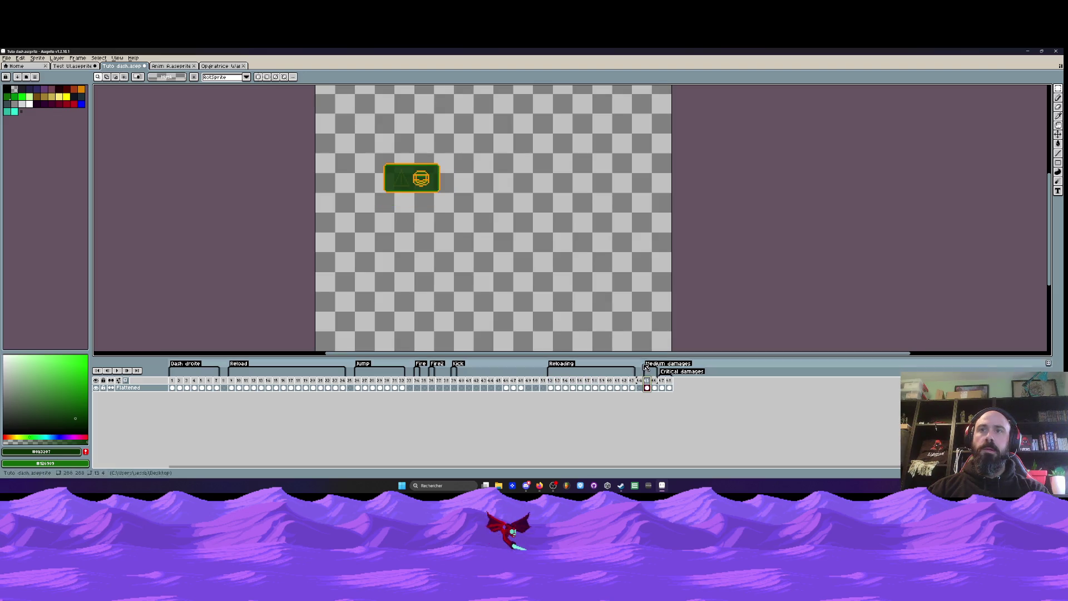
click(456, 387)
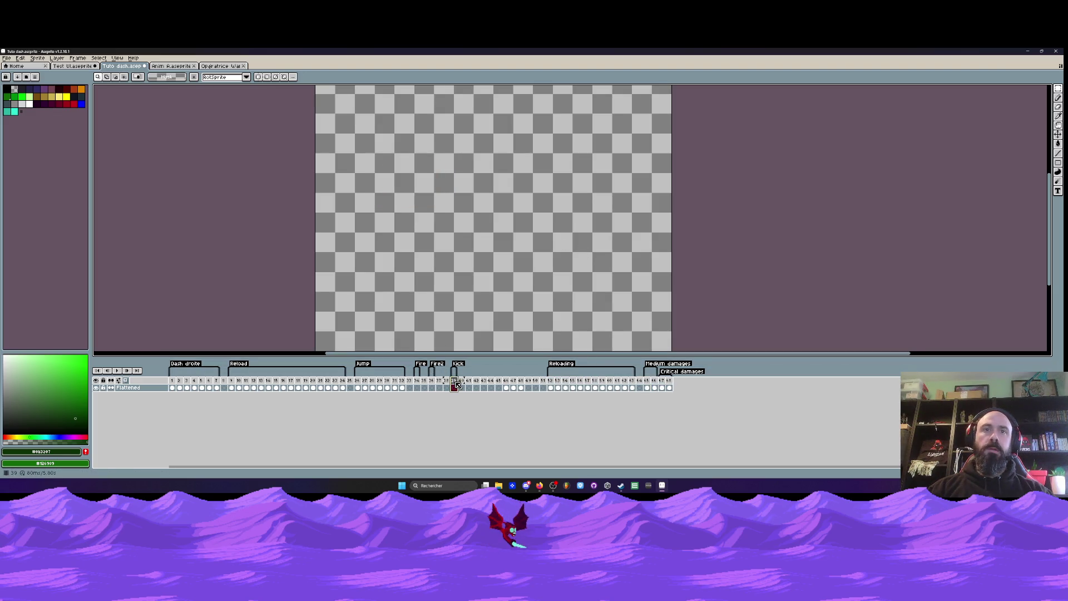
drag(505, 387, 523, 387)
click(508, 380)
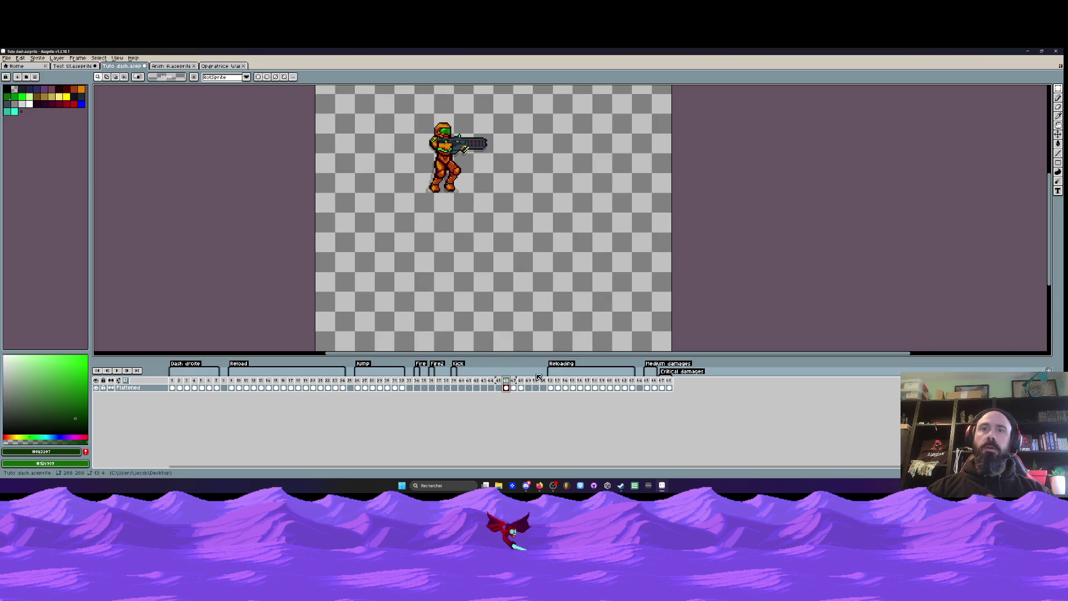
drag(522, 381, 505, 381)
right_click(506, 382)
click(530, 408)
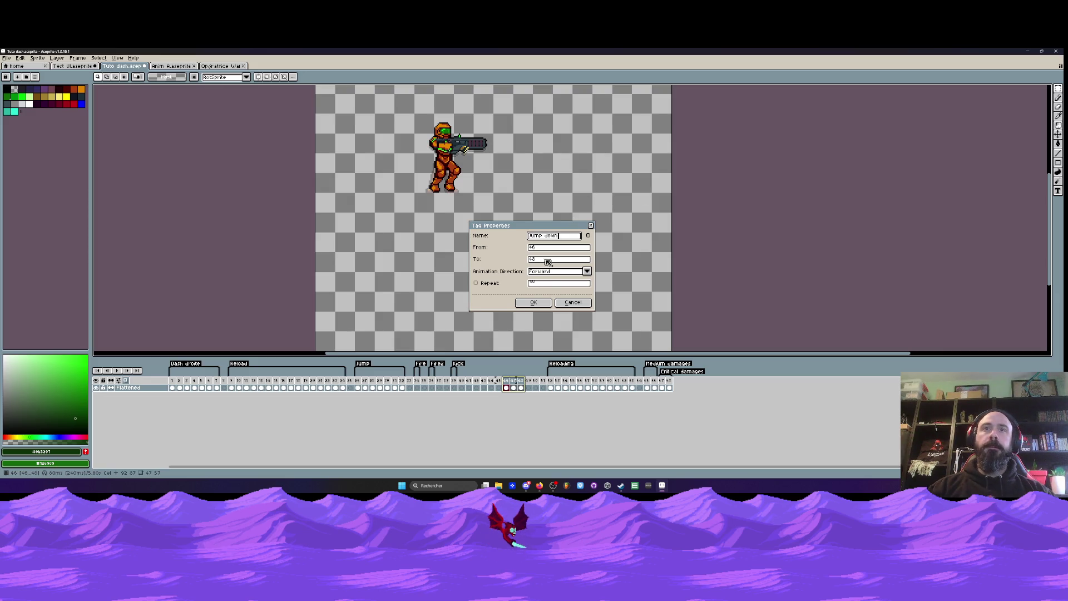
click(533, 302)
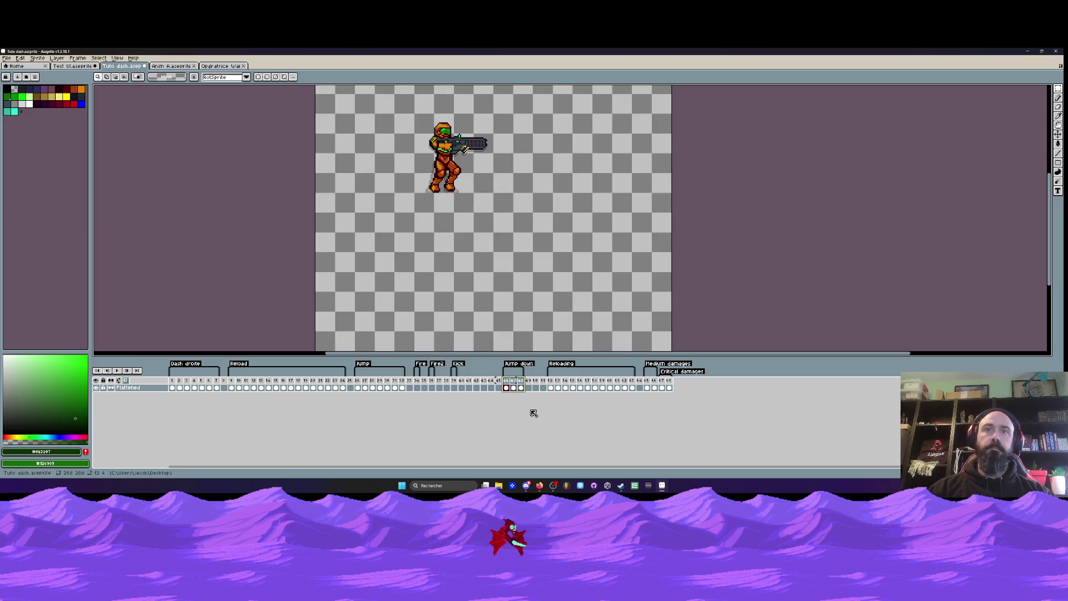
drag(361, 383, 405, 383)
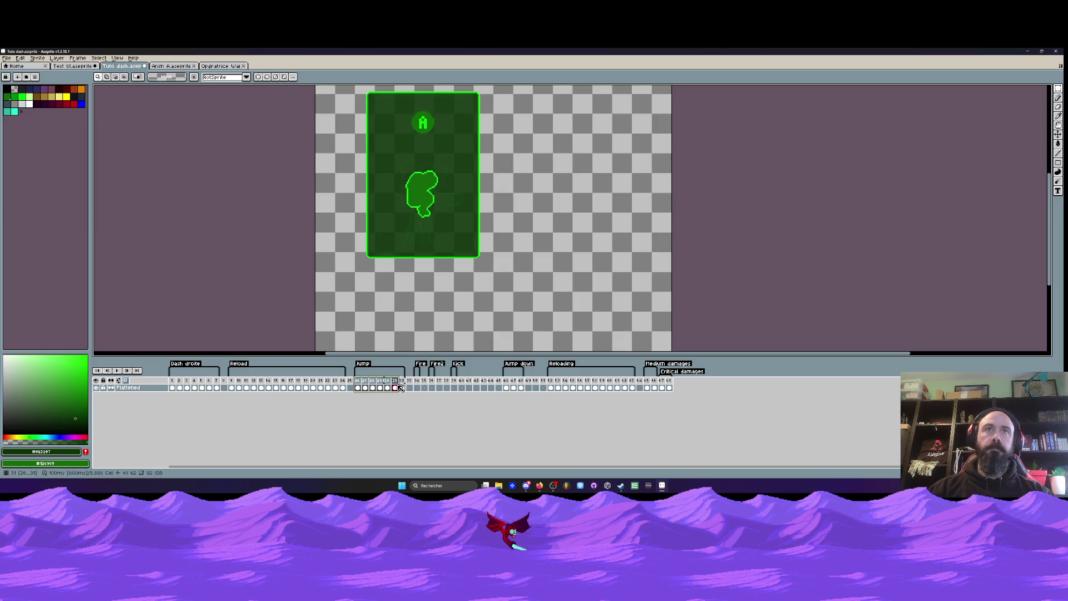
click(506, 381)
scroll(483, 318, down, 1)
scroll(484, 318, up, 2)
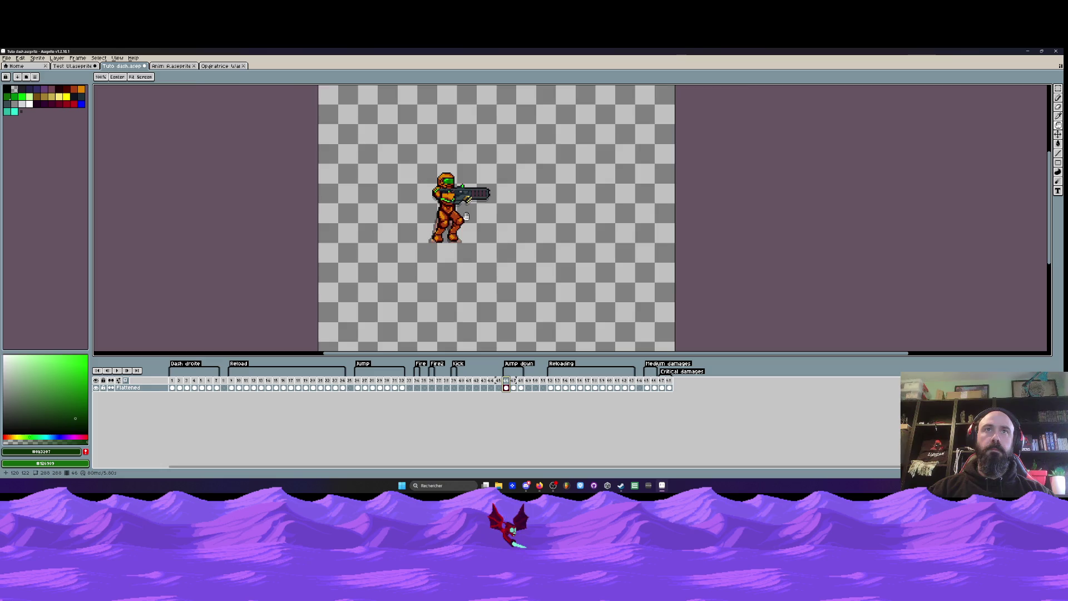
drag(357, 383, 369, 383)
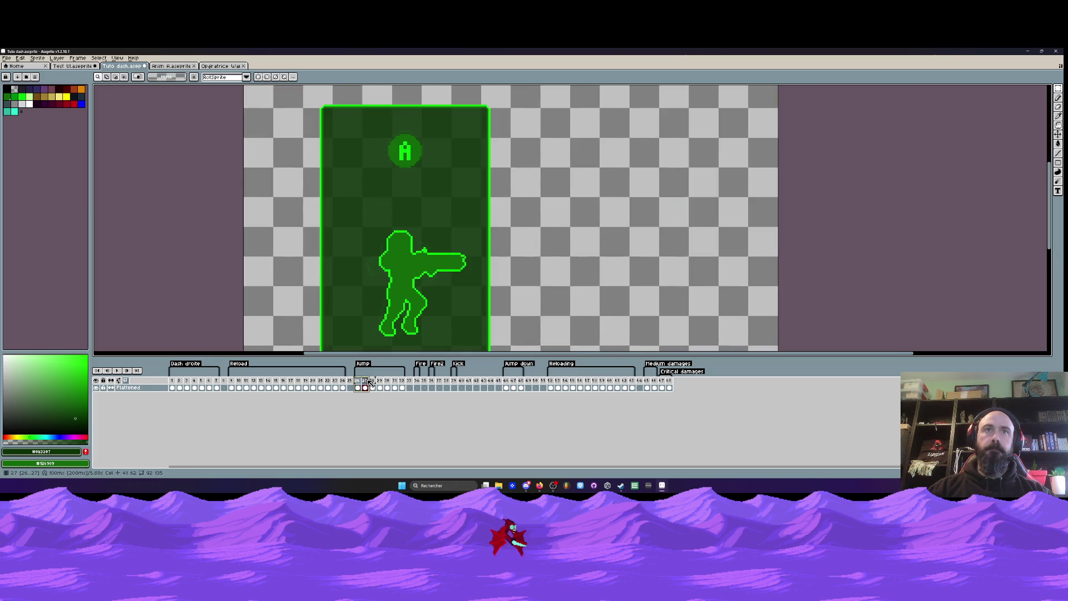
click(368, 382)
drag(404, 265, 398, 221)
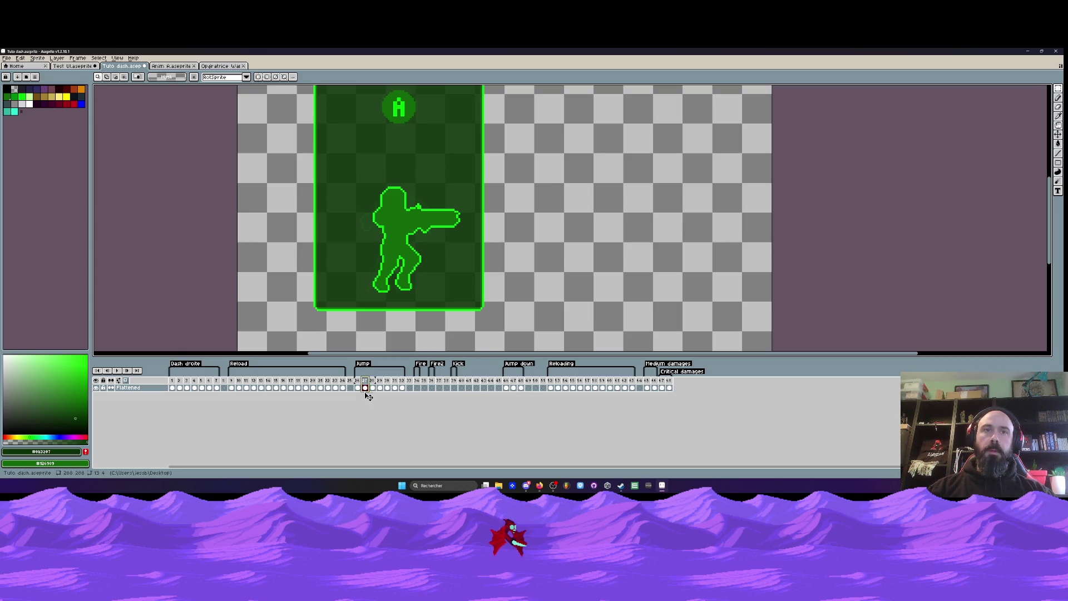
drag(372, 388, 382, 390)
drag(514, 388, 521, 391)
key(Return)
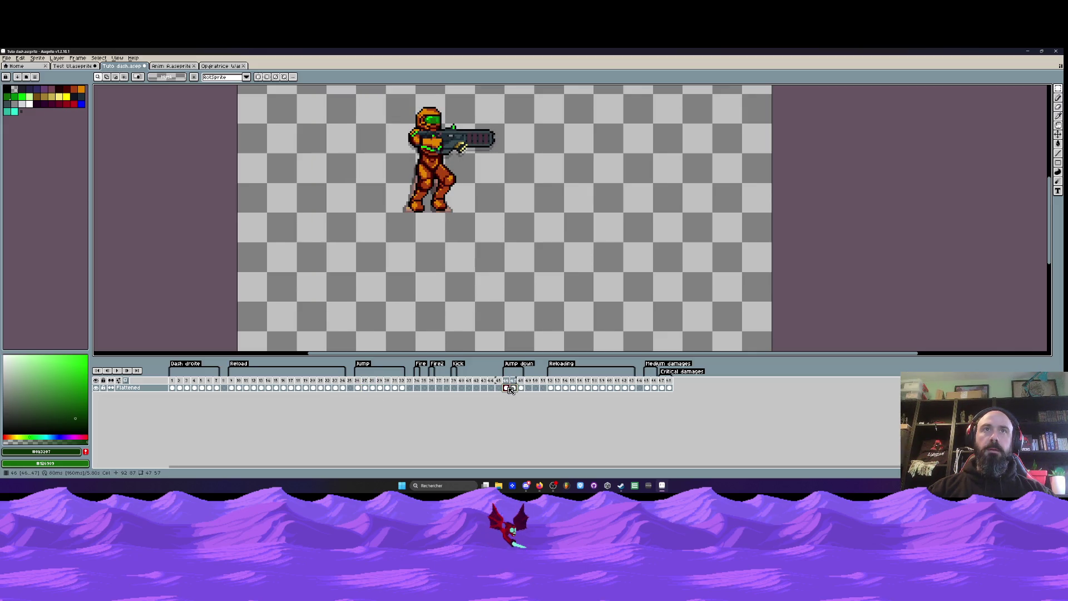
drag(357, 388, 399, 392)
click(399, 392)
click(358, 388)
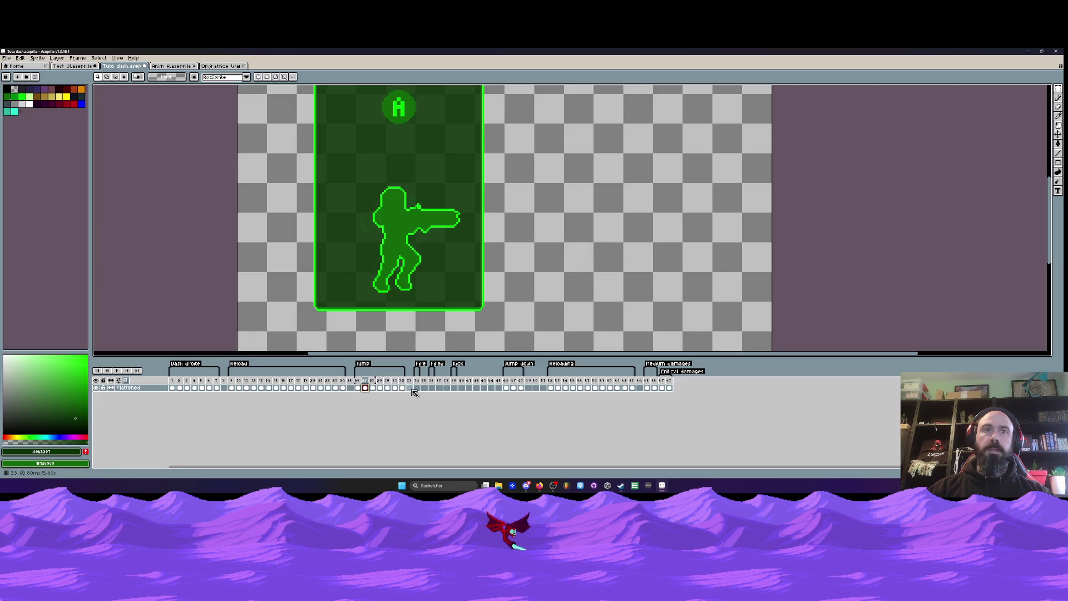
click(521, 388)
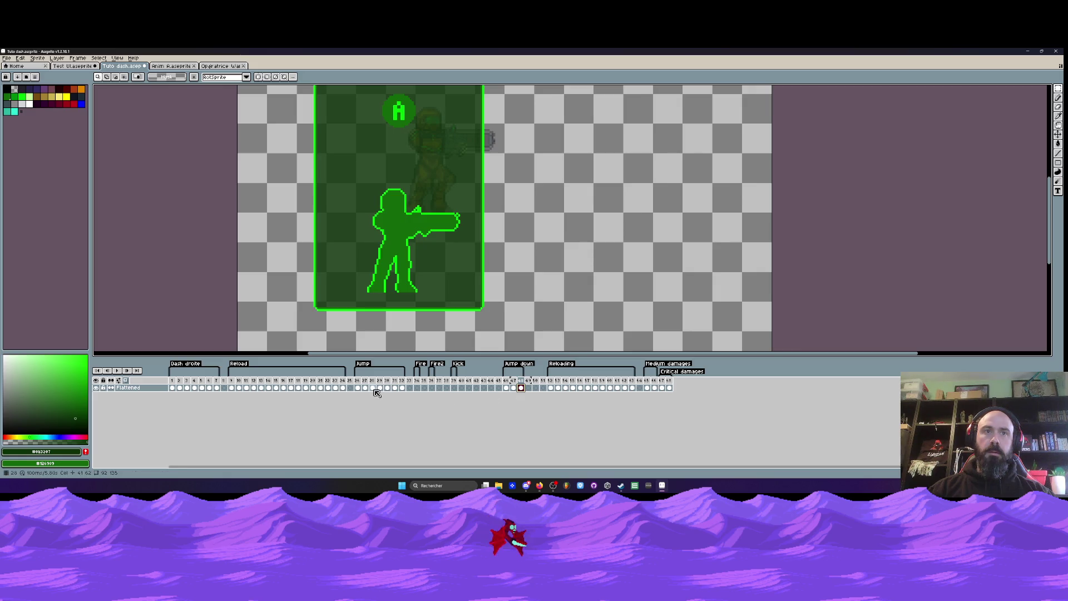
click(373, 387)
click(513, 388)
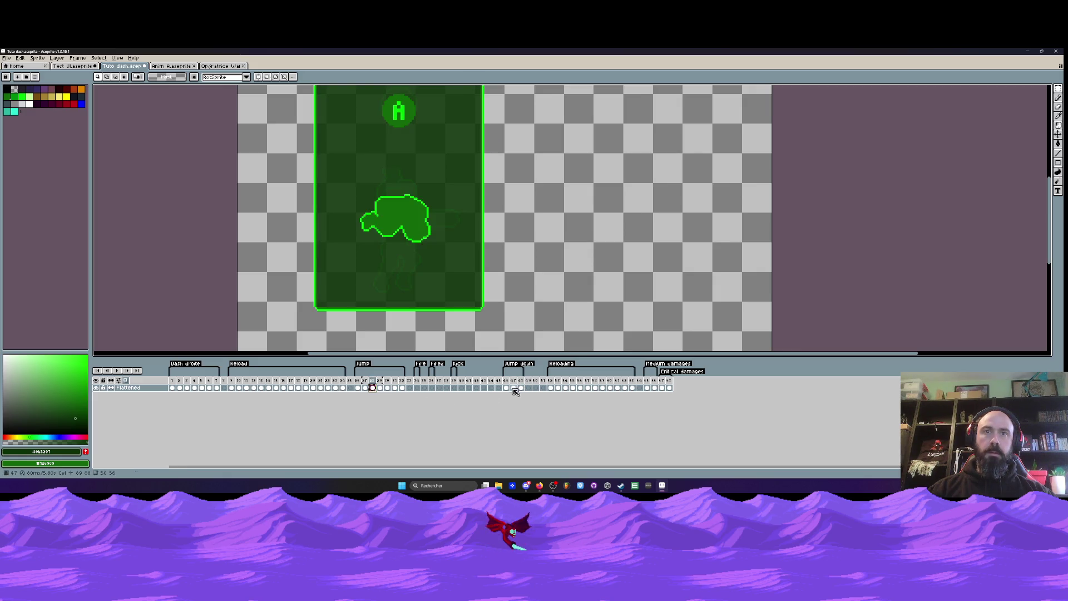
click(358, 388)
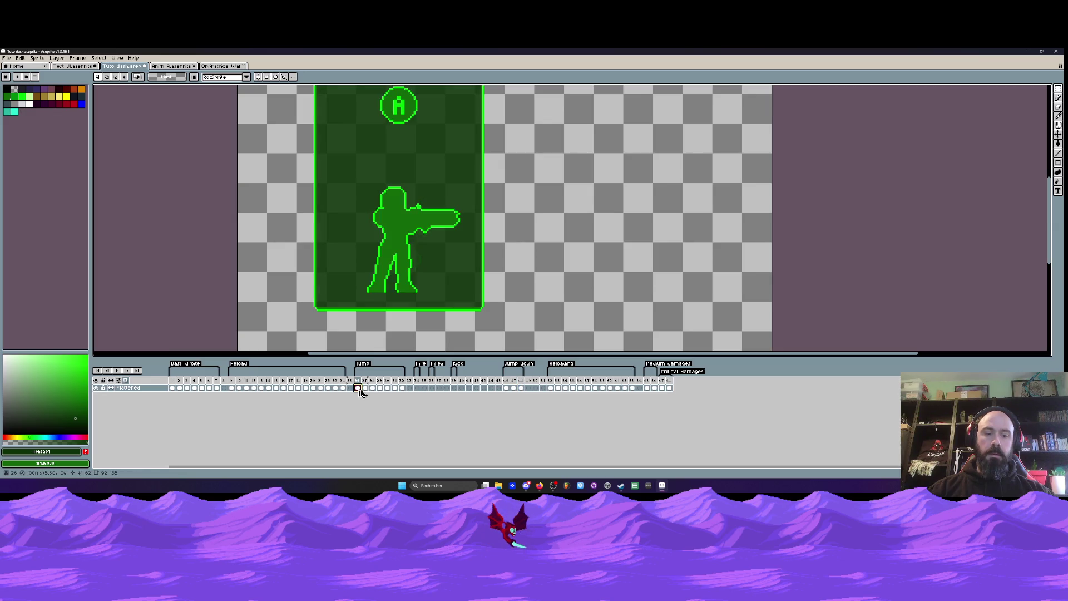
click(507, 388)
click(506, 388)
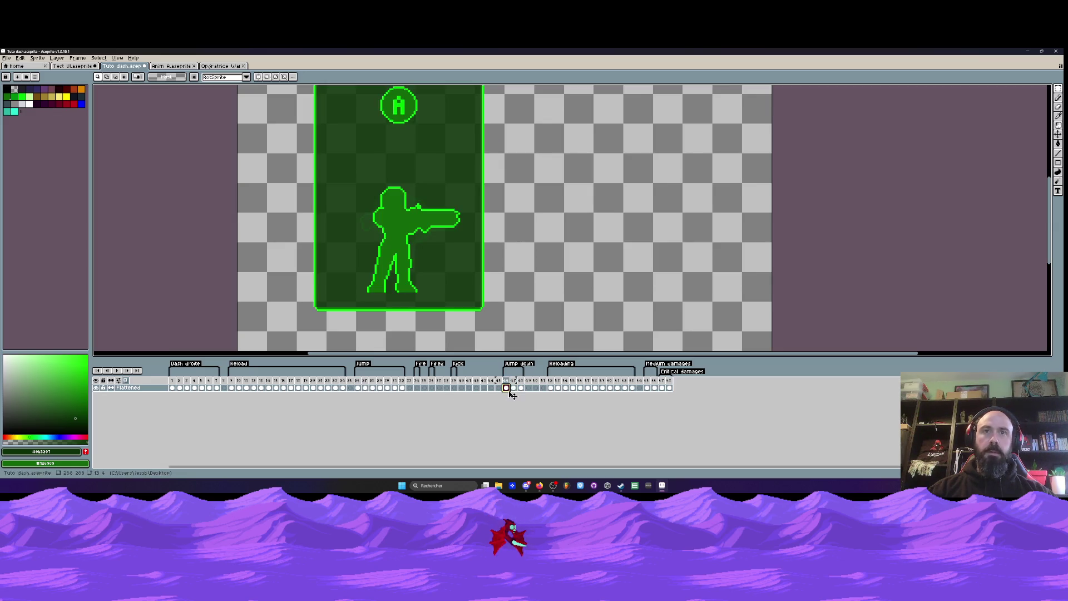
key(Return)
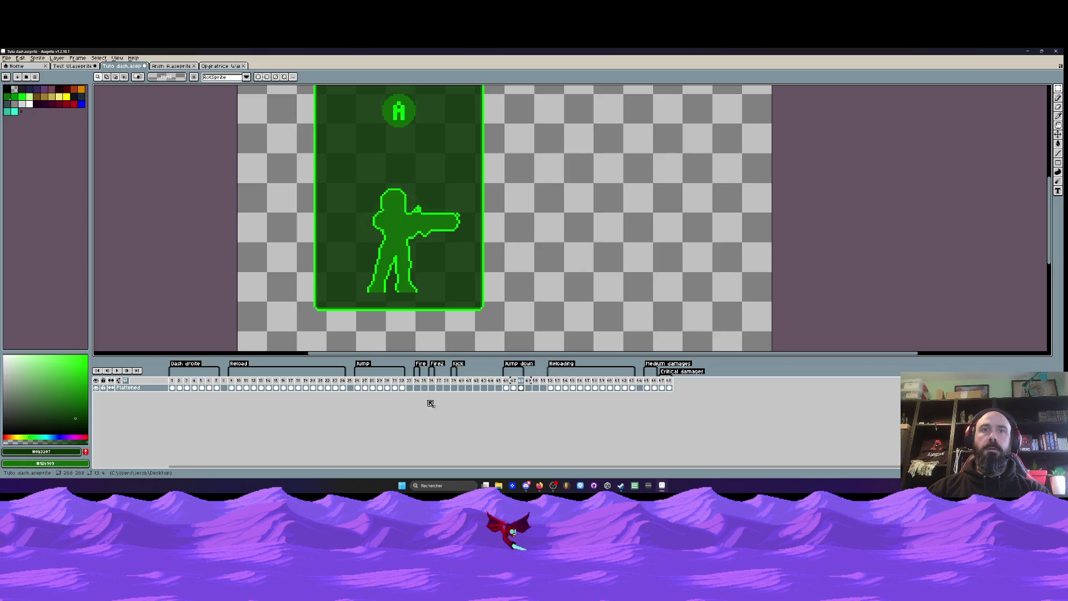
click(513, 388)
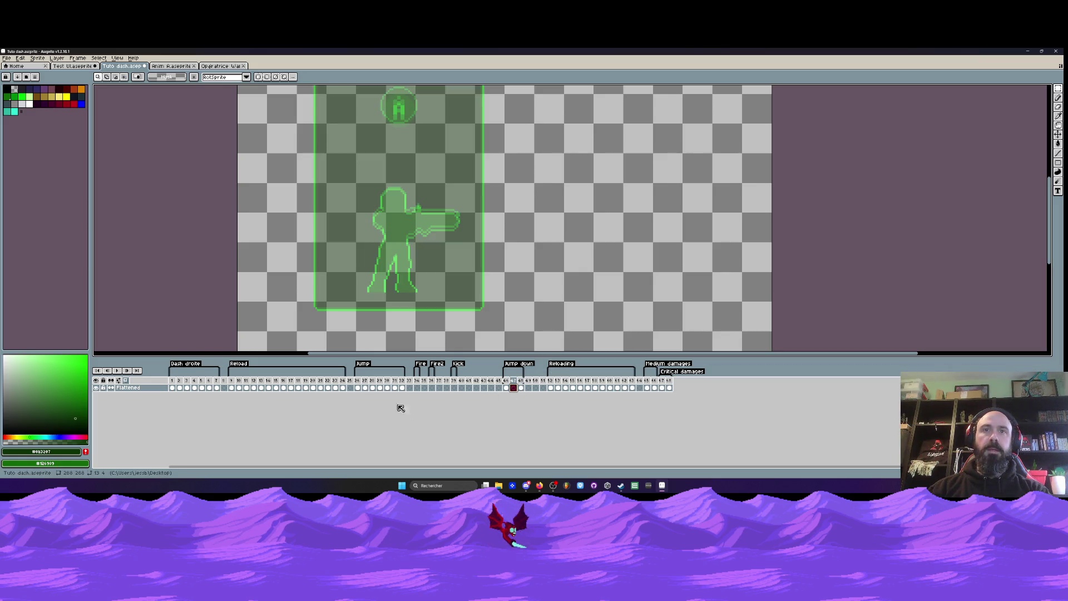
drag(357, 388, 365, 389)
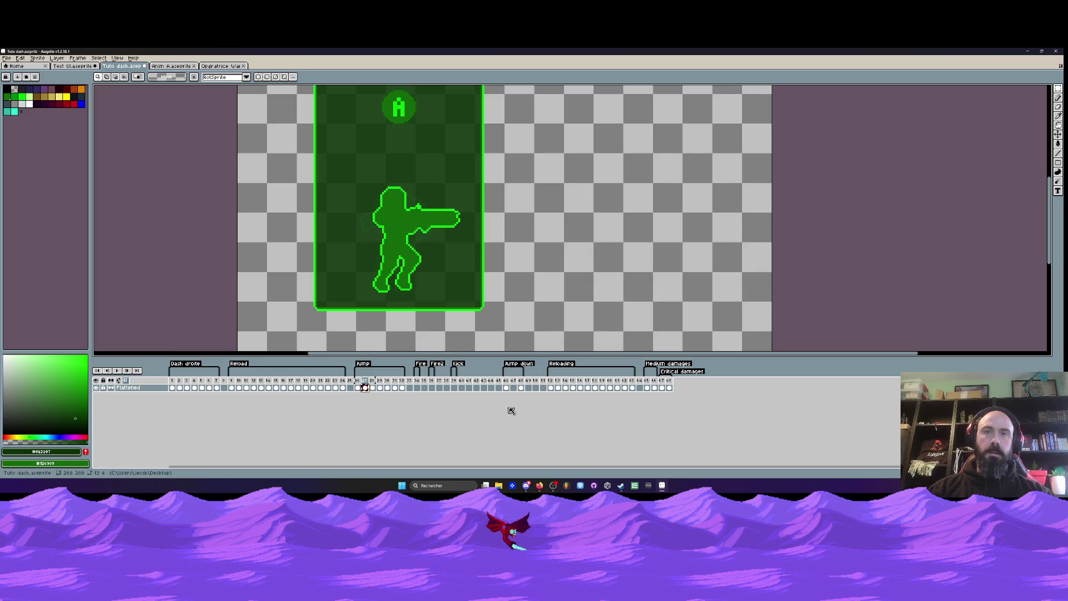
click(512, 388)
click(522, 388)
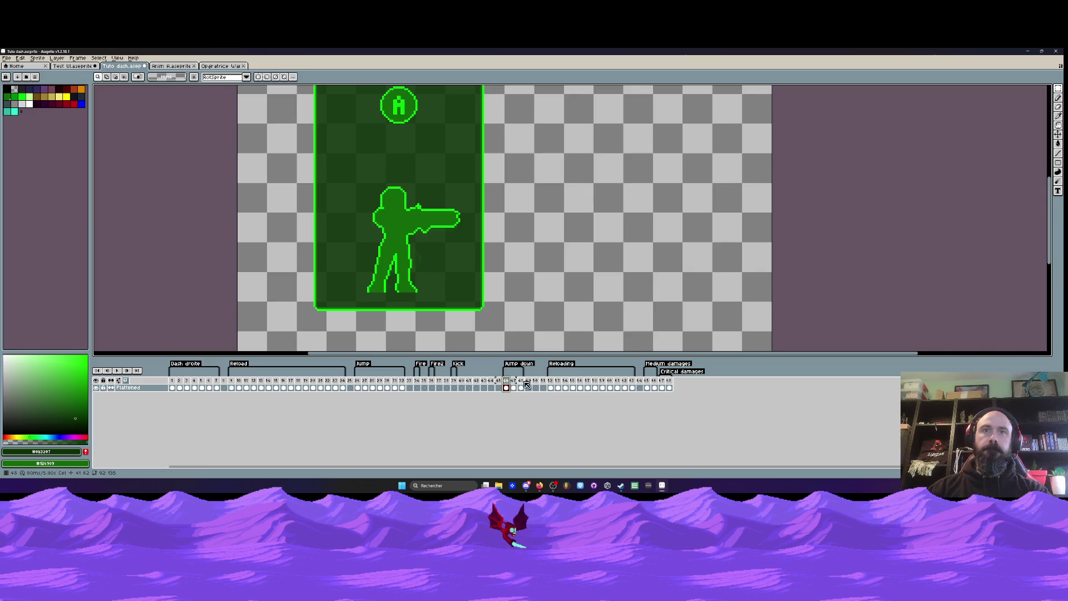
click(517, 388)
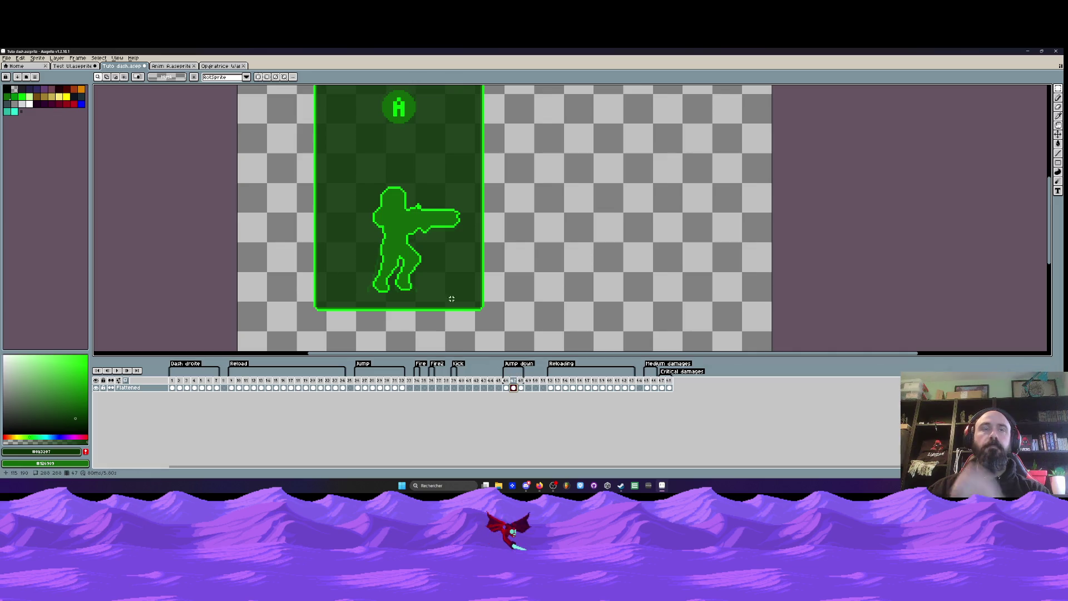
scroll(434, 267, down, 1)
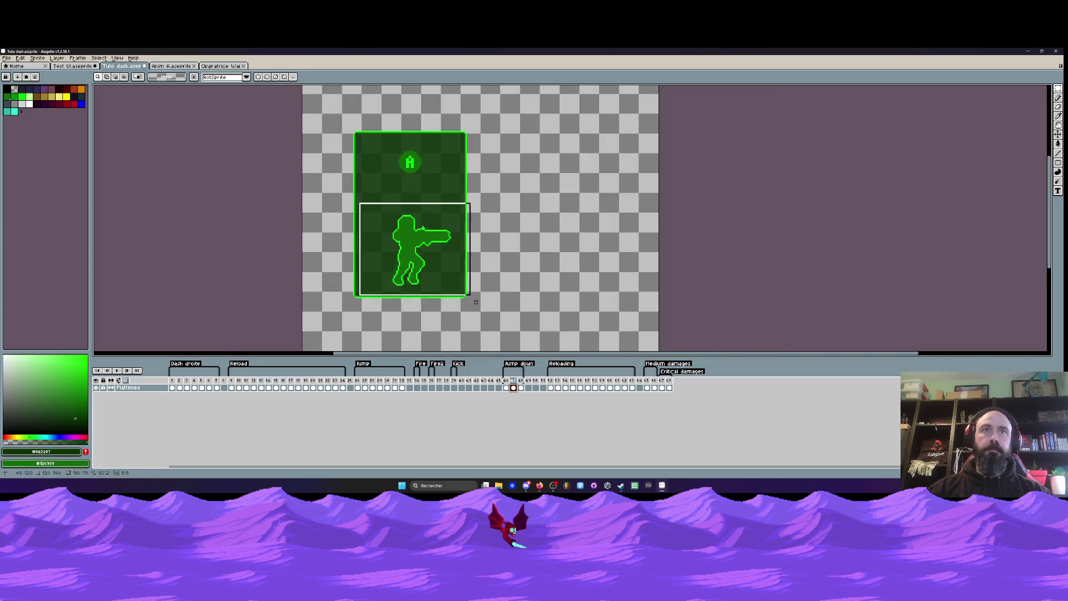
scroll(478, 267, up, 1)
click(506, 388)
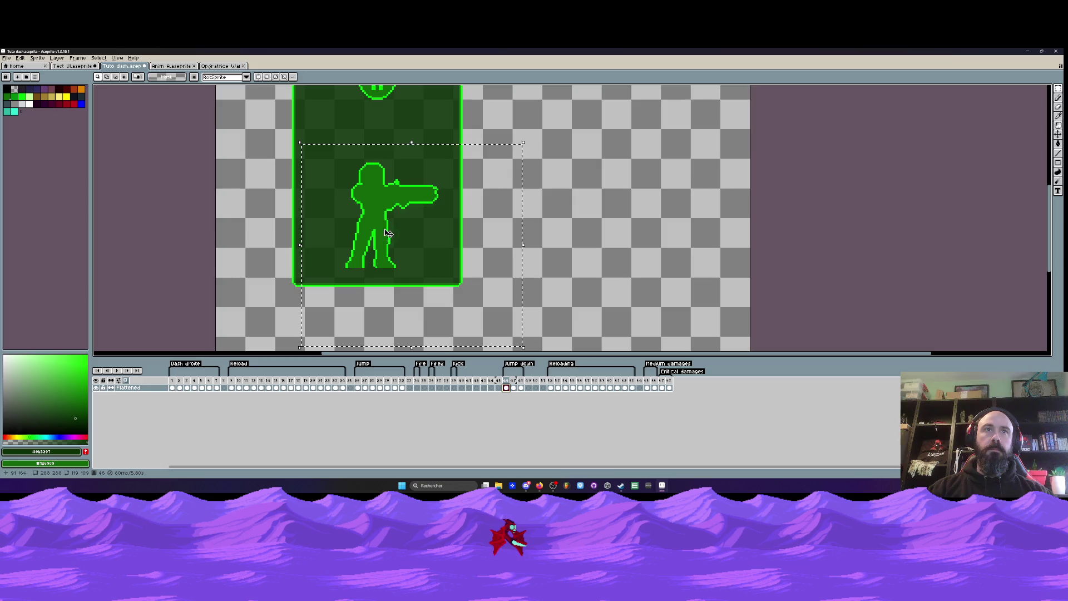
drag(380, 240, 380, 209)
key(Escape)
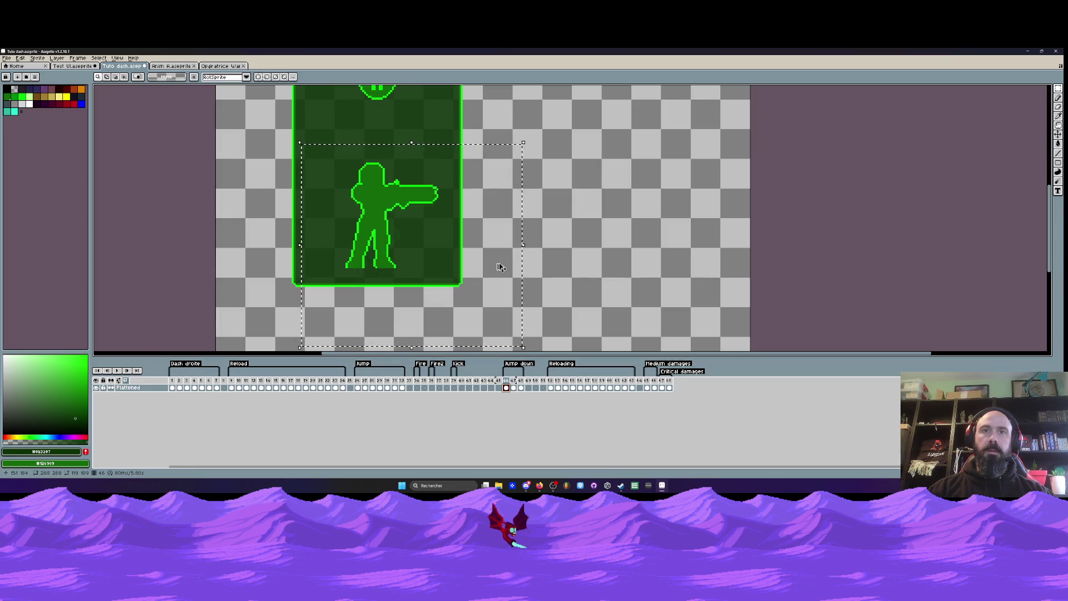
- Undo the new tags, empty frames, Dash droite rename and the flatten to restore the layers
key(ctrl+z)
key(ctrl+z)
key(ctrl+z)
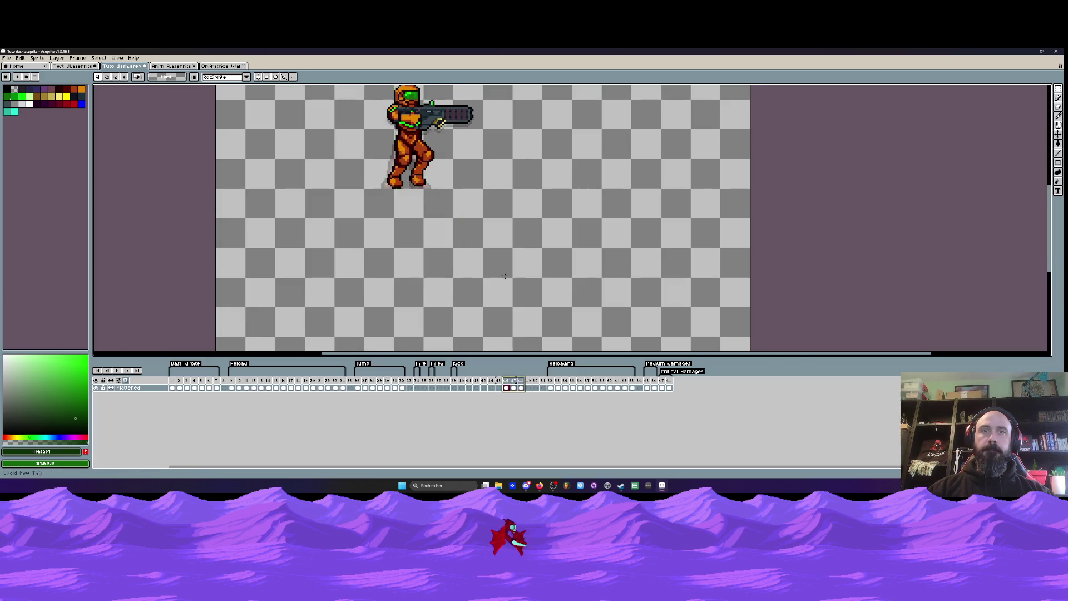
key(ctrl+z)
key(ctrl+z)
key(ctrl+z)
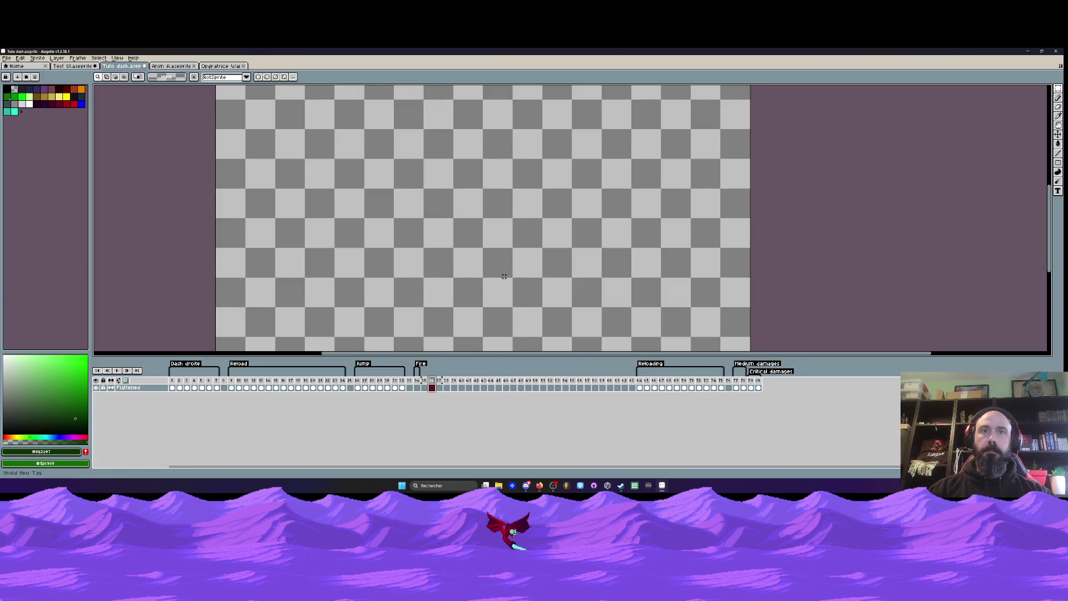
key(ctrl+z)
key(ctrl+z)
key(ctrl+z)
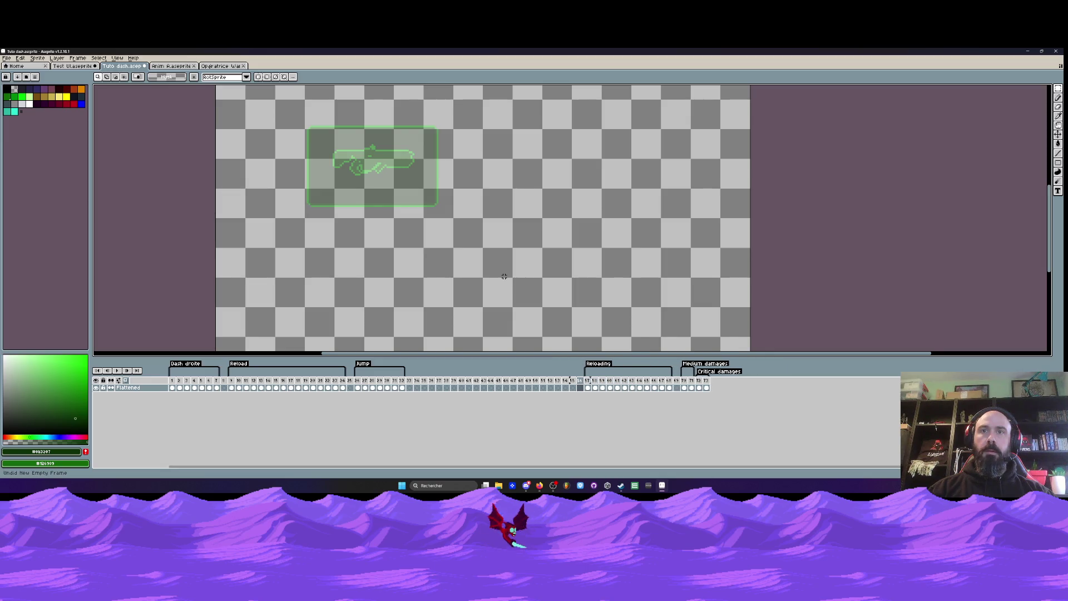
key(ctrl+z)
key(ctrl+z)
key(ctrl+z)
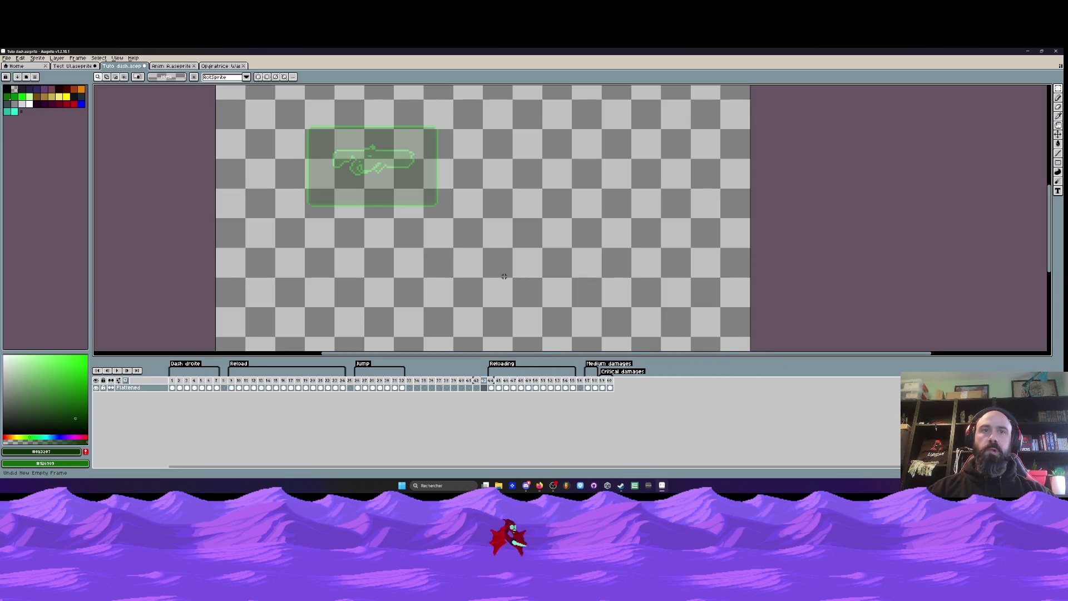
key(ctrl+z)
key(ctrl+z)
key(ctrl+z)
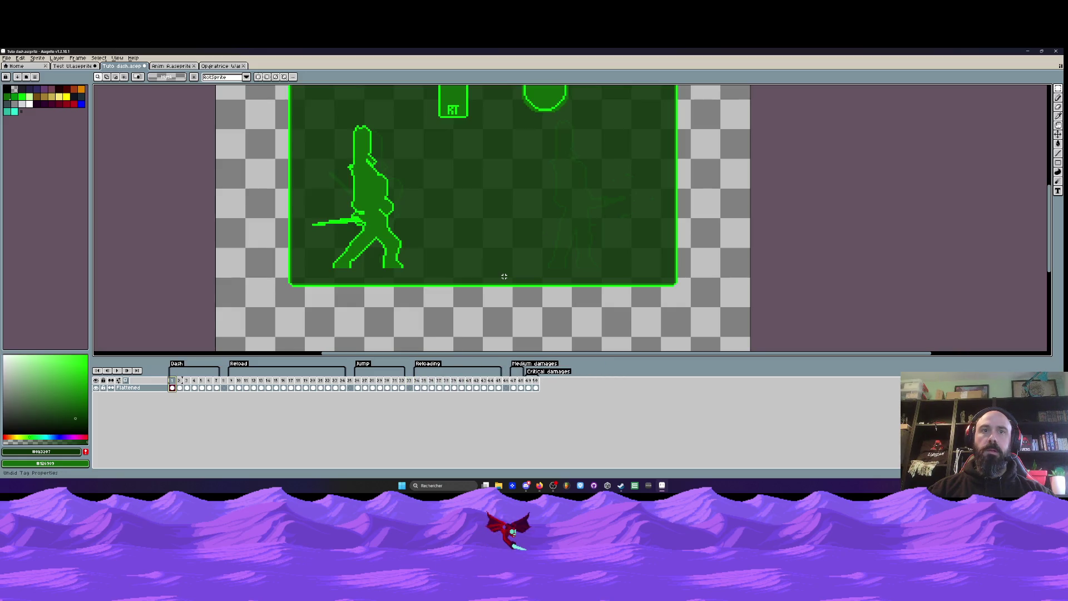
key(ctrl+z)
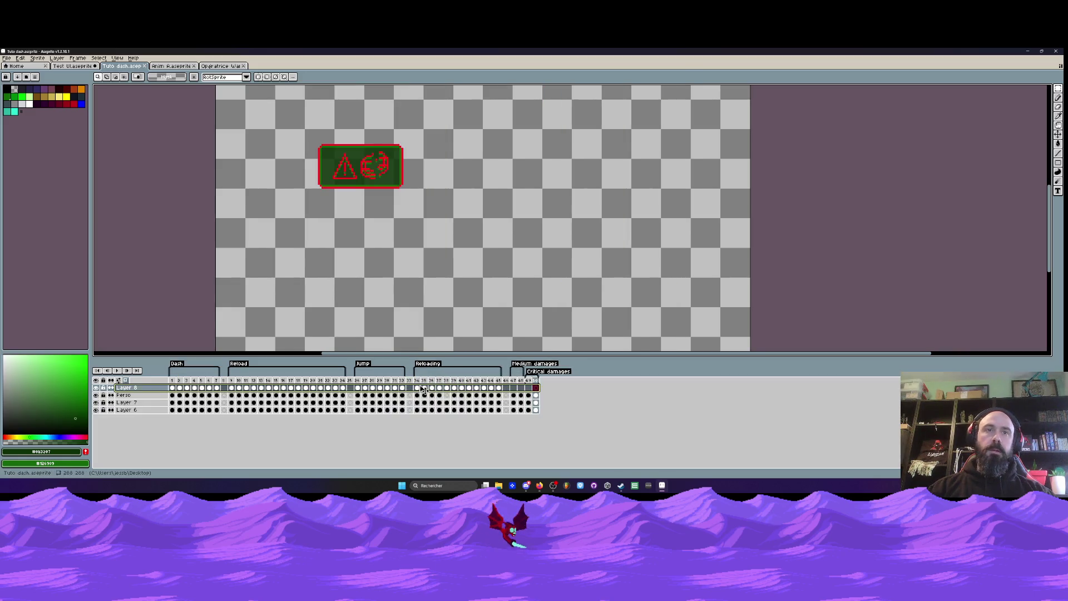
click(416, 381)
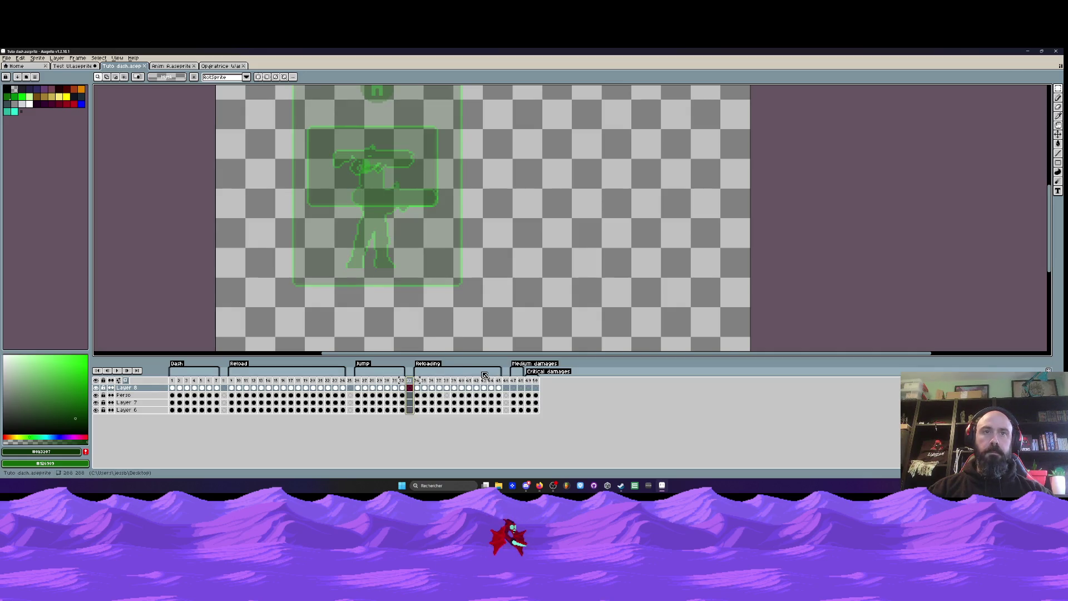
key(ctrl+z)
key(ctrl+z)
key(ctrl+z)
key(ctrl+z)
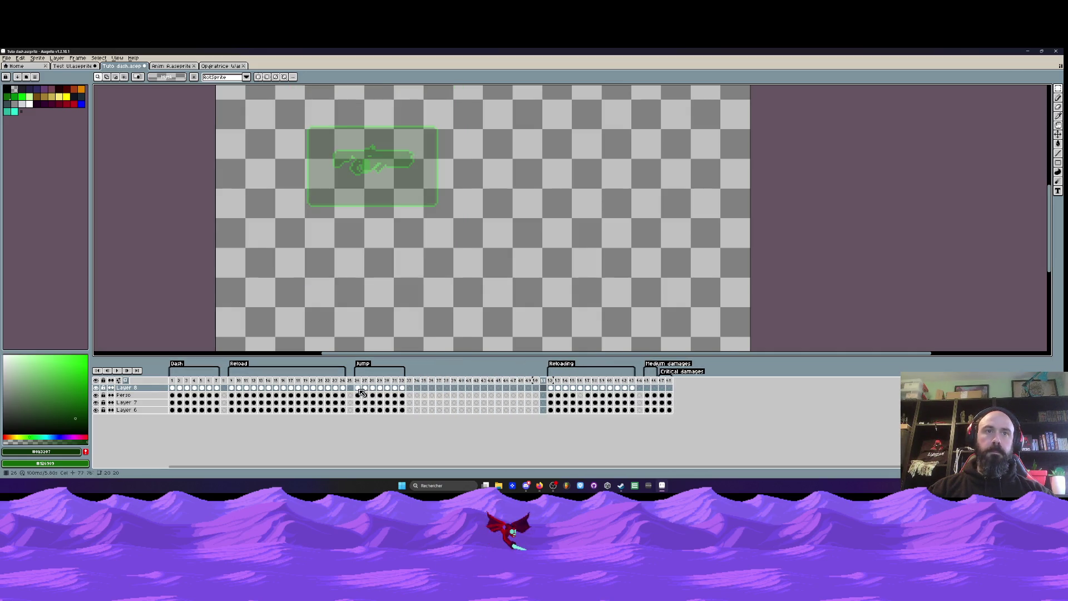
click(357, 388)
- Copy frame 27 into a new frame 28 and duplicate aiming-pose frame 32, moving it before frame 40
mouse_move(359, 388)
mouse_down()
mouse_move(357, 410)
mouse_move(447, 381)
mouse_up()
click(367, 381)
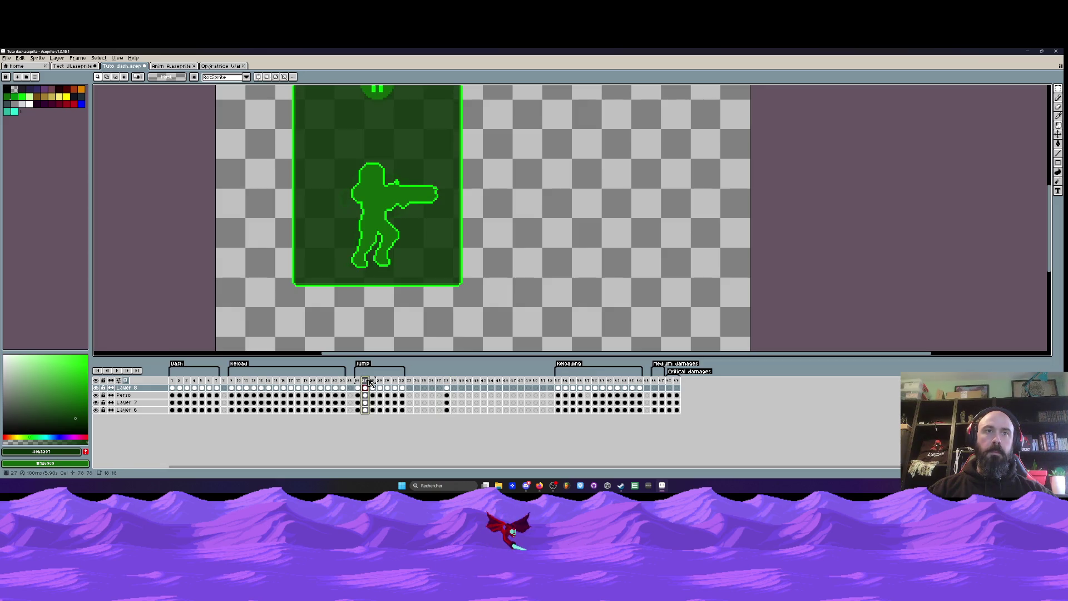
drag(364, 381, 451, 382)
click(382, 384)
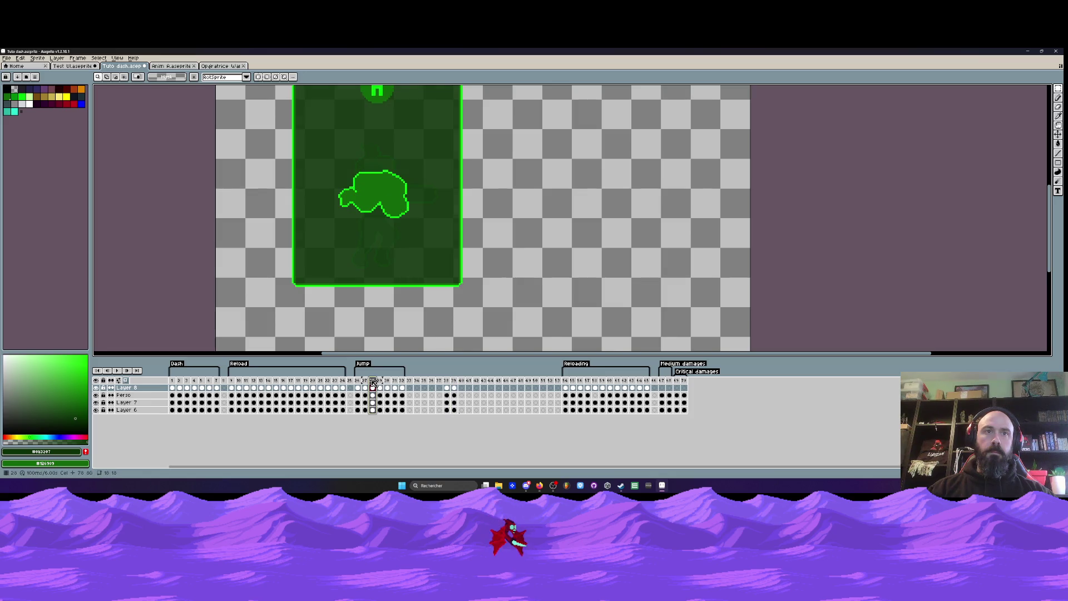
click(402, 381)
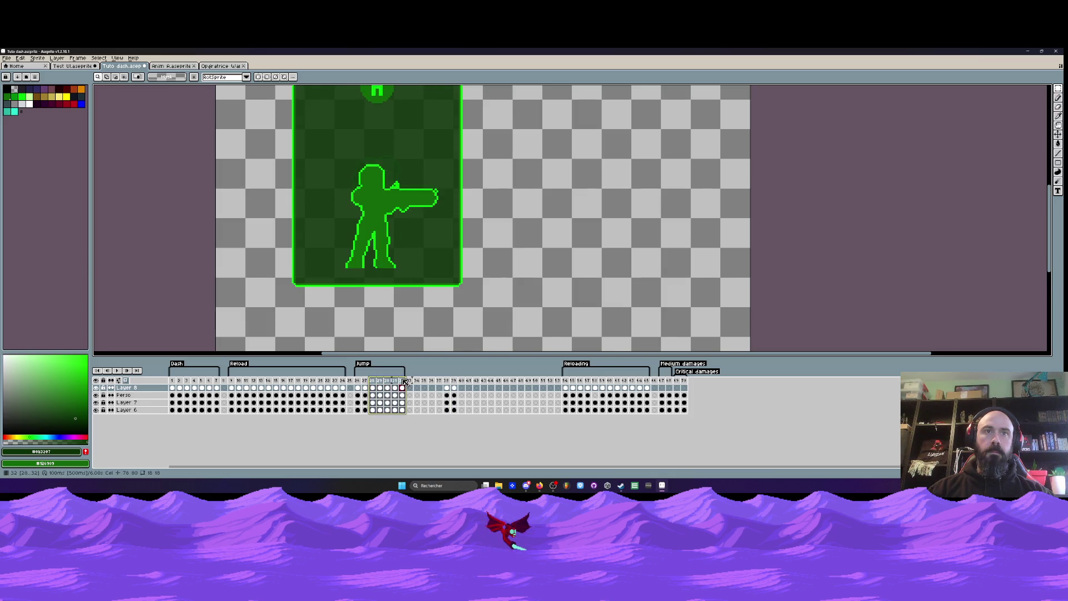
key(alt+n)
drag(410, 381, 466, 389)
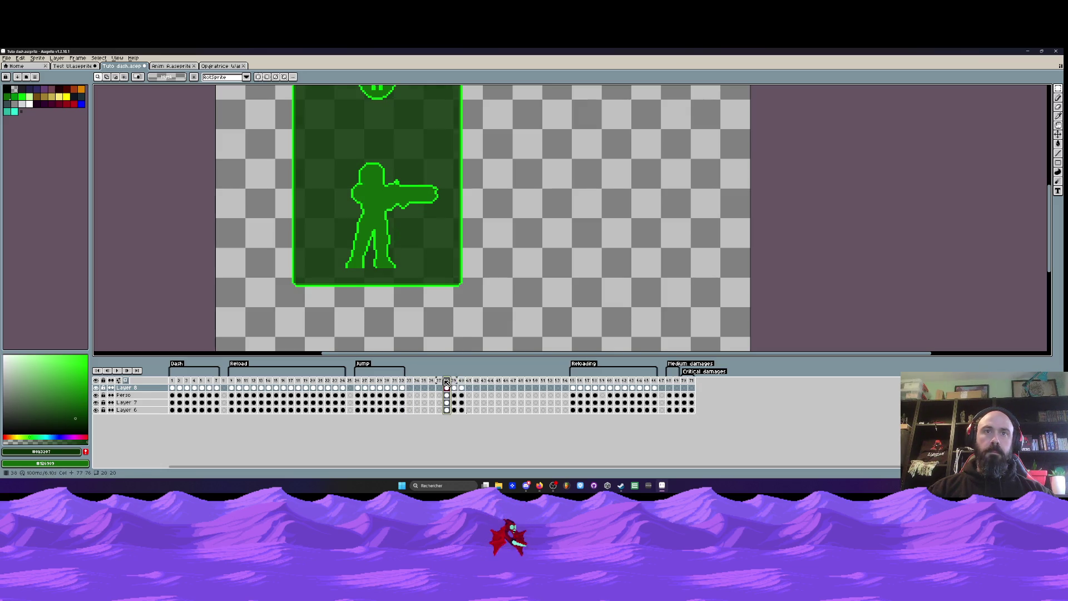
- Select frame 39 alone and marquee-select the soldier figure in the panel
shift+click(461, 382)
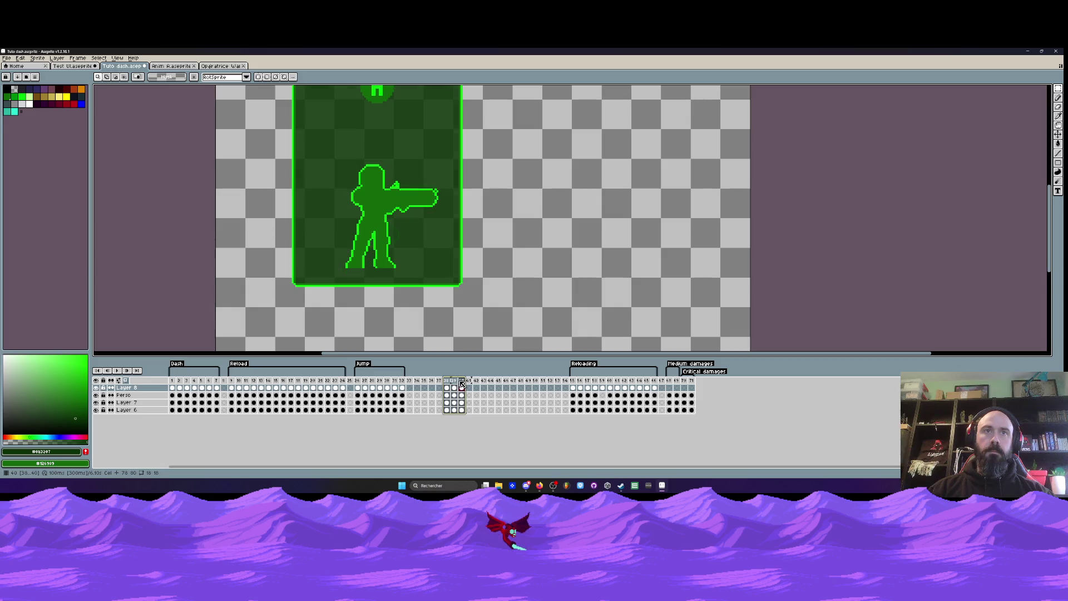
shift+click(455, 383)
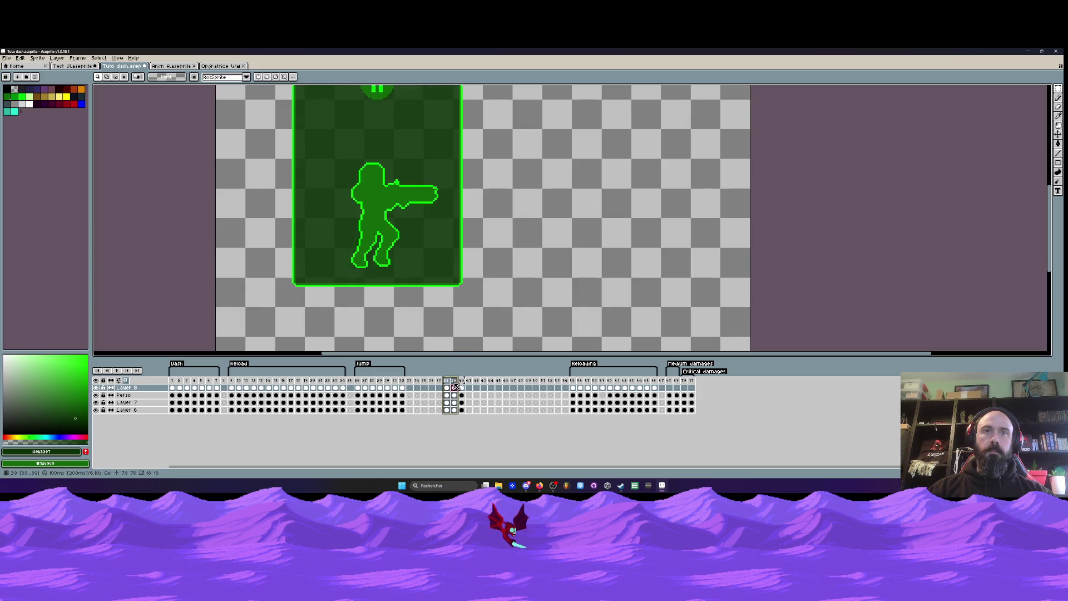
click(455, 384)
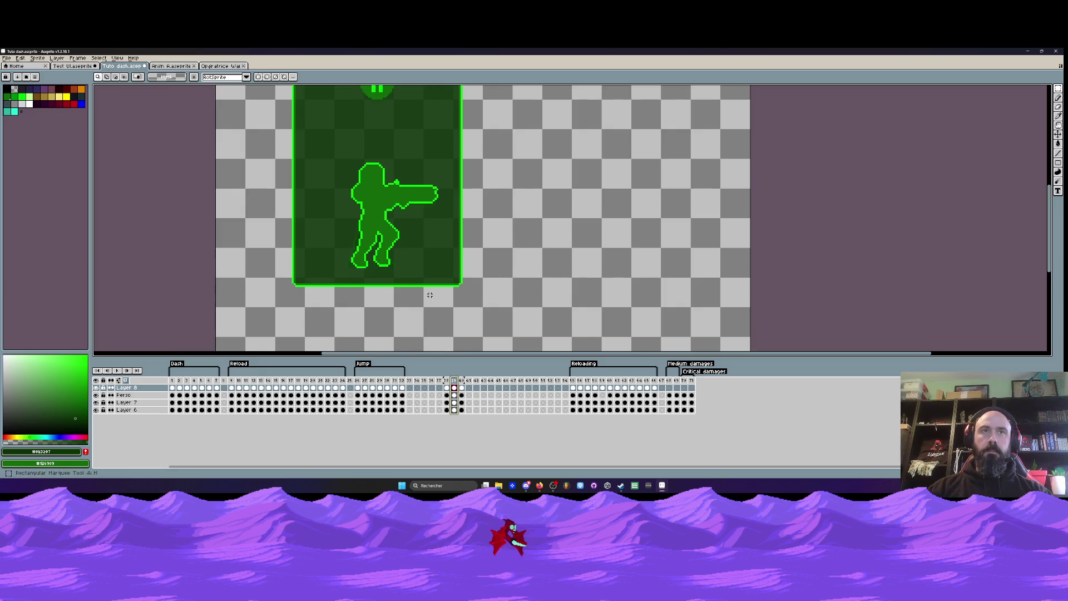
scroll(349, 176, down, 1)
drag(349, 178, 487, 296)
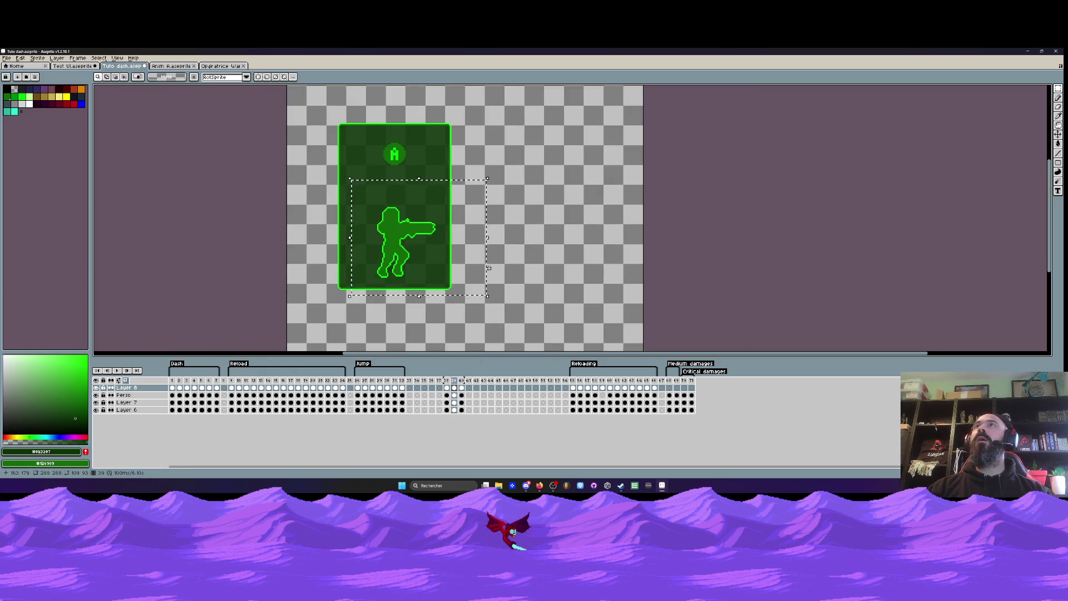
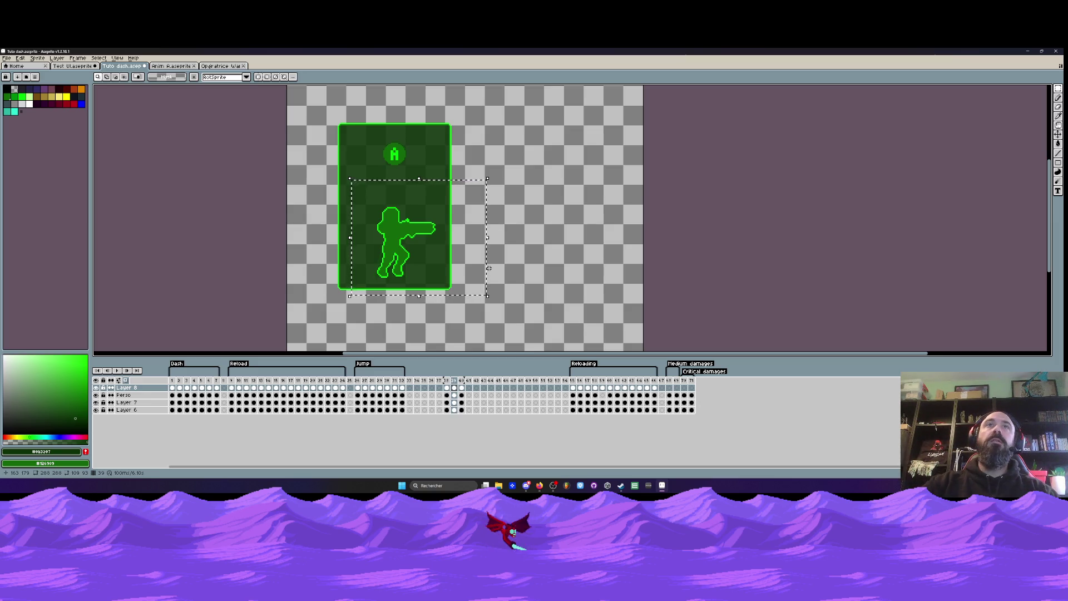
- Check the open windows, then drag the Discord desk-photo viewer over the Aseprite canvas
key(super+Tab)
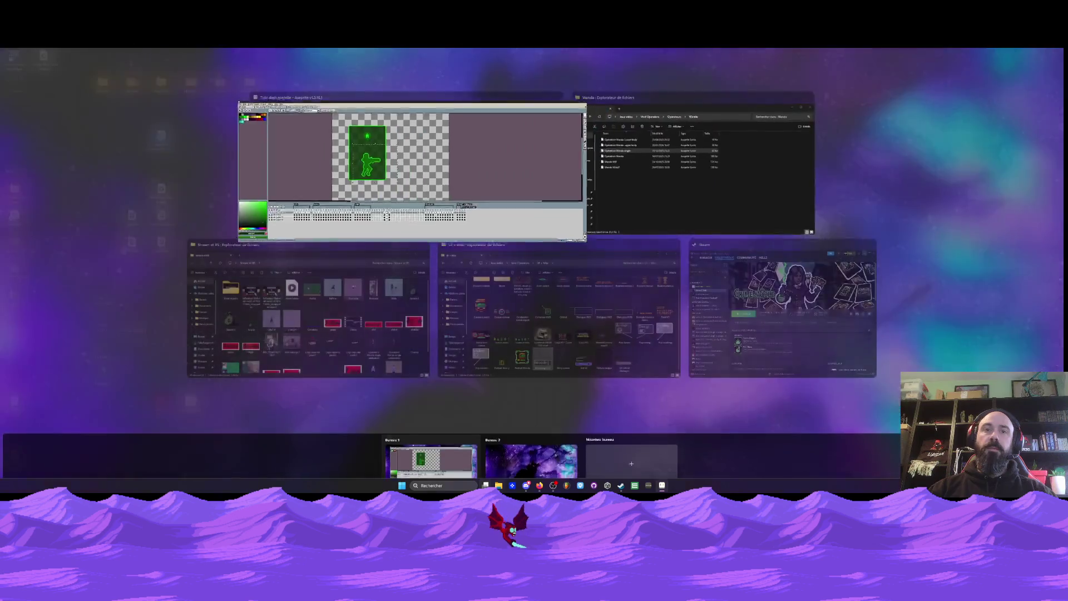
click(576, 474)
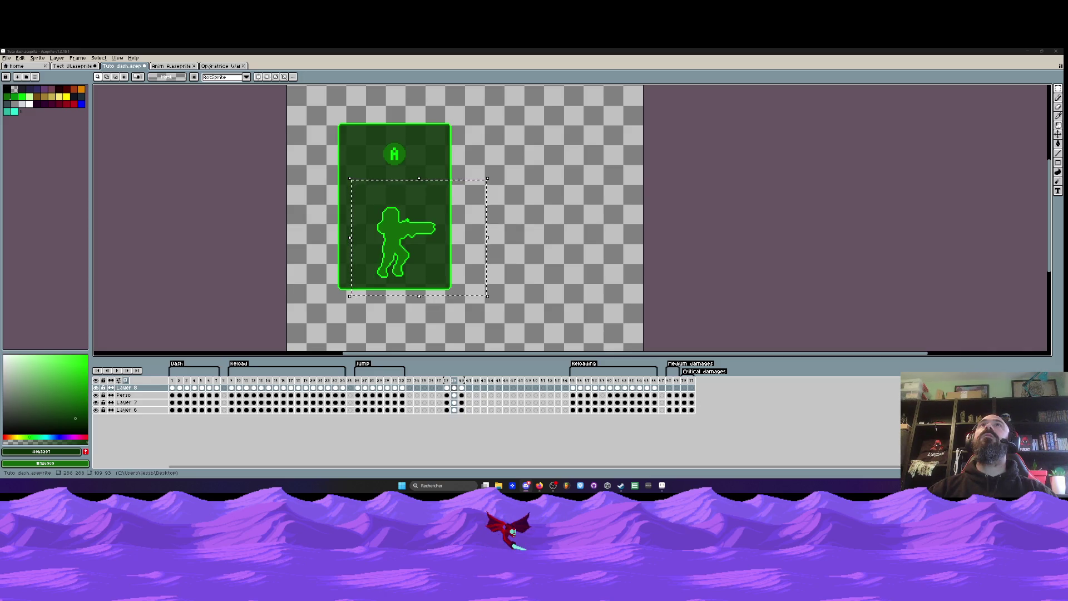
mouse_move(612, 0)
mouse_down()
mouse_move(558, 127)
mouse_move(566, 105)
mouse_up()
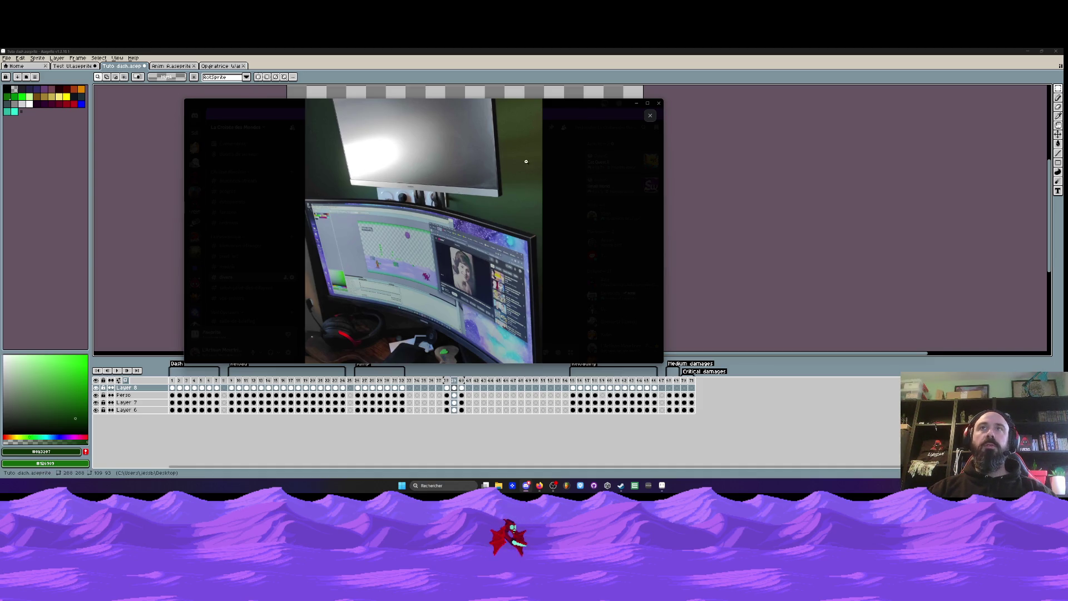
- Browse the shared desk-setup photos, zooming in and out, then close the viewer and minimize Discord
click(649, 115)
click(456, 242)
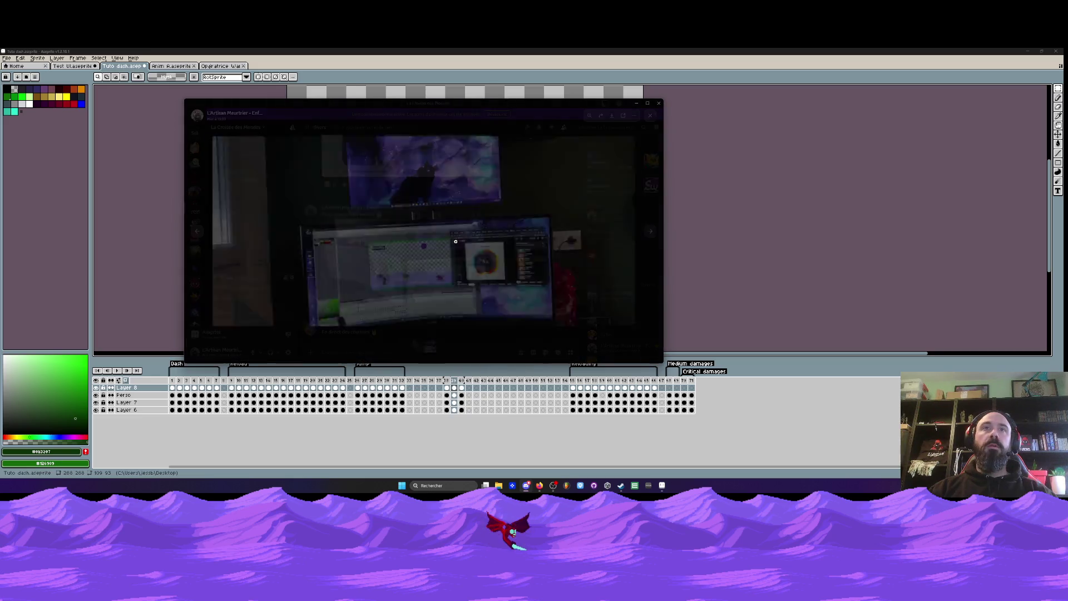
click(407, 215)
click(408, 215)
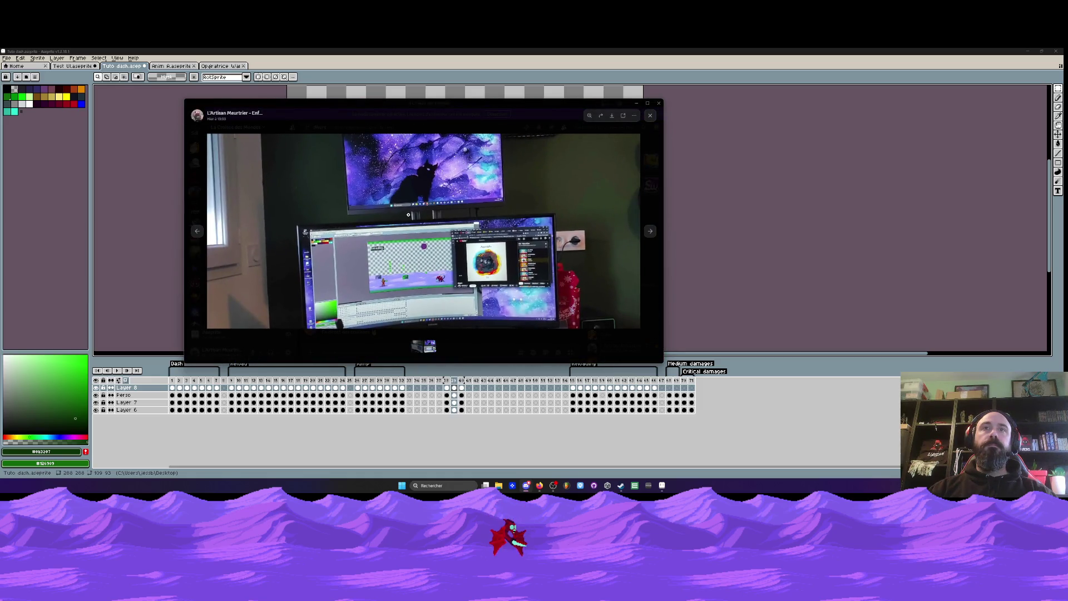
click(649, 115)
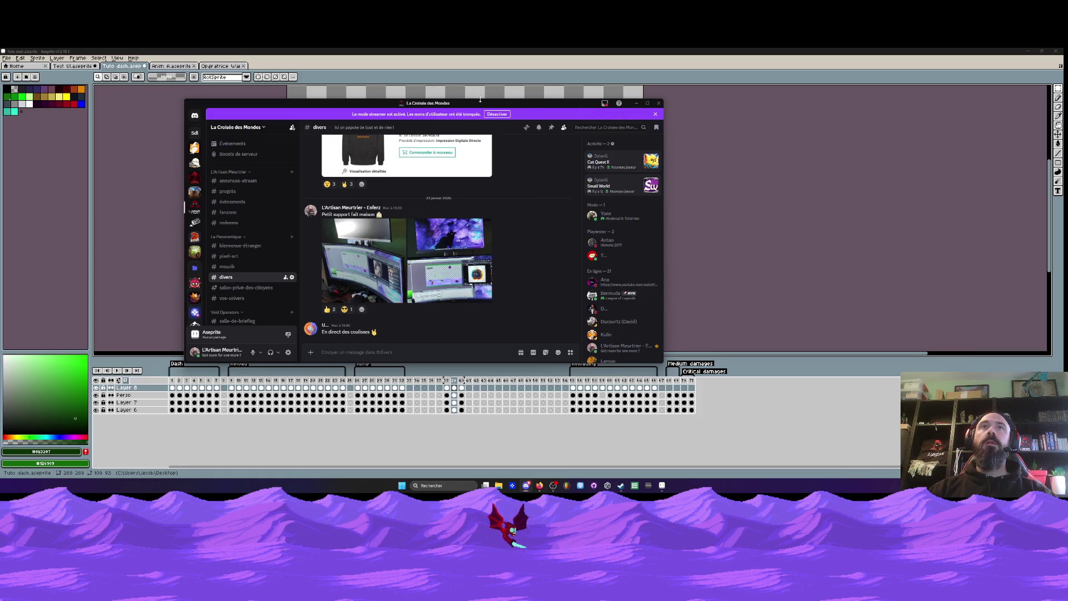
click(637, 104)
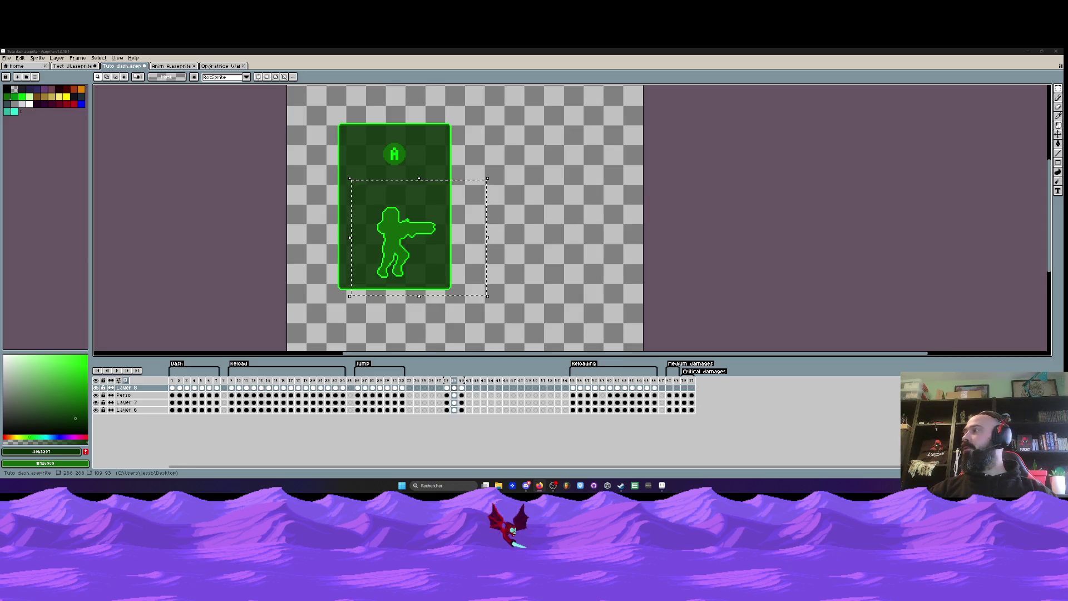
- Drop the character selection and compare card frames 38, 39 and 40
click(440, 305)
key(Left)
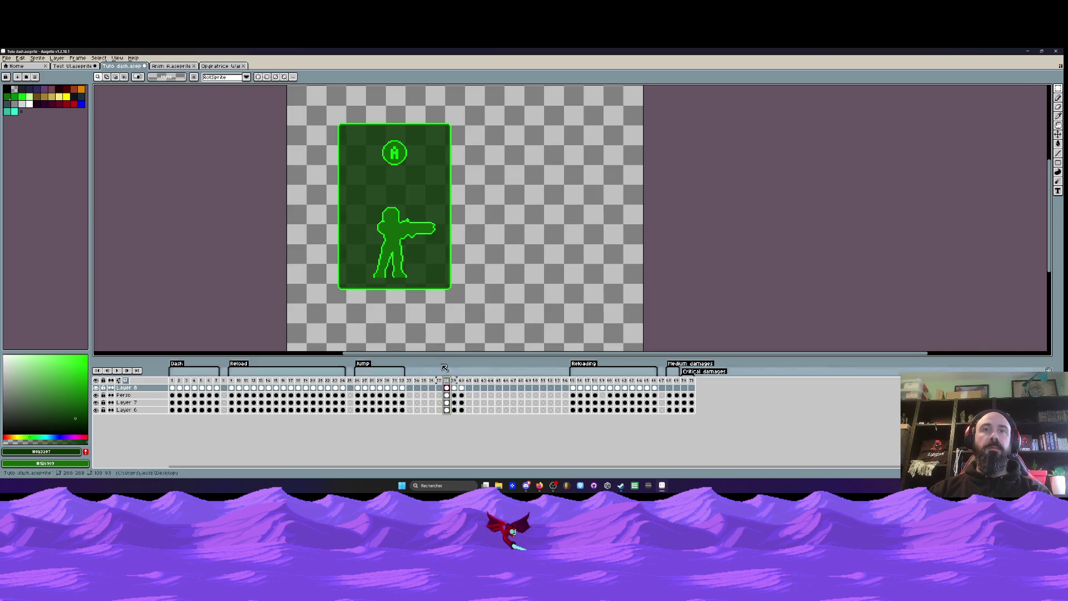
scroll(387, 168, up, 1)
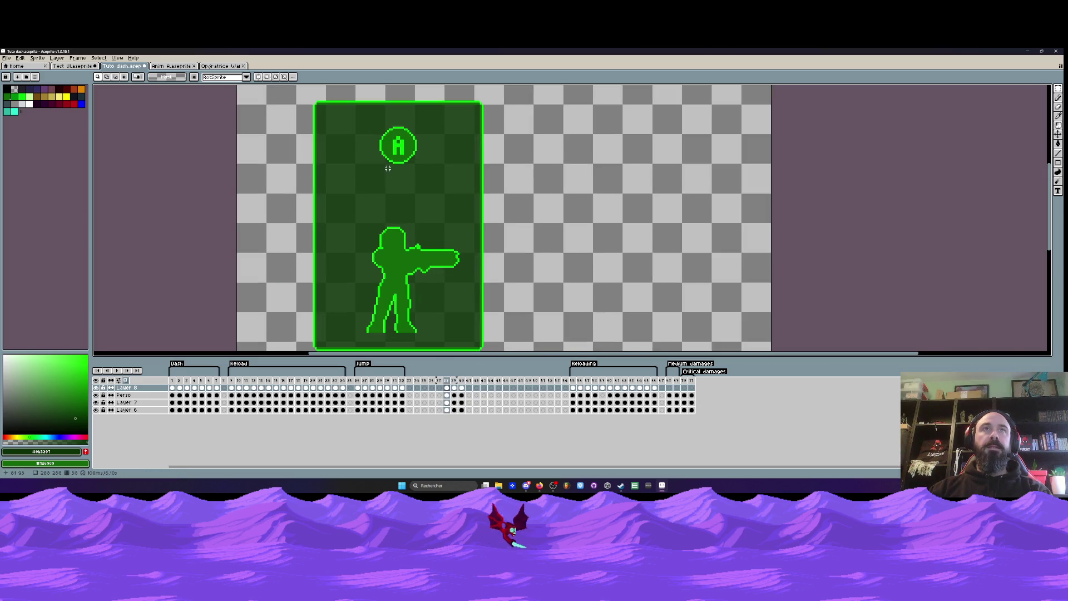
key(Right)
key(Left)
key(Right)
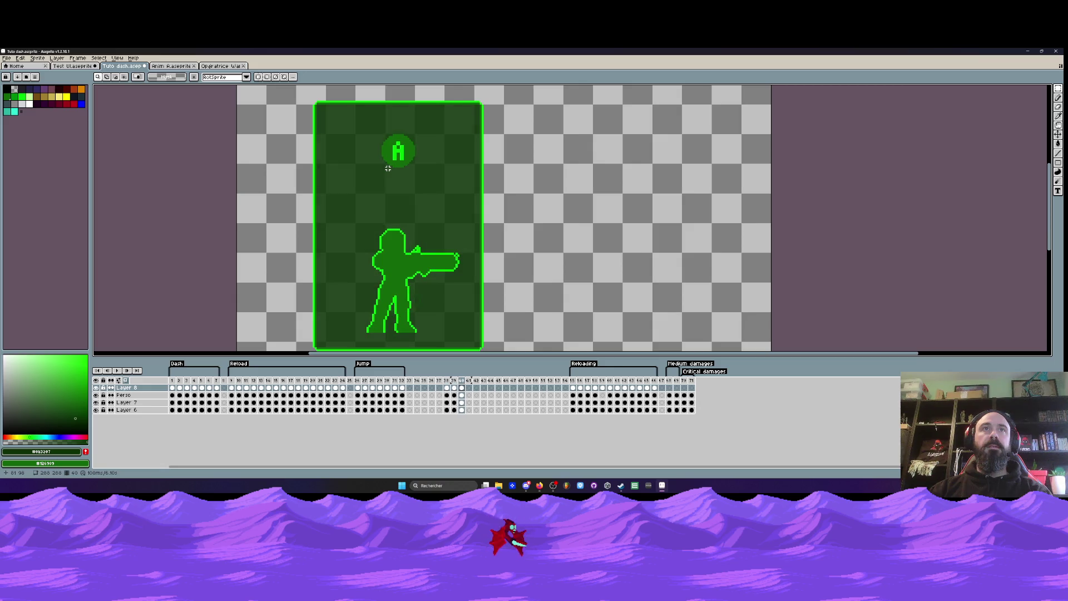
key(Left)
key(Right)
key(Right)
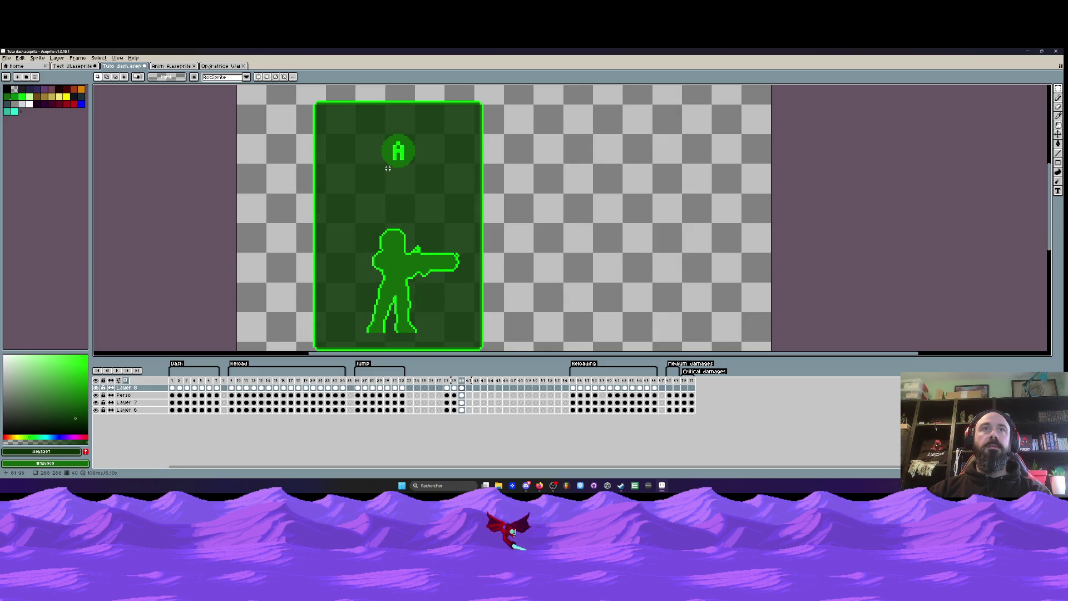
- Select the top half of frames 38–40 and shift the A icon to the left
mouse_move(304, 94)
mouse_down()
mouse_move(467, 149)
mouse_move(500, 198)
mouse_up()
click(96, 387)
click(95, 387)
drag(462, 387, 449, 390)
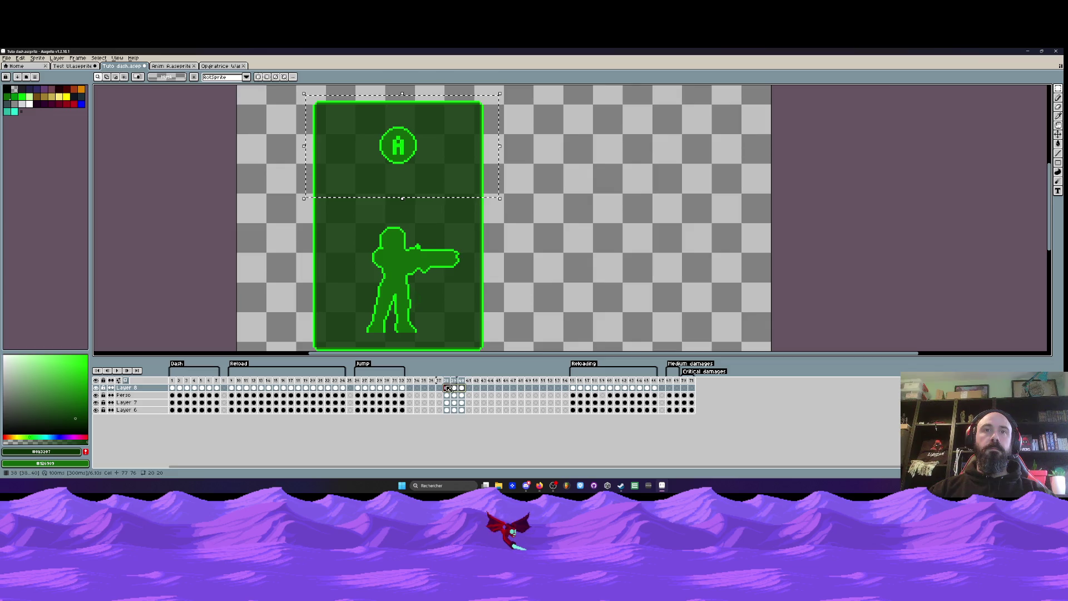
scroll(414, 158, up, 1)
drag(395, 159, 350, 159)
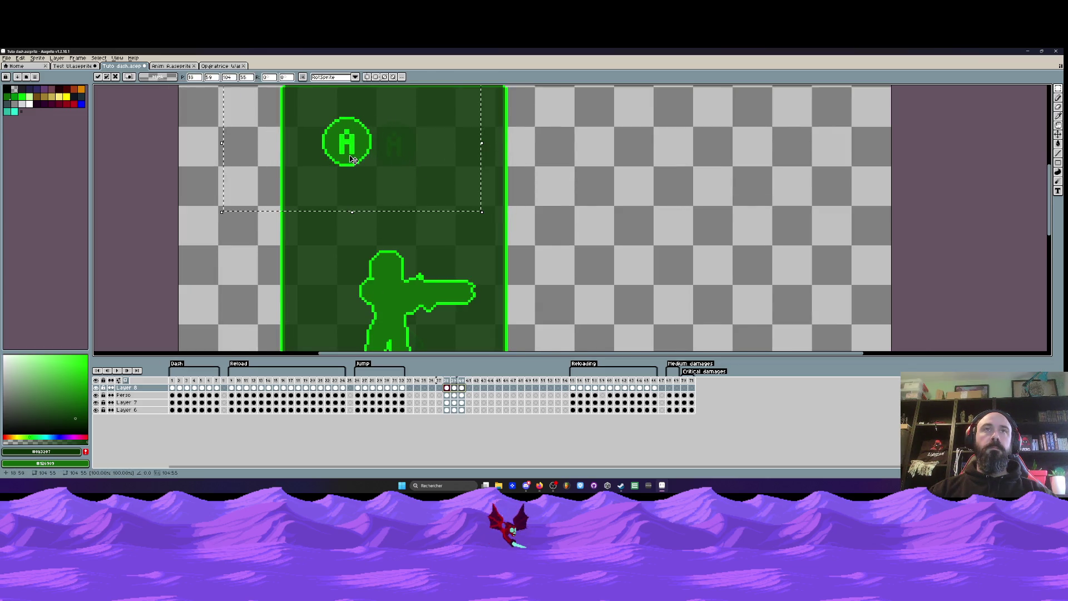
scroll(350, 160, down, 1)
key(Return)
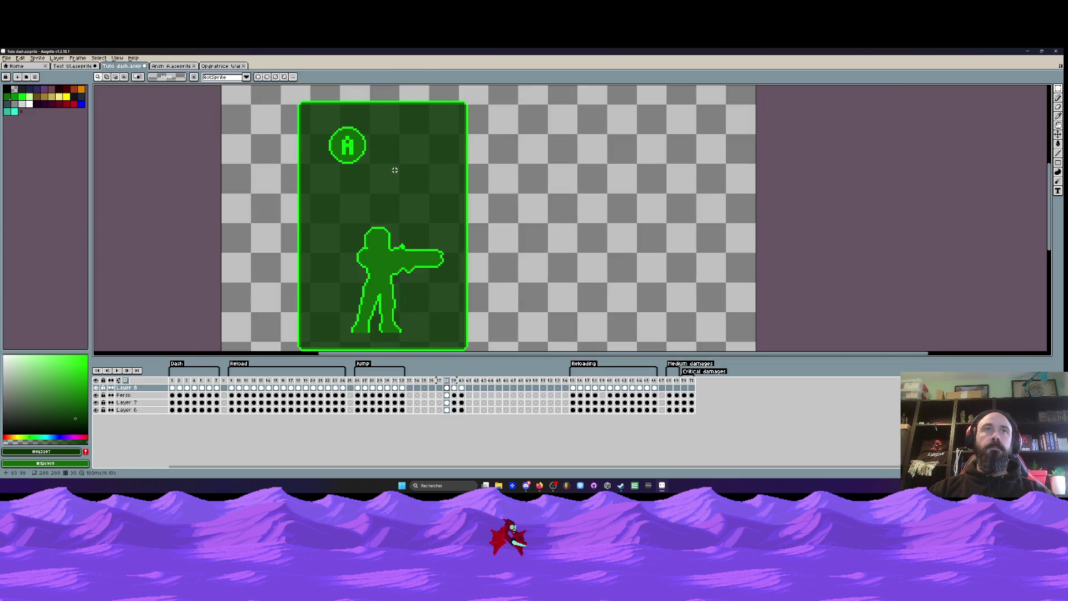
scroll(402, 151, up, 1)
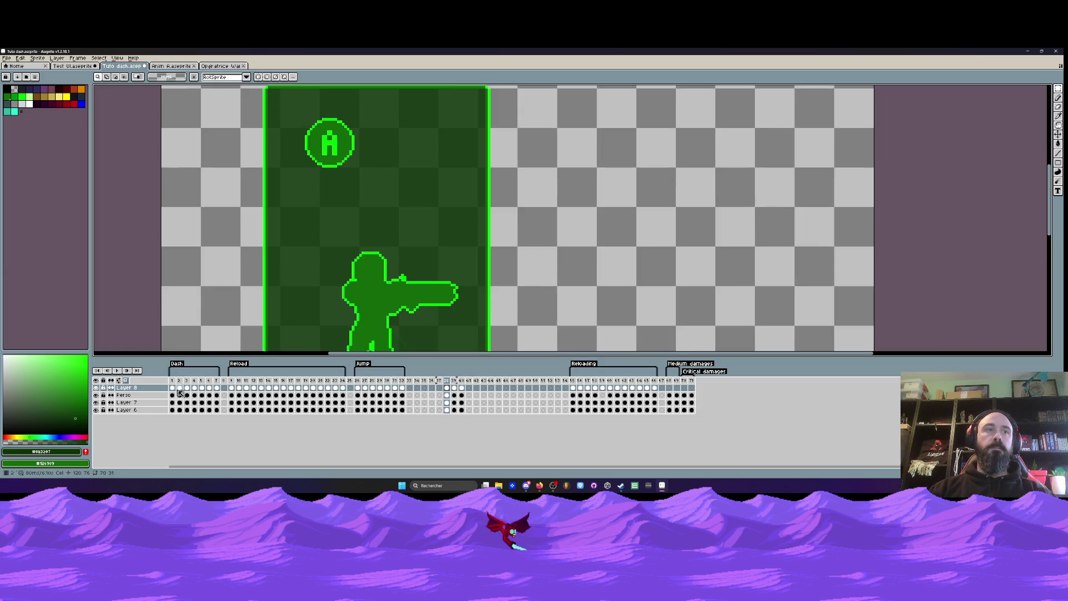
- Copy the circle from frame 1 and paste it right of the A icon on frame 39
click(173, 389)
mouse_move(536, 105)
mouse_down()
mouse_move(620, 148)
mouse_move(675, 228)
mouse_up()
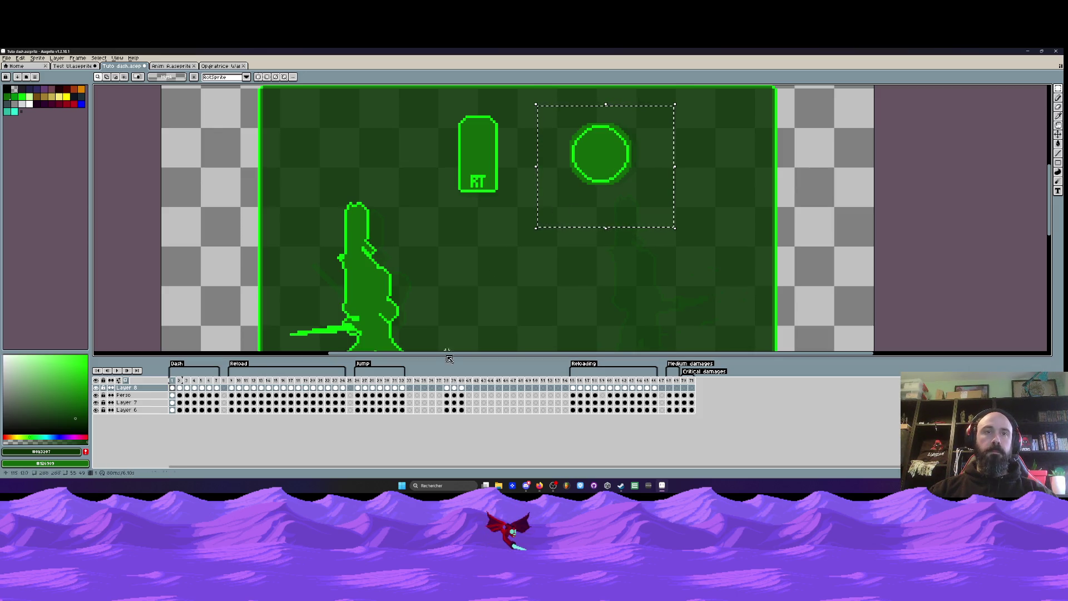
click(454, 388)
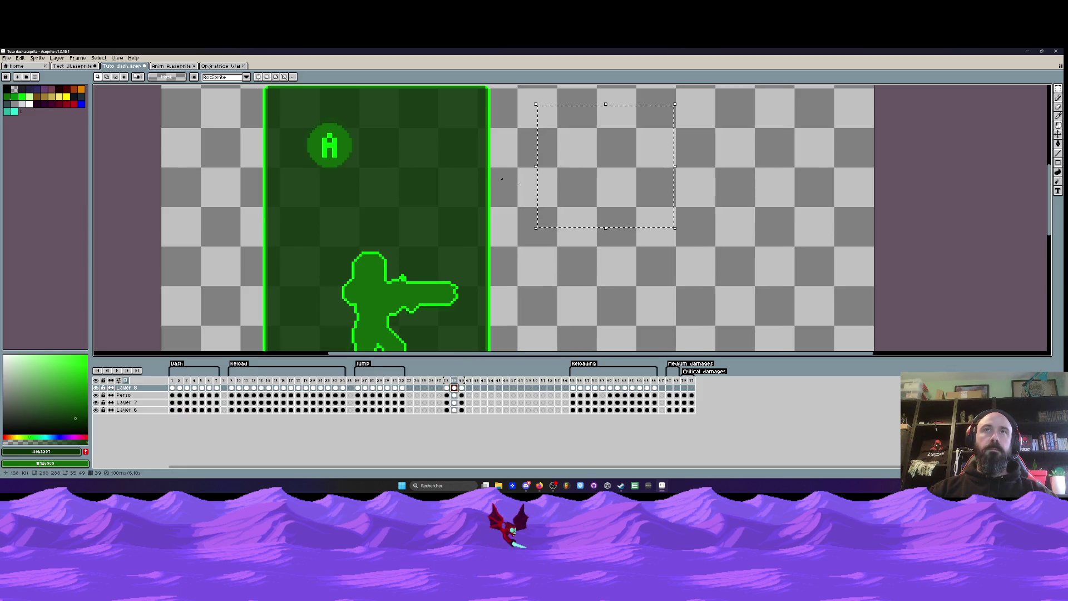
key(ctrl+v)
drag(617, 192, 429, 172)
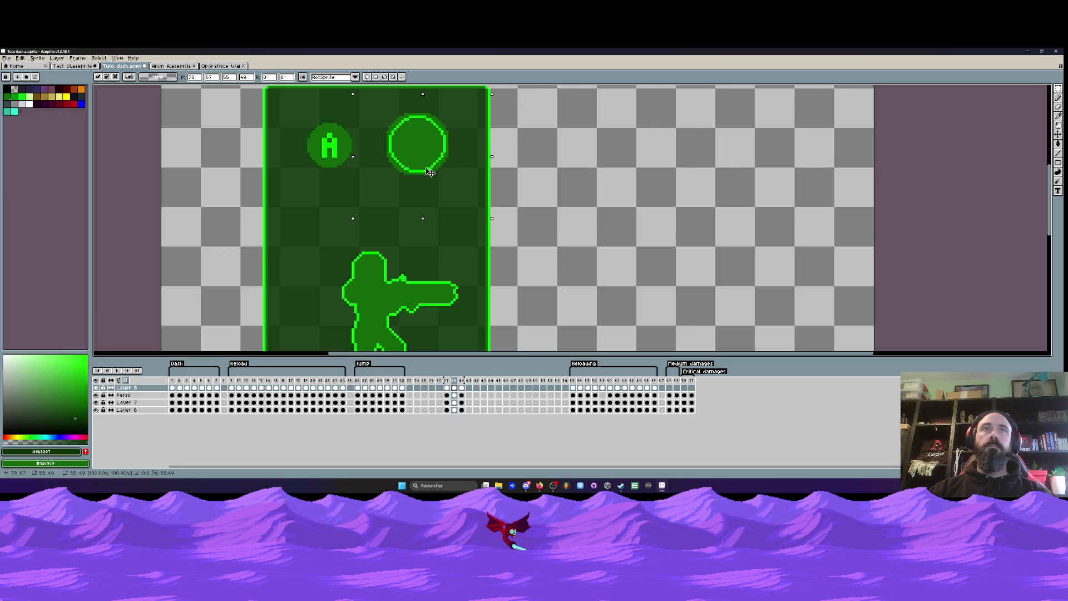
key(Escape)
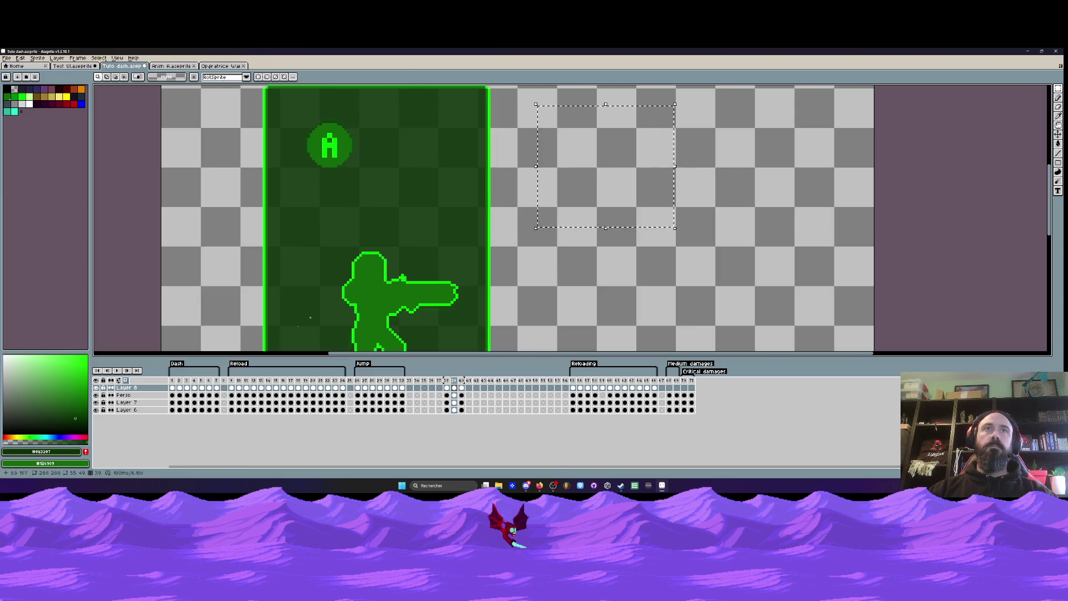
key(ctrl+v)
drag(604, 184, 413, 162)
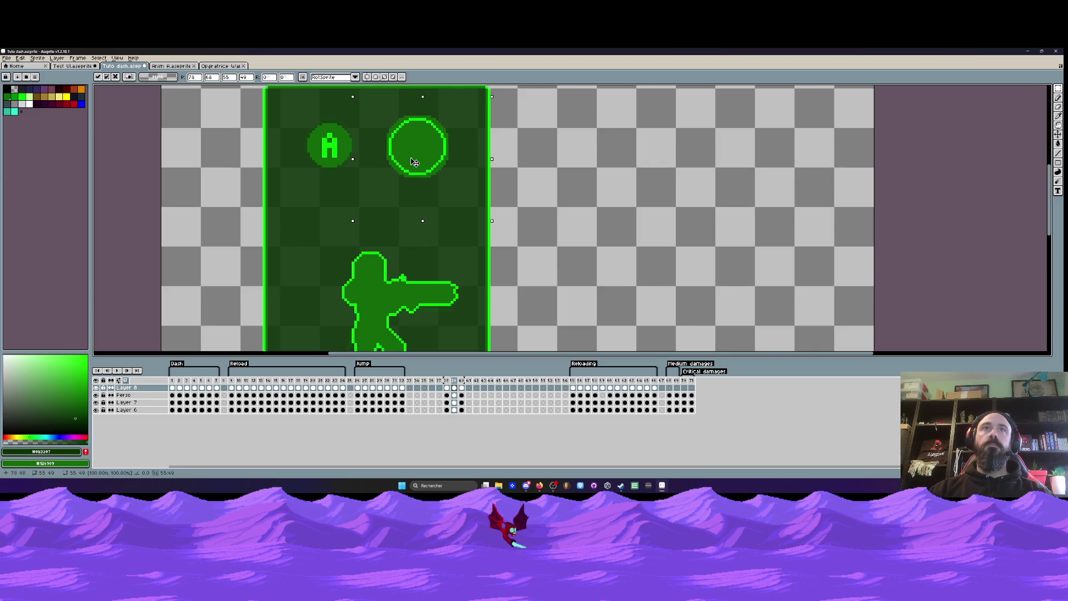
key(Return)
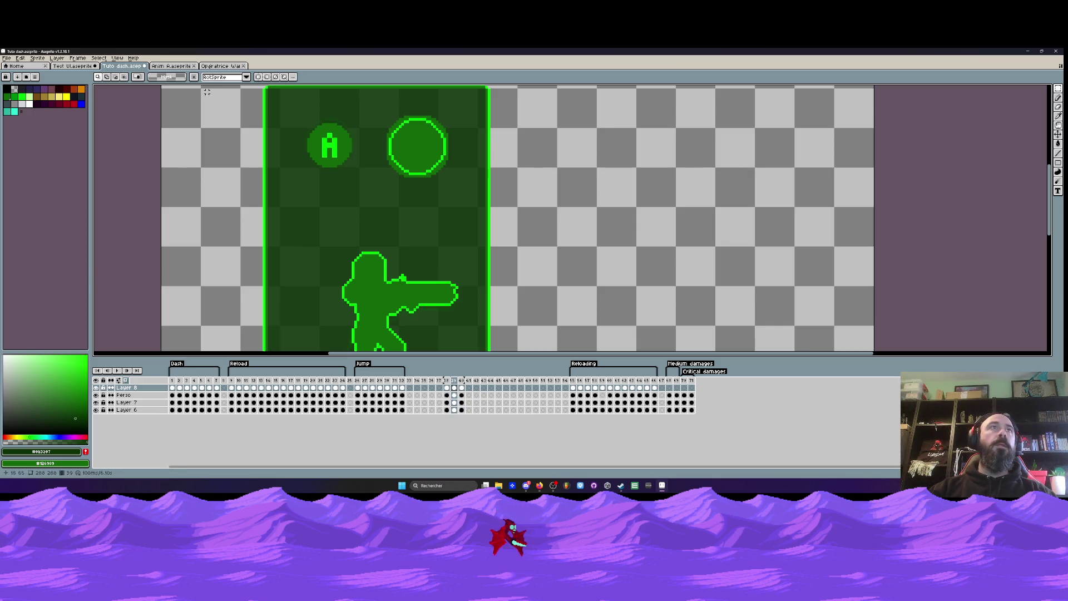
- Switch from Aseprite to the Discord window showing the desk photo
click(543, 486)
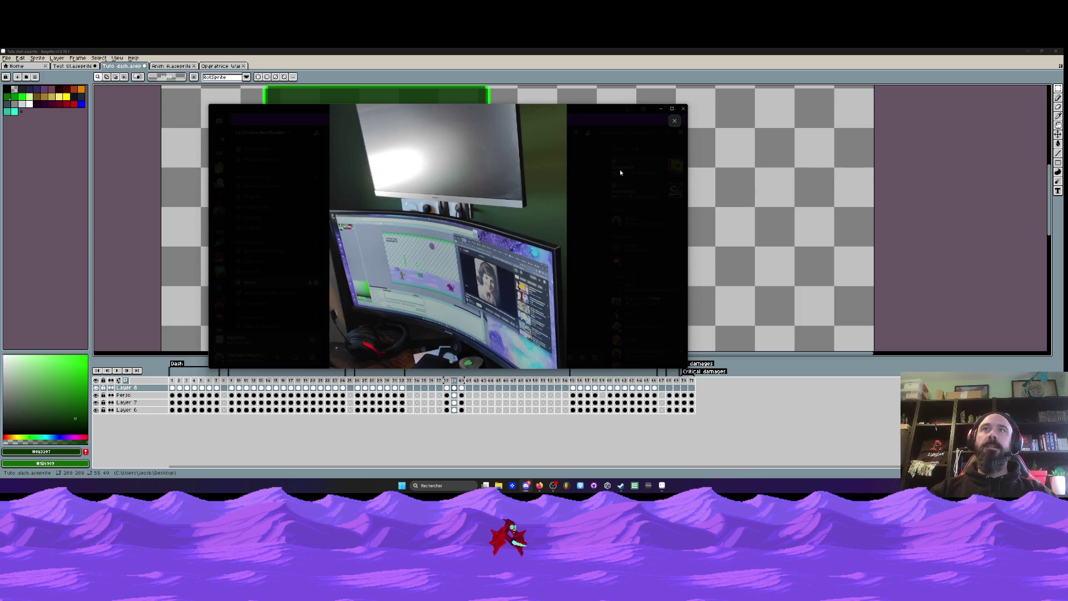
- Close the Discord desk photo and minimize Discord to reveal the green card
click(674, 121)
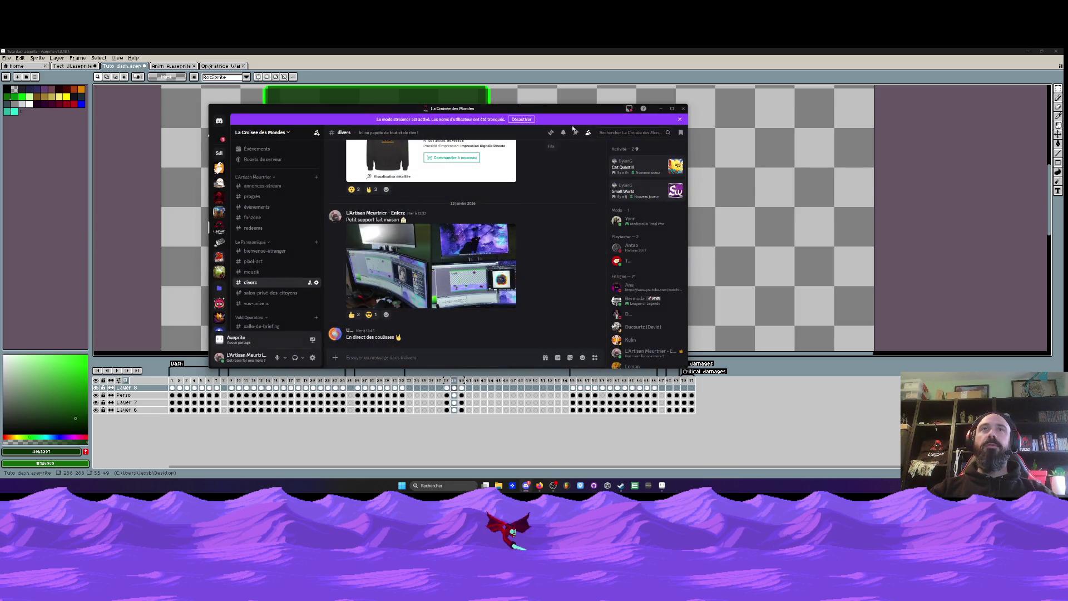
click(660, 108)
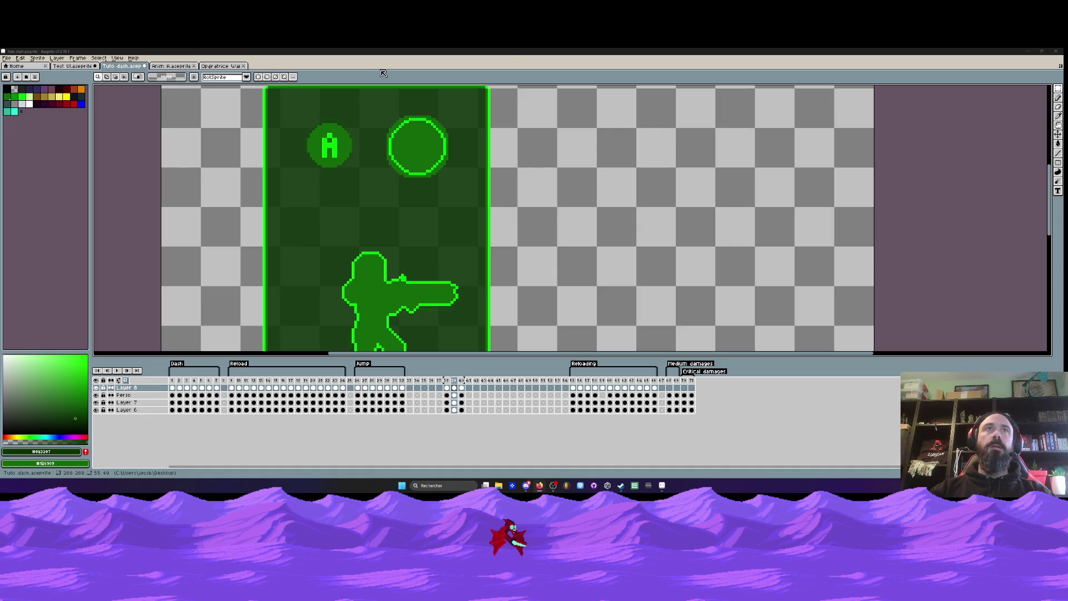
- Check Dash frames 2–5, then paste the circle onto frame 40
scroll(379, 225, down, 2)
scroll(380, 225, up, 1)
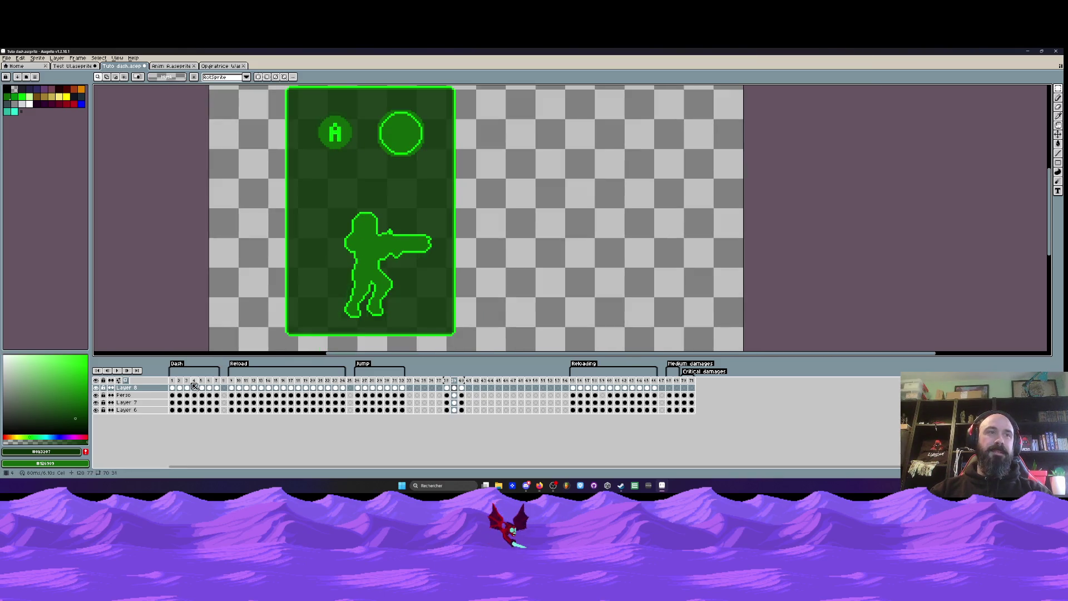
click(181, 388)
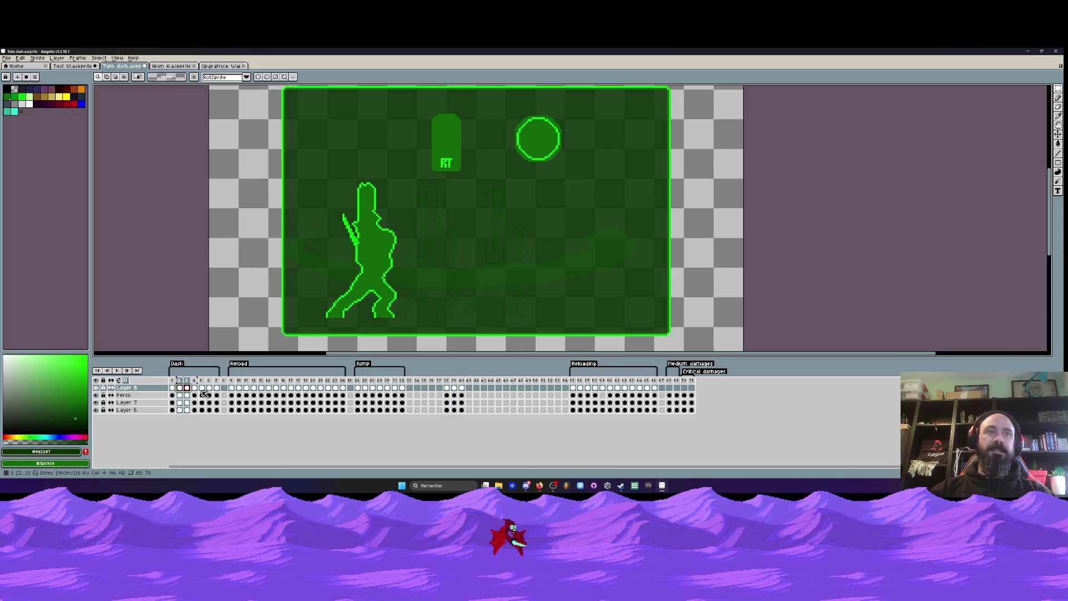
drag(197, 388, 205, 389)
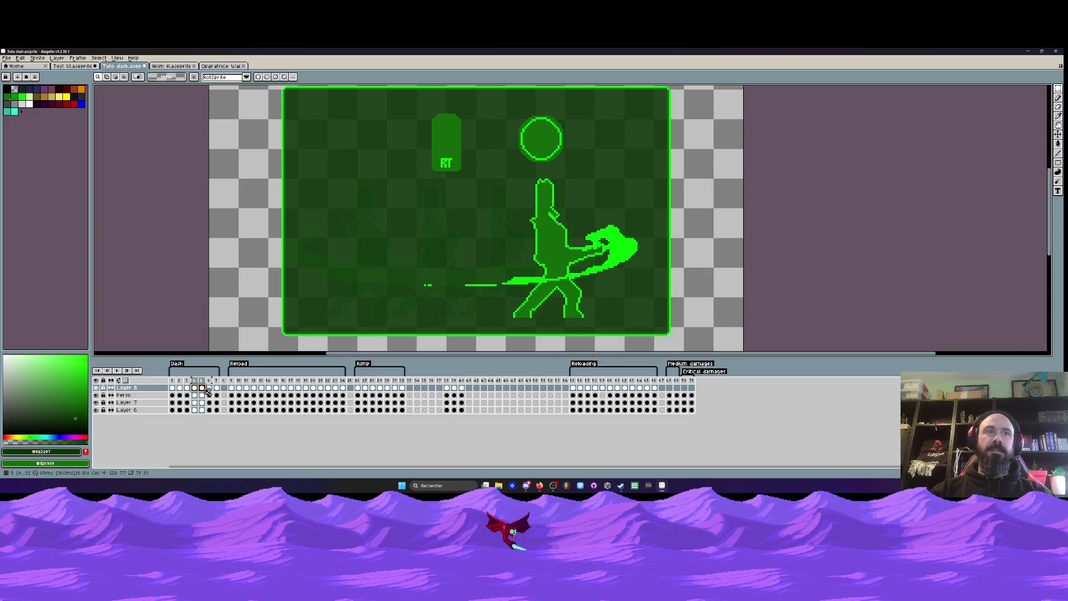
click(203, 389)
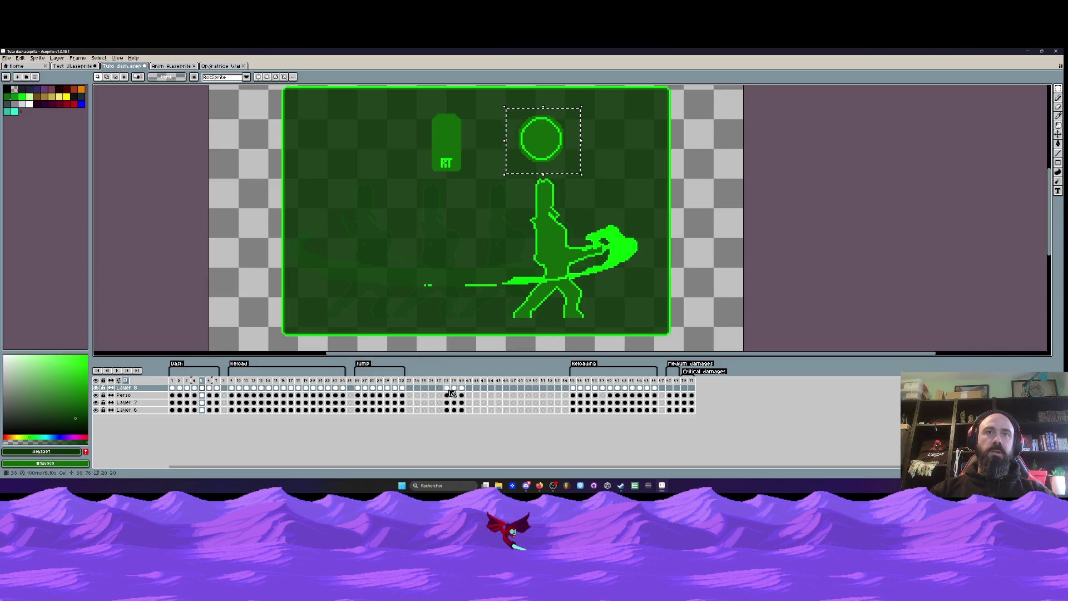
click(454, 388)
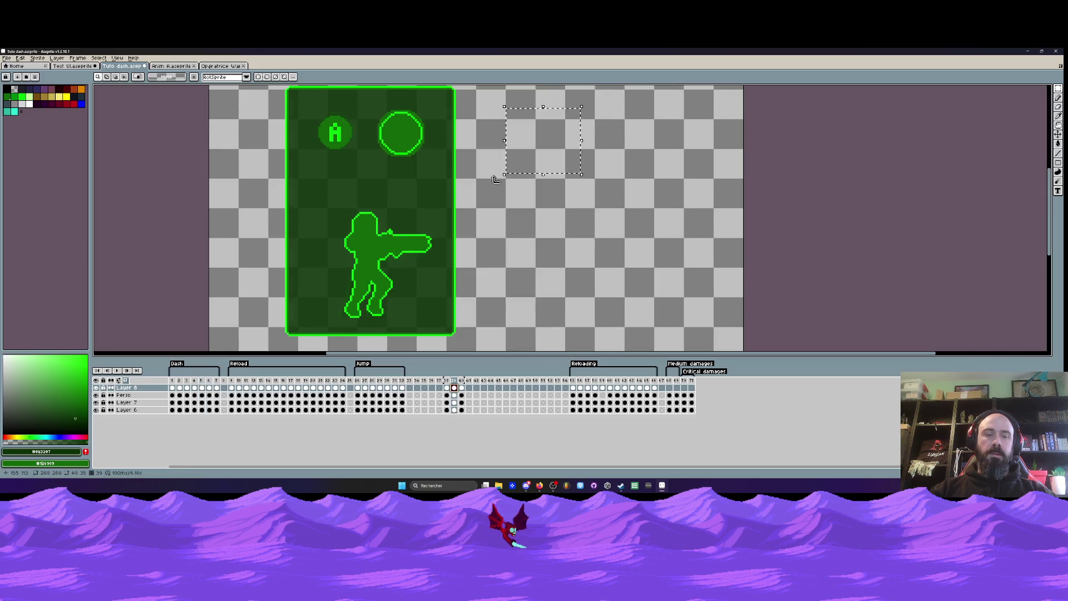
key(Right)
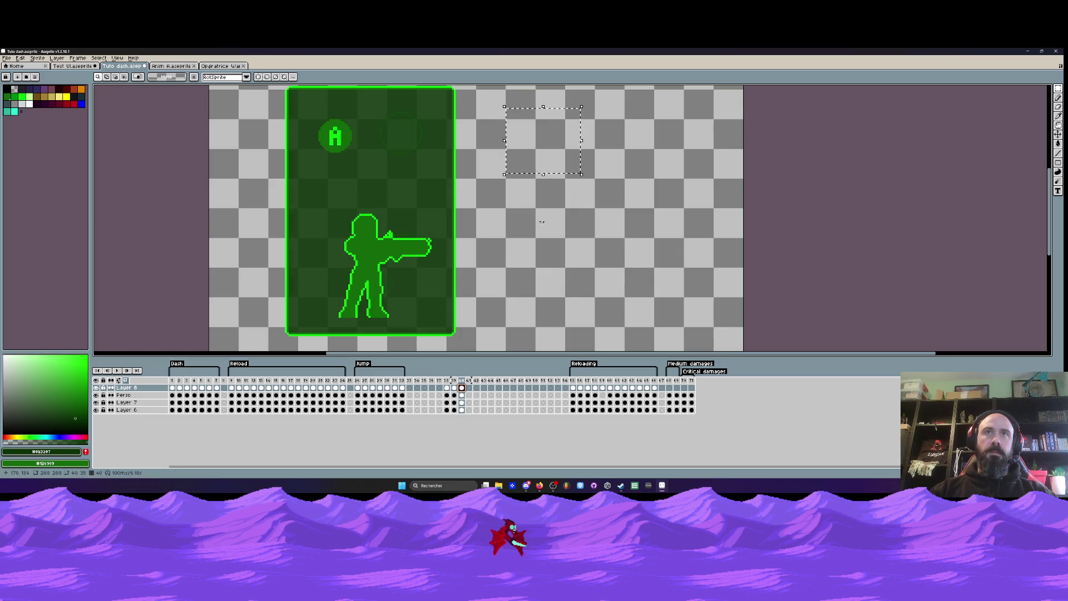
key(ctrl+v)
mouse_move(553, 147)
mouse_down()
mouse_move(413, 140)
mouse_move(532, 159)
mouse_up()
- Rotate the pasted circle 90° clockwise and place it beside the A button, nudged up
click(20, 58)
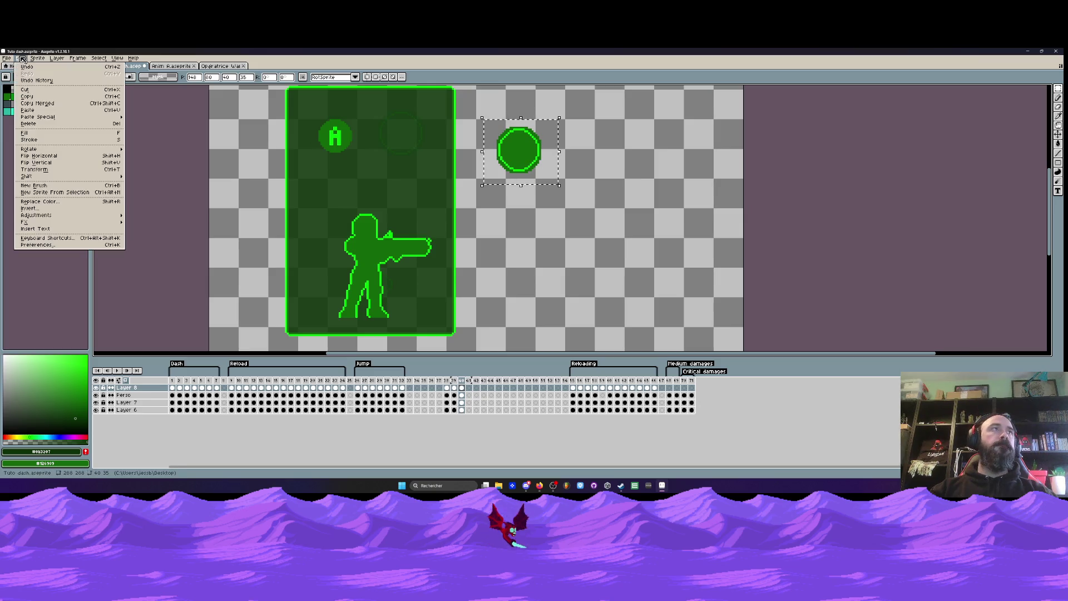
mouse_move(36, 215)
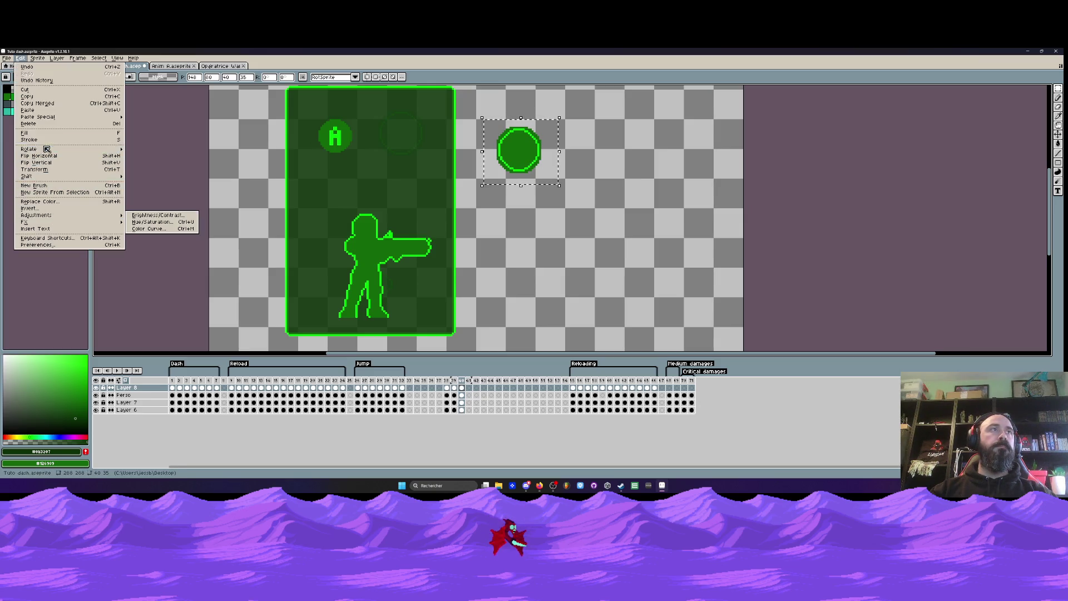
mouse_move(102, 149)
click(138, 158)
drag(515, 159, 396, 142)
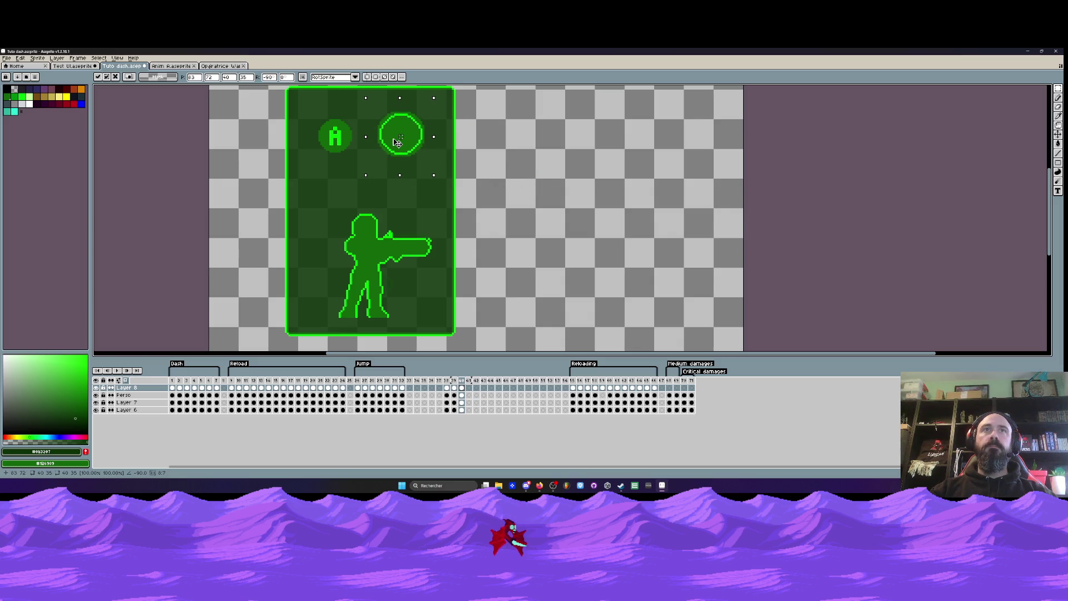
click(512, 135)
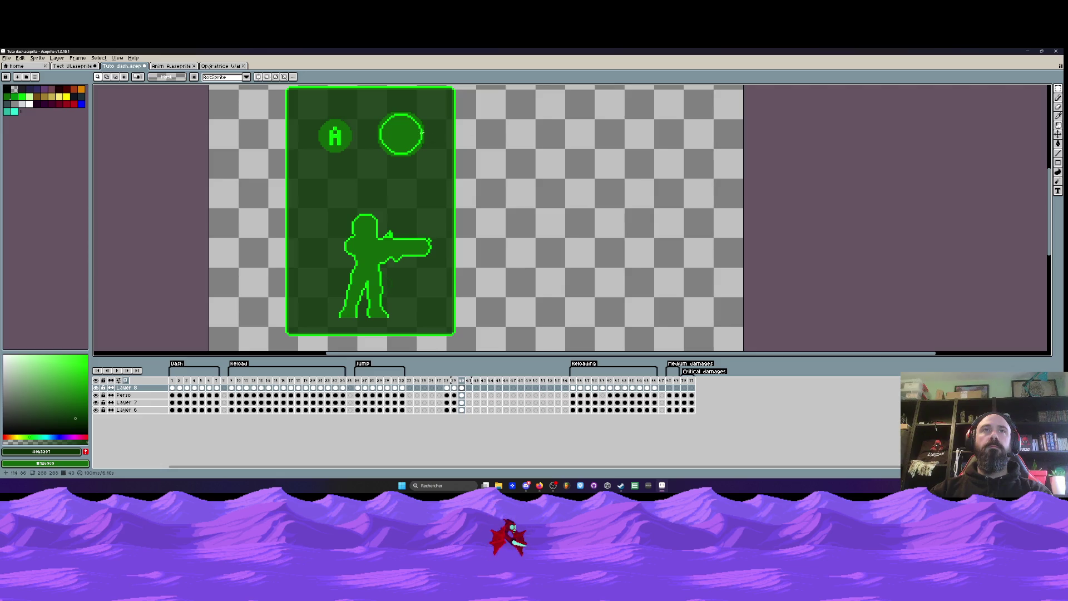
drag(371, 105, 436, 165)
key(Up)
key(Up)
key(Return)
- Compare frames 39 and 40, then add two new frames after frame 39
key(comma)
key(period)
key(comma)
key(comma)
key(comma)
key(period)
key(period)
key(period)
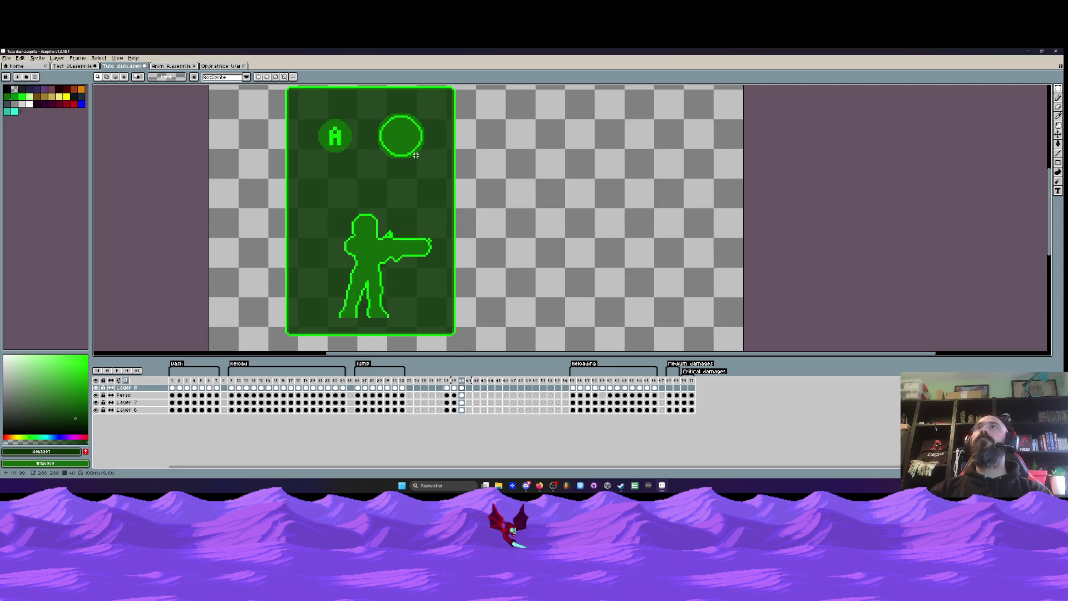
click(454, 381)
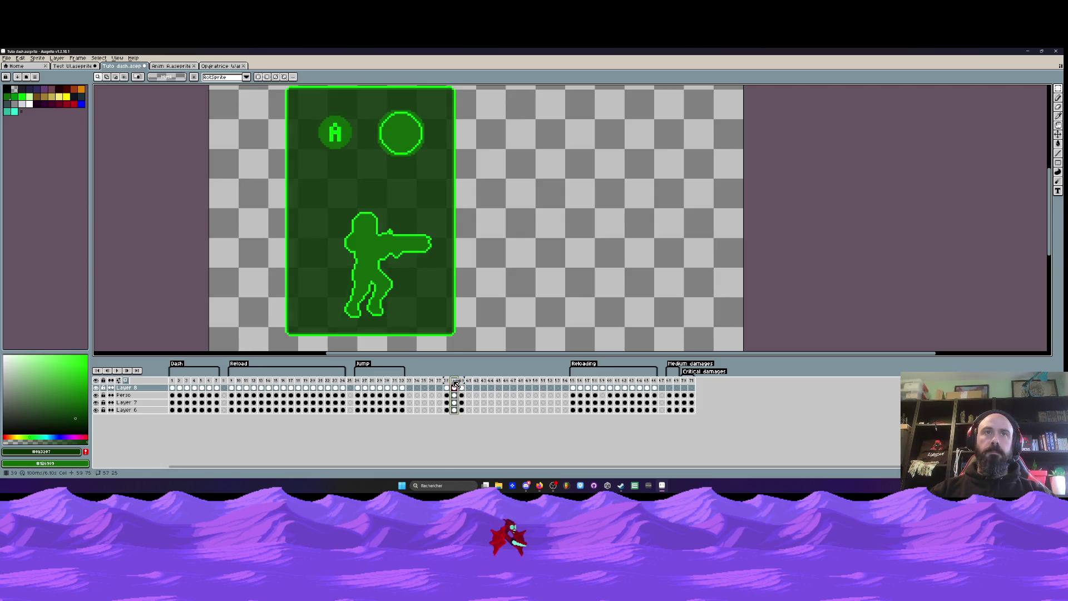
key(i)
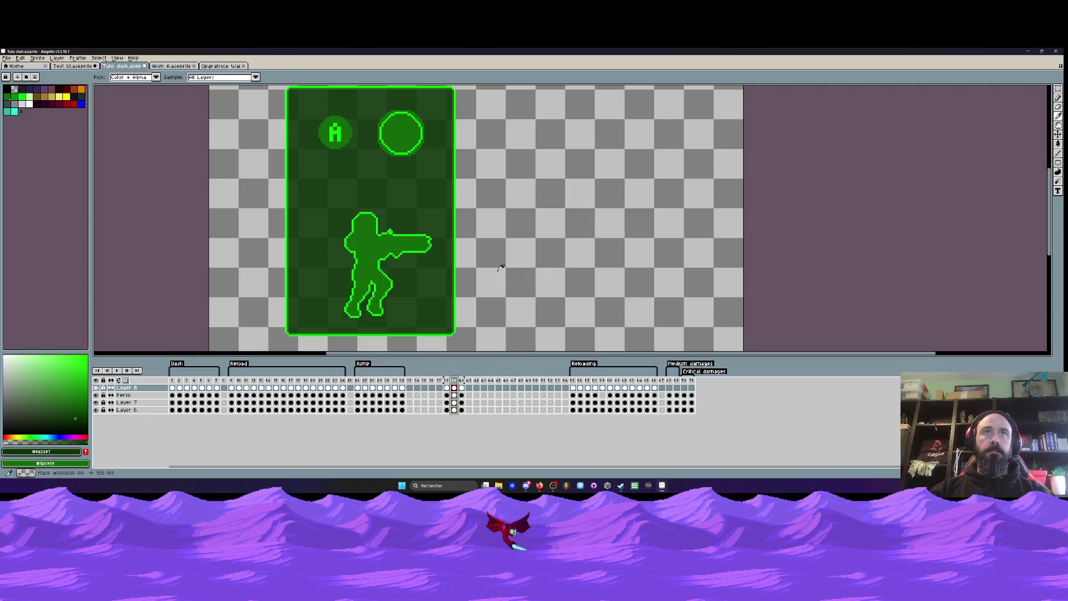
key(alt+n)
key(alt+n)
key(m)
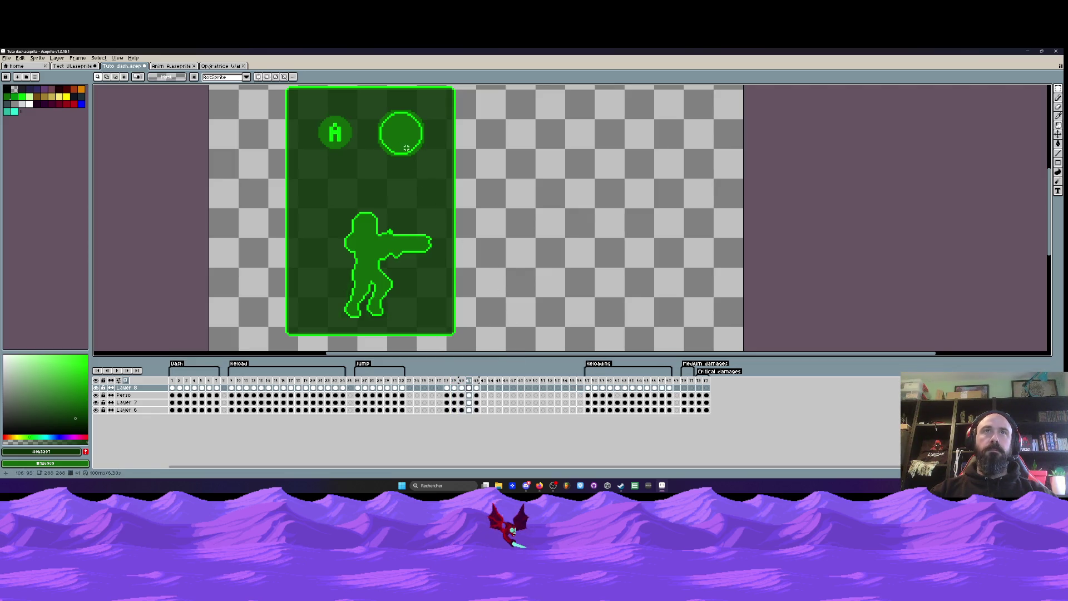
- Step through frames 38–42 and try pasting the circle on frame 42, then undo it
click(446, 382)
click(453, 382)
click(446, 381)
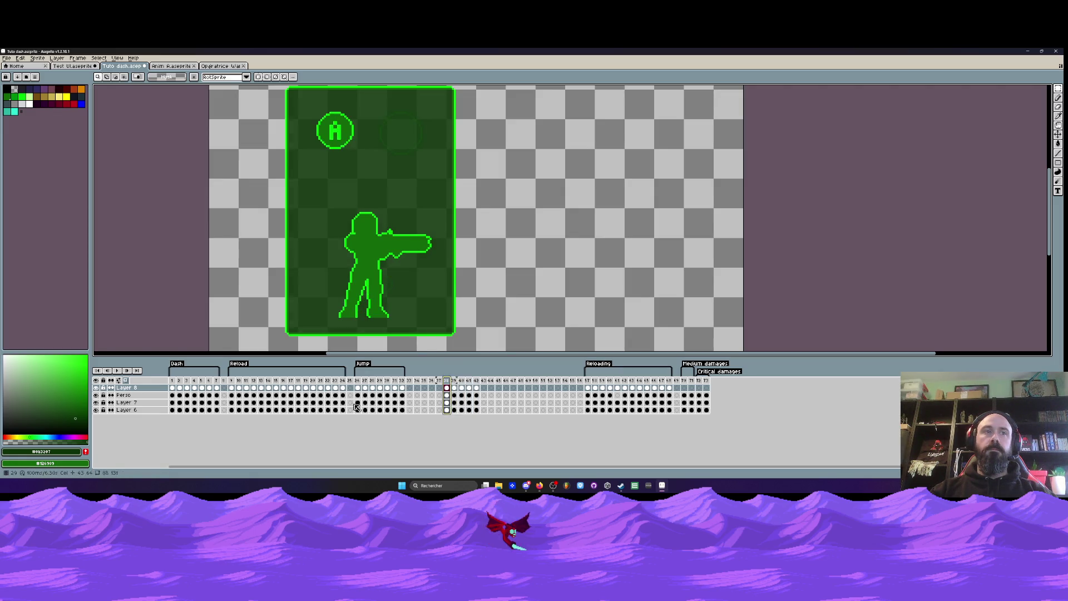
click(454, 396)
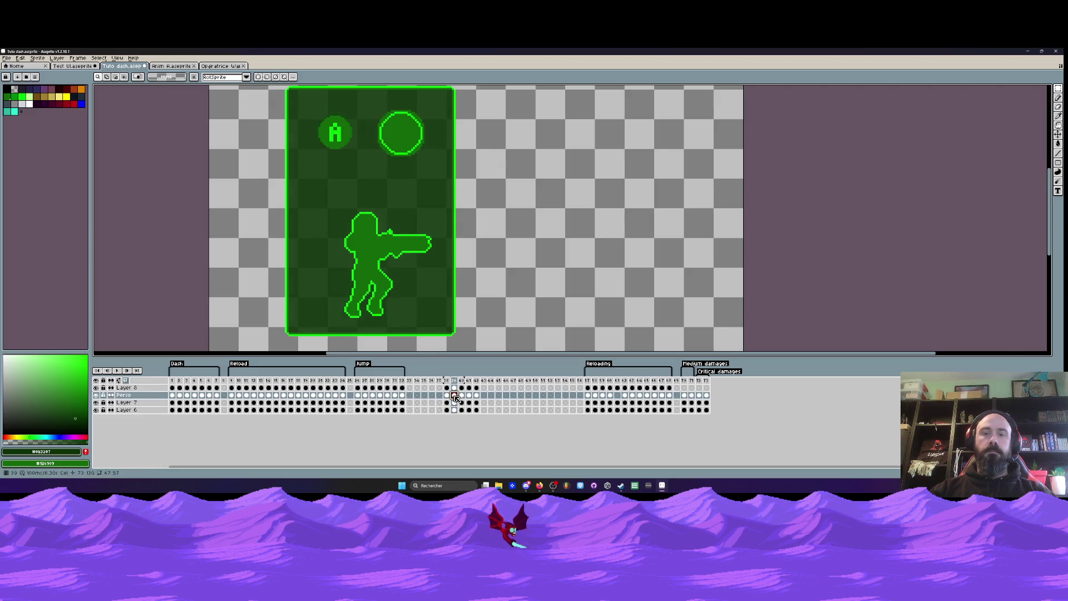
click(469, 388)
click(470, 383)
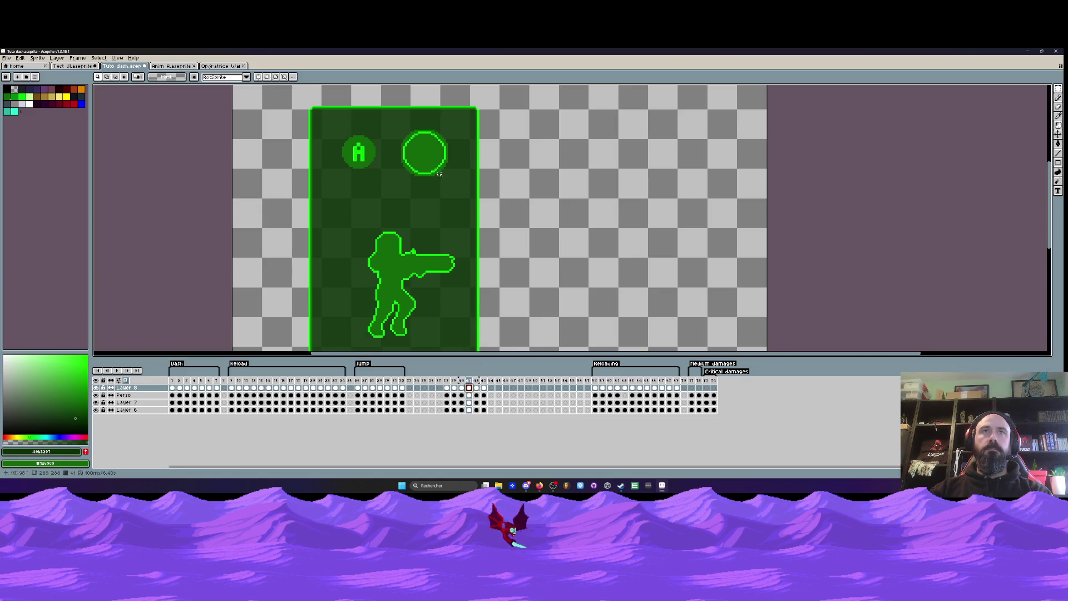
click(477, 388)
key(ctrl+v)
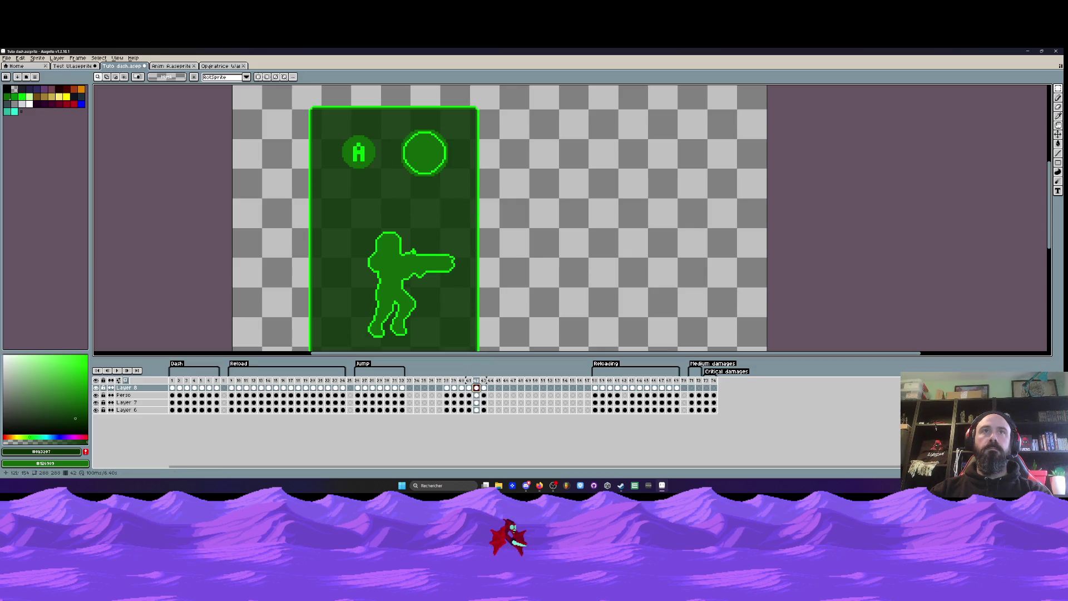
key(ctrl+z)
- Select the circle on frame 43 and paste it into frame 42
key(Right)
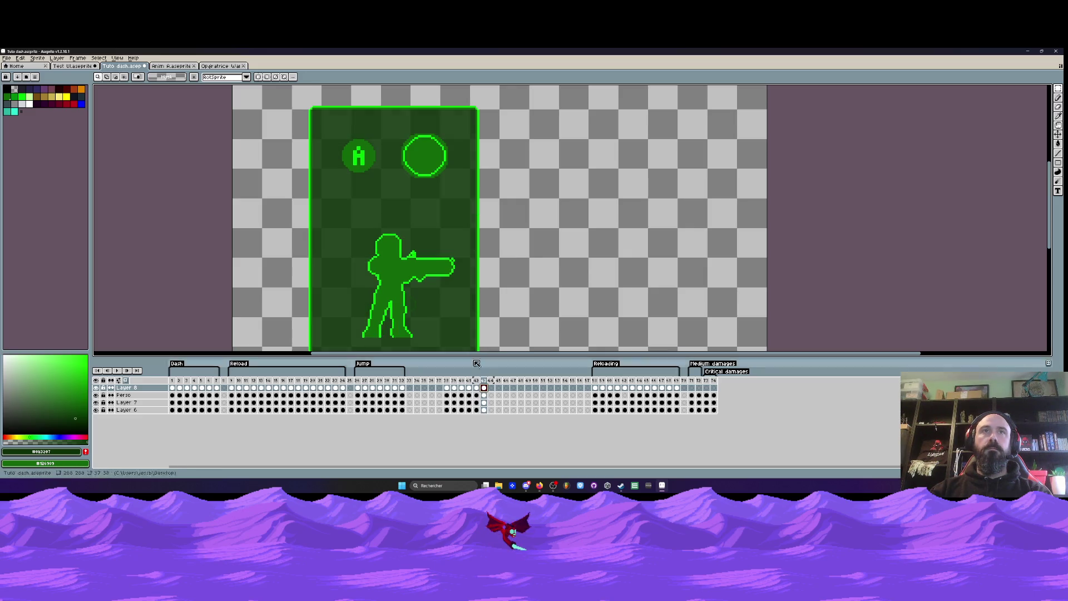
drag(394, 119, 463, 195)
key(Left)
key(Right)
key(Left)
key(Left)
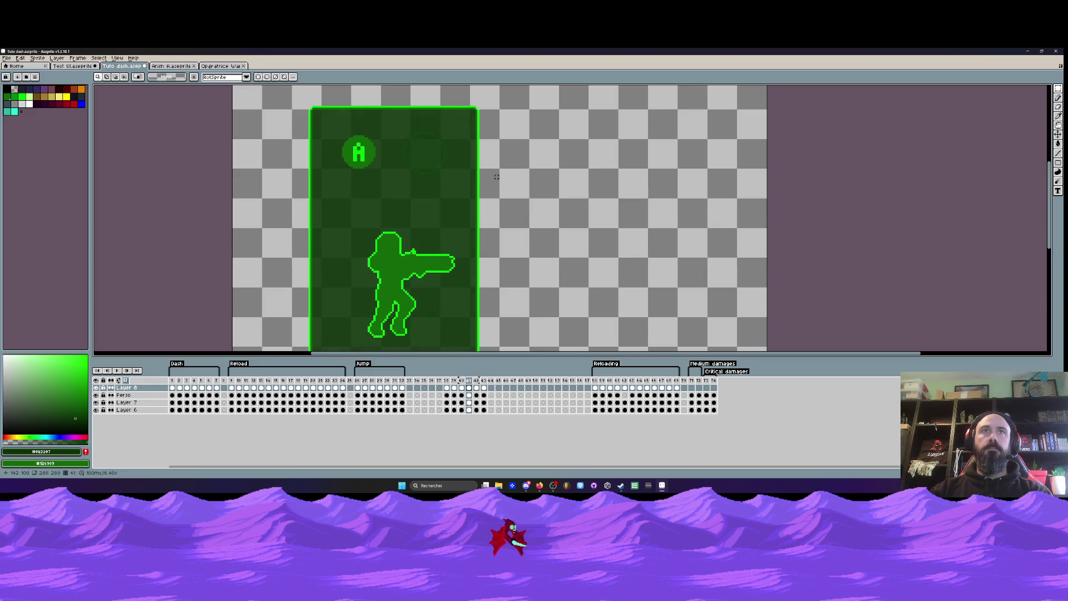
key(Right)
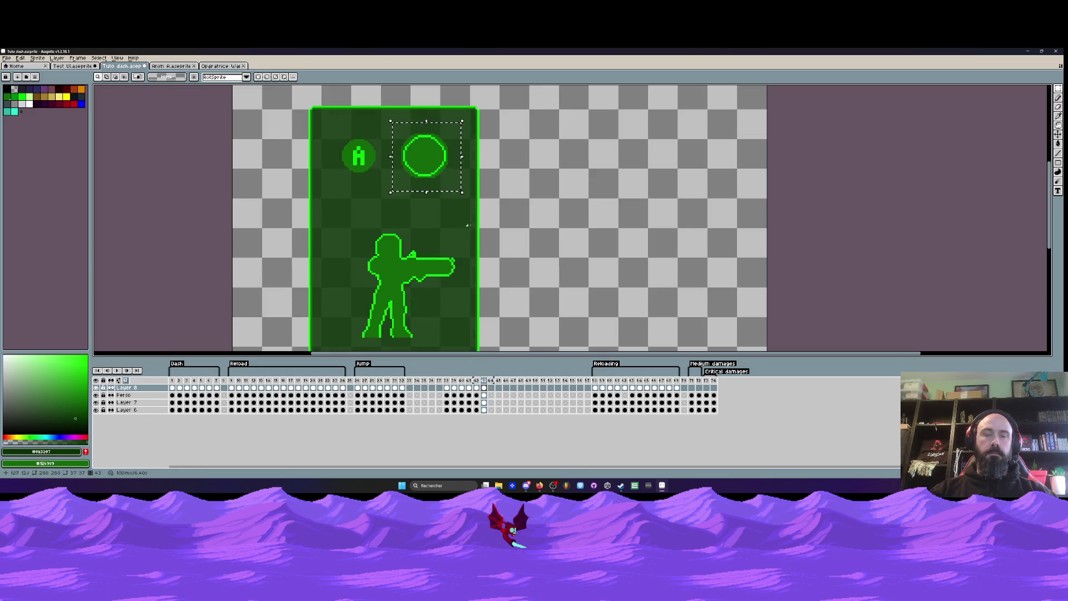
click(476, 389)
key(ctrl+v)
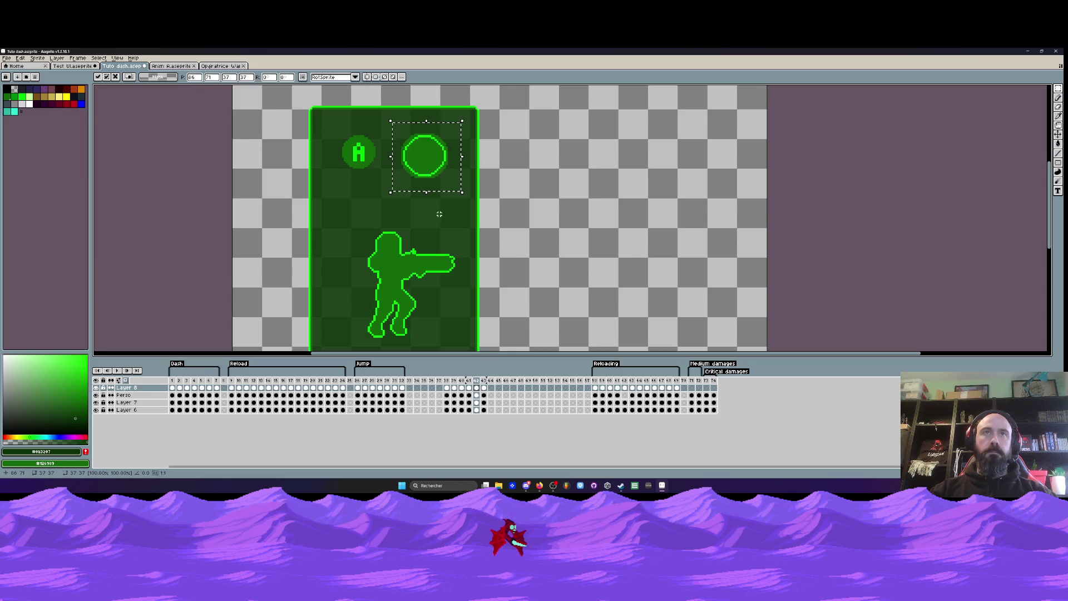
click(469, 387)
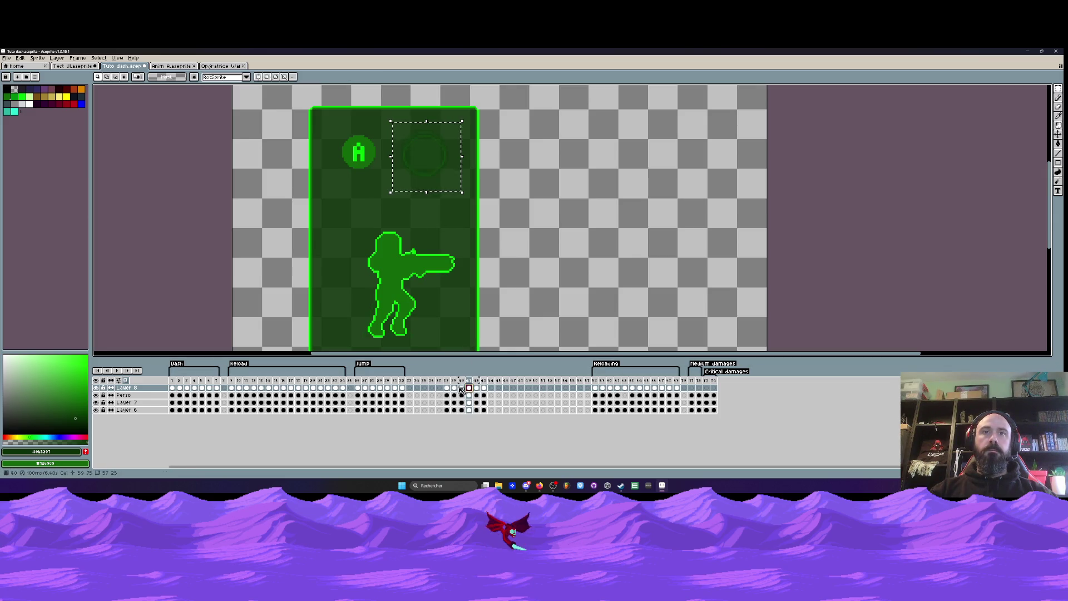
- Review frames 38–41 and select frames 38 and 39
click(447, 388)
click(454, 388)
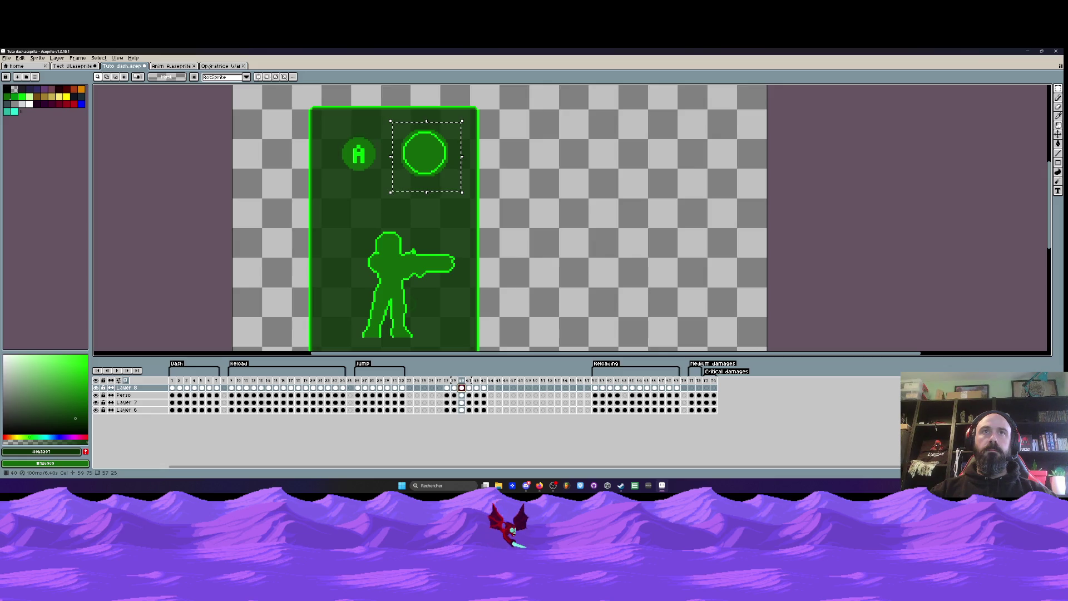
click(469, 388)
click(461, 388)
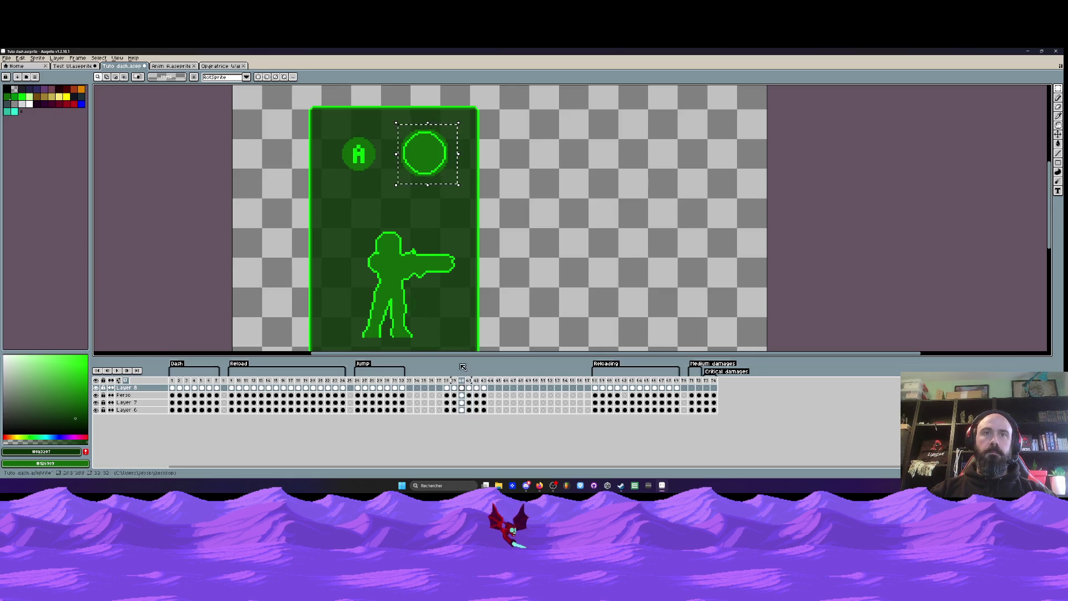
click(447, 387)
click(454, 387)
drag(447, 380, 455, 382)
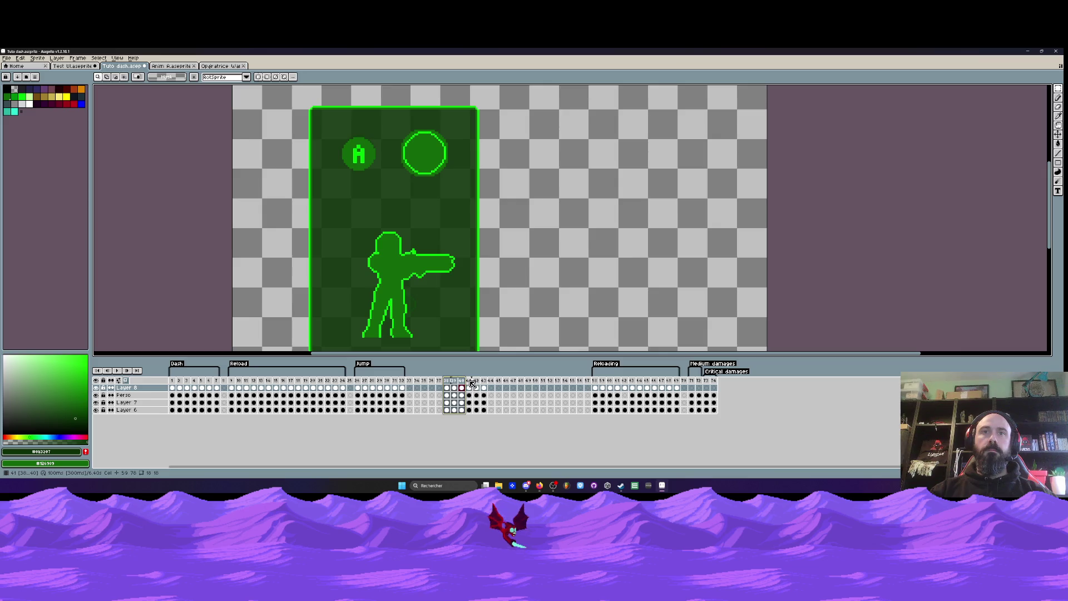
- Paste a solid circle onto frame 41 and select the circle and frames 42–43 on Layer 8
click(470, 381)
click(476, 388)
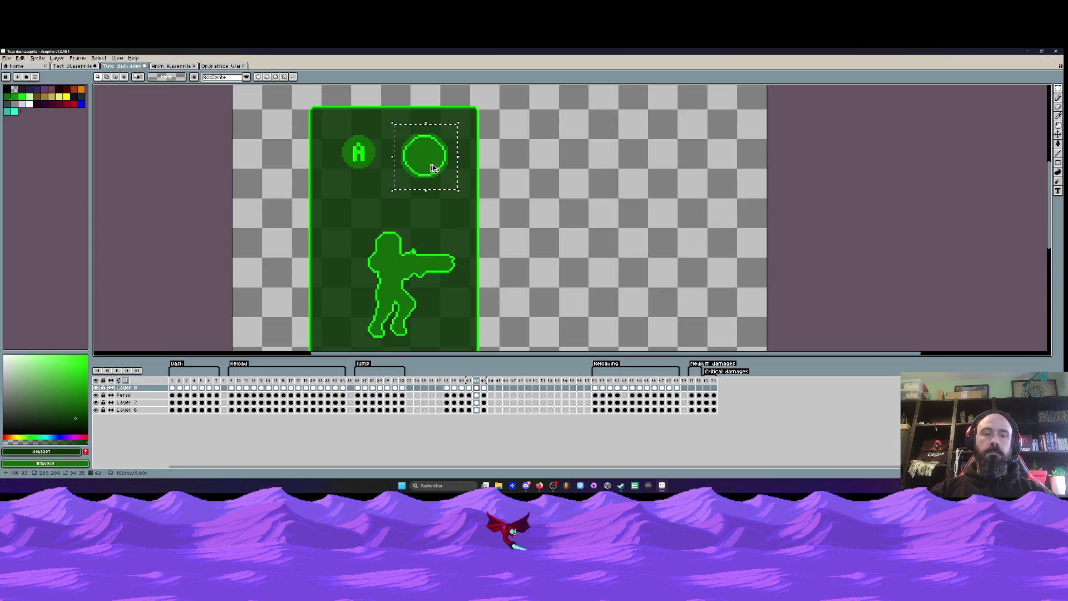
key(Left)
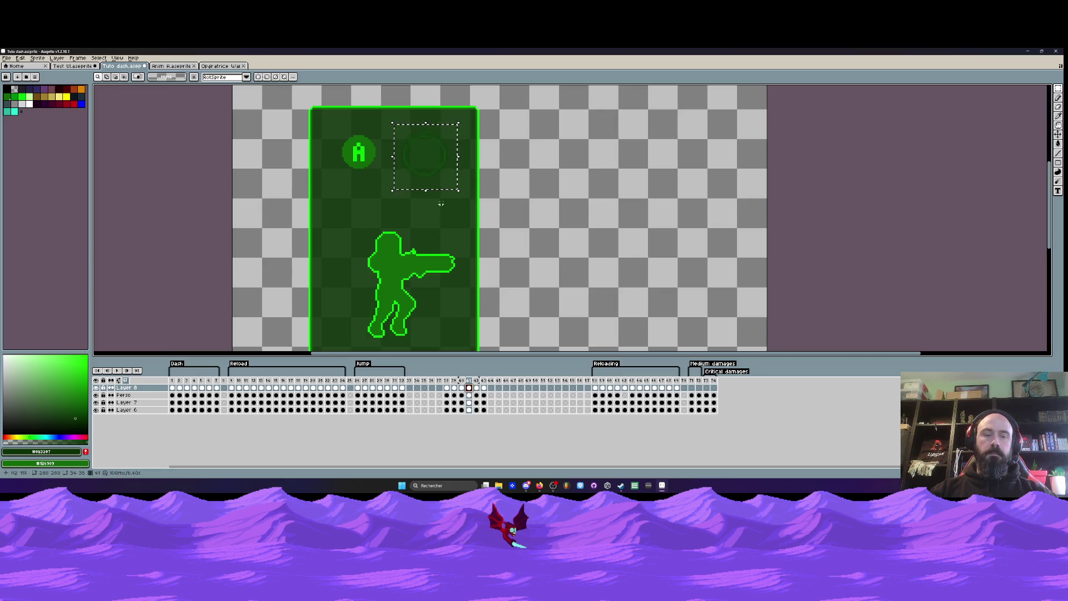
key(ctrl+v)
scroll(438, 174, up, 1)
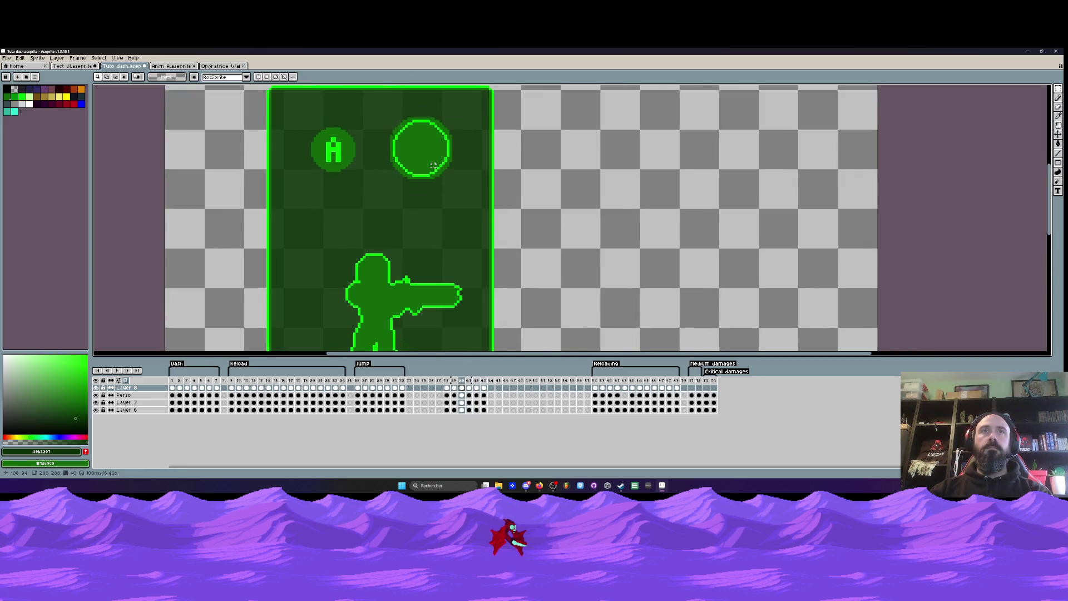
key(Right)
drag(386, 113, 466, 193)
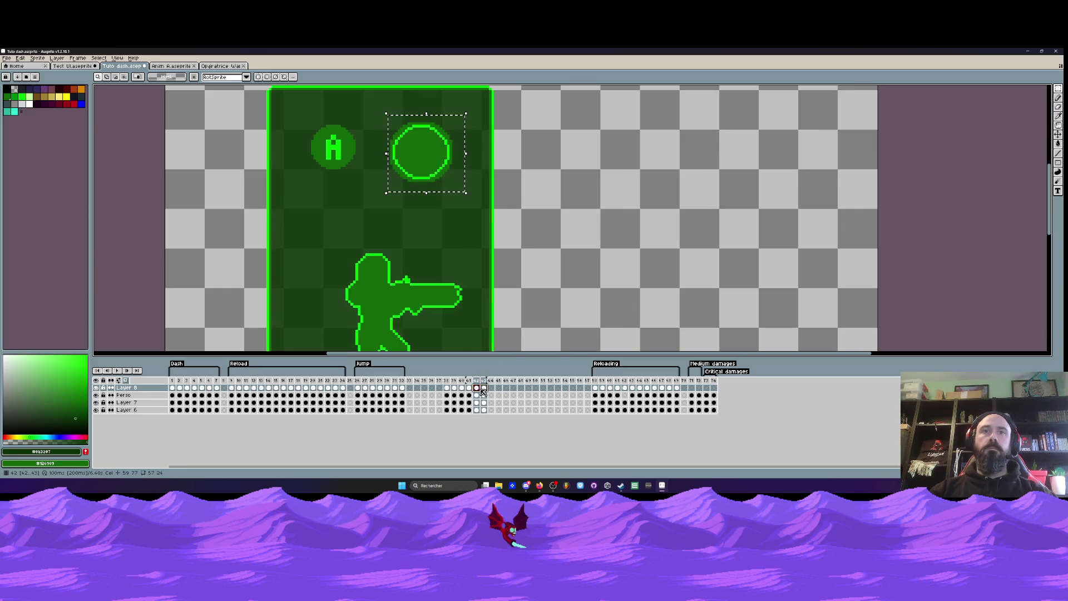
drag(484, 388, 479, 390)
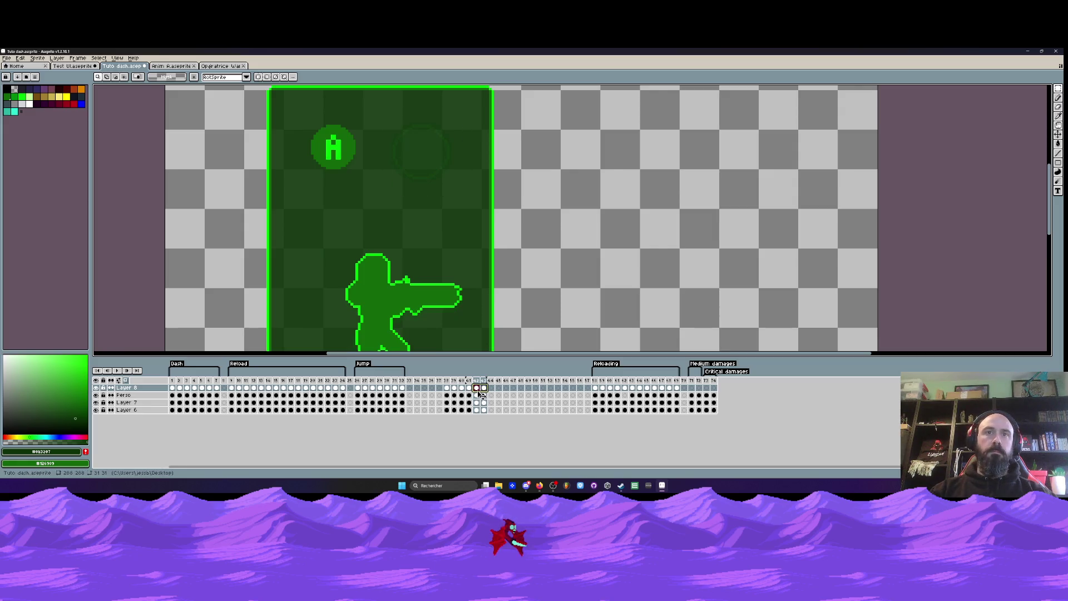
click(172, 387)
- Step through Dash frames 3–6, select the circle on frame 6, then return to frame 42
click(180, 388)
click(187, 388)
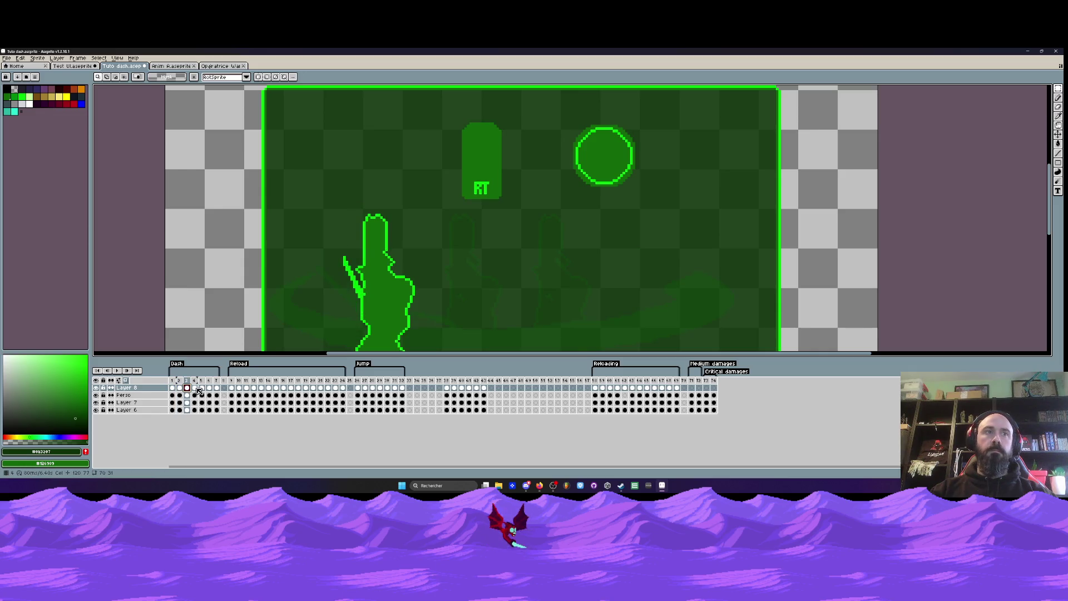
click(195, 388)
click(202, 388)
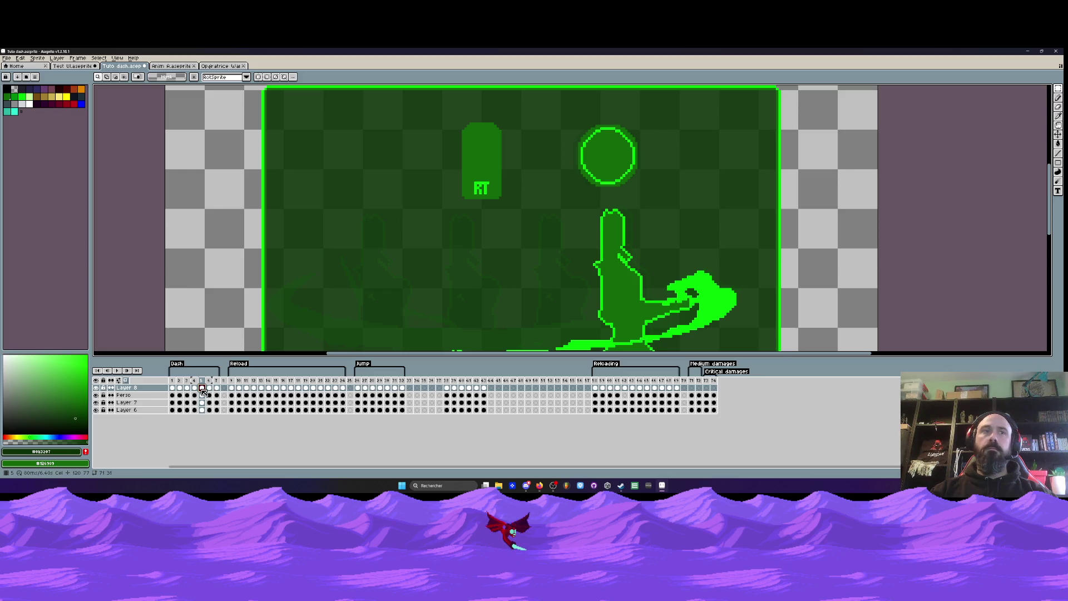
drag(194, 390, 210, 391)
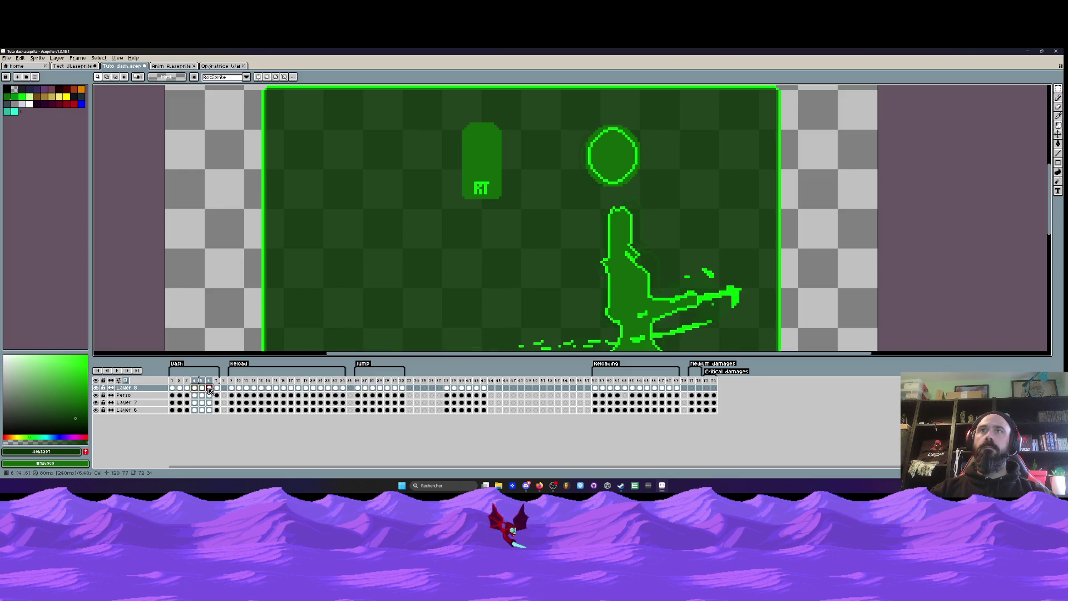
click(517, 194)
drag(562, 109, 663, 198)
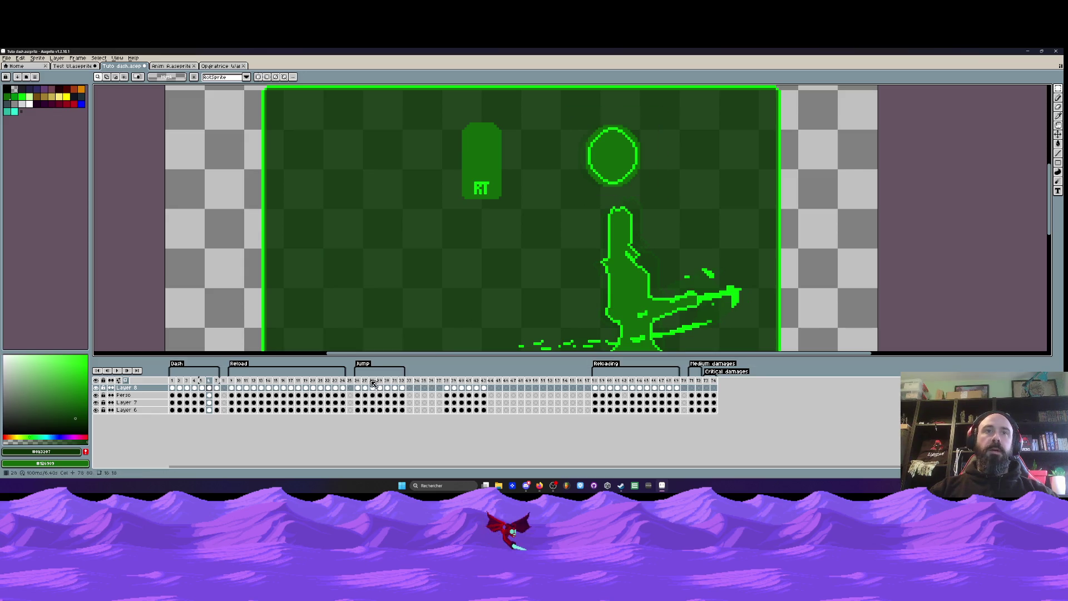
drag(358, 381, 366, 381)
mouse_move(446, 384)
mouse_down()
mouse_move(483, 384)
mouse_move(470, 383)
mouse_up()
click(476, 388)
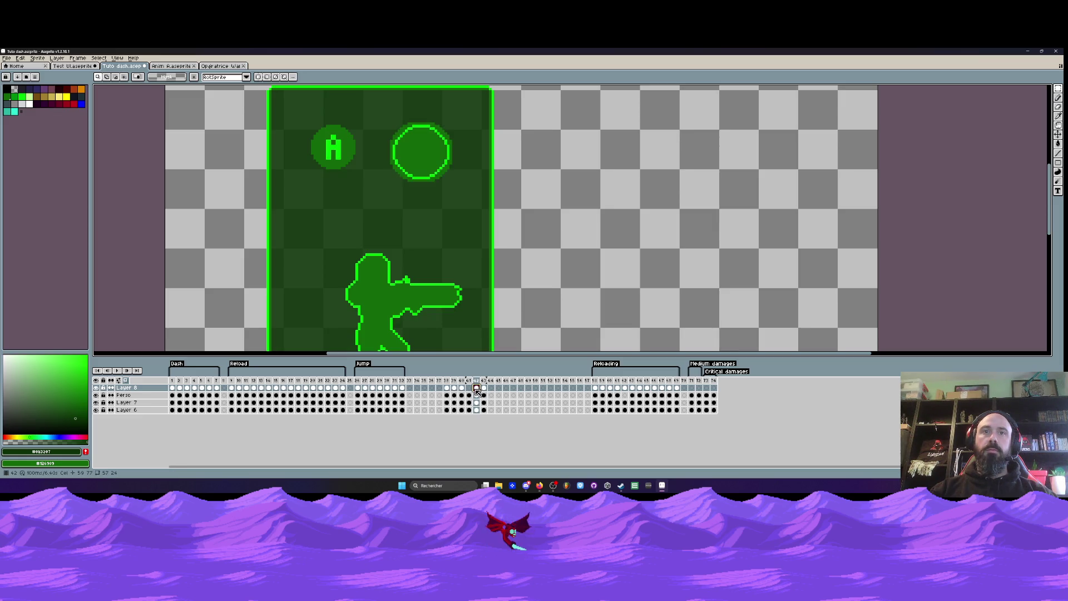
- Replace frame 42's circle with the pasted one, rotated 90° counter-clockwise beside the A icon
key(Delete)
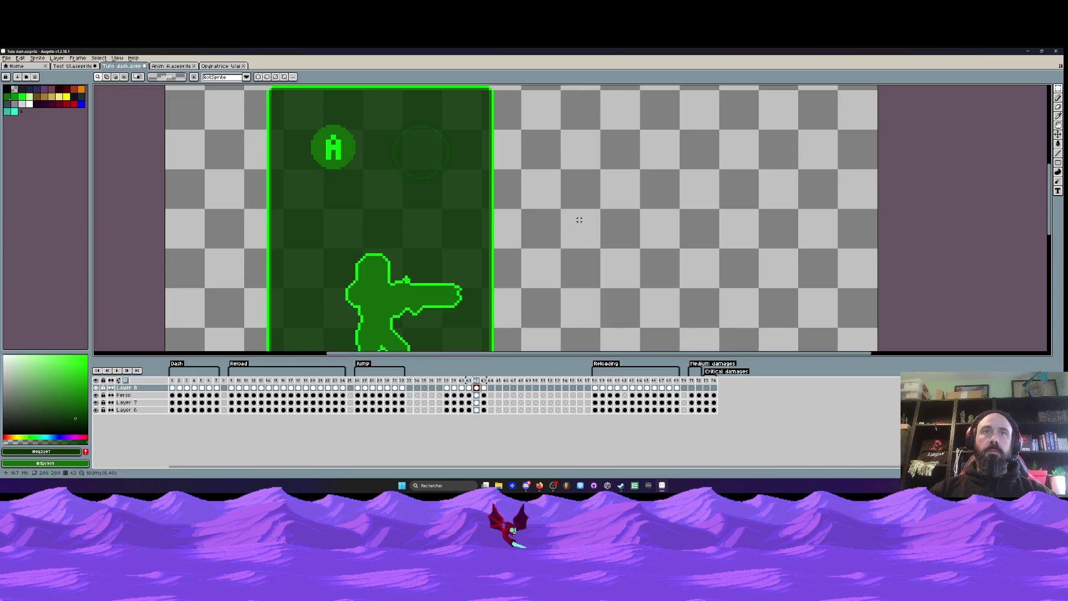
key(ctrl+v)
click(20, 58)
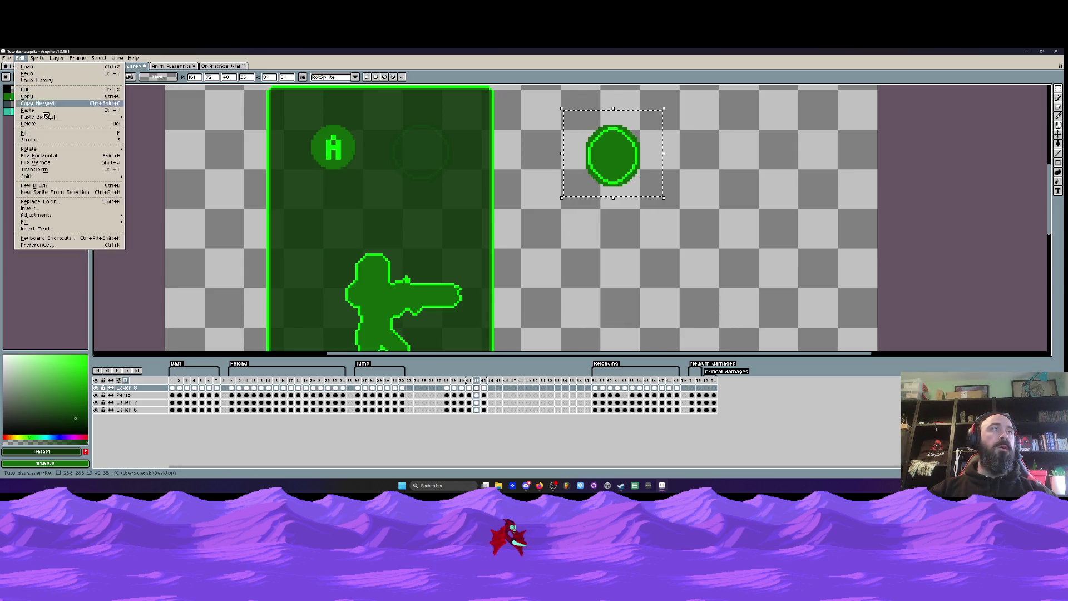
mouse_move(57, 217)
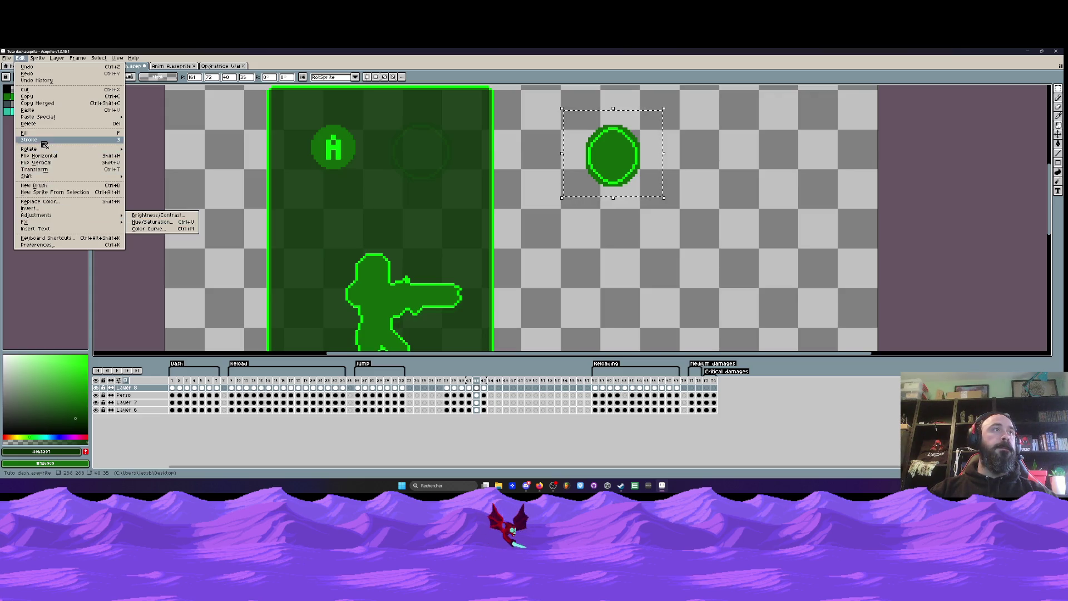
mouse_move(33, 148)
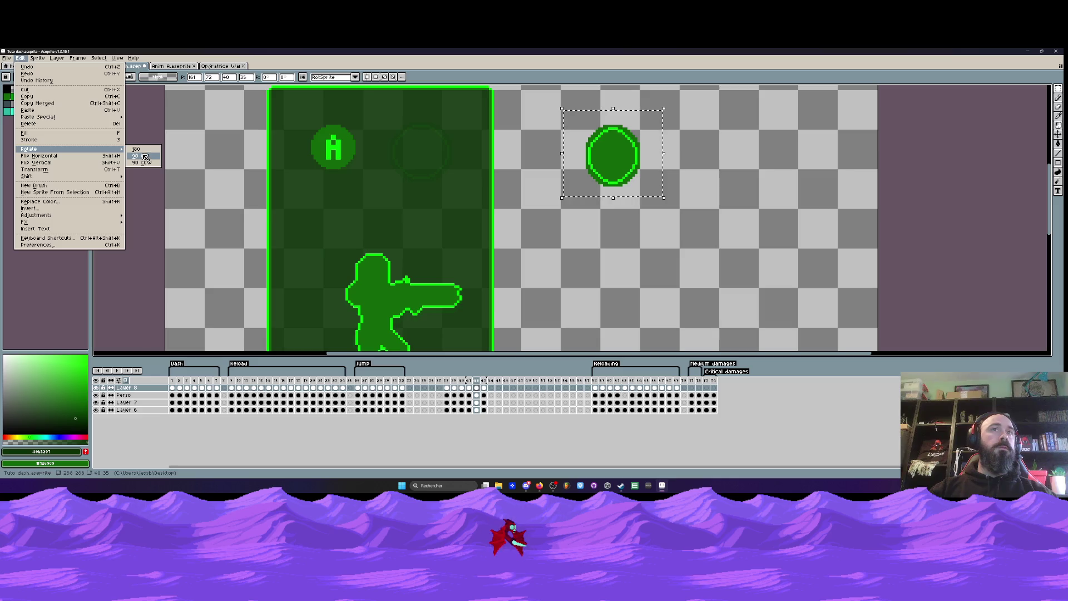
click(142, 155)
mouse_move(626, 150)
mouse_down()
mouse_move(525, 163)
mouse_move(435, 158)
mouse_move(432, 146)
mouse_move(434, 159)
mouse_up()
click(569, 163)
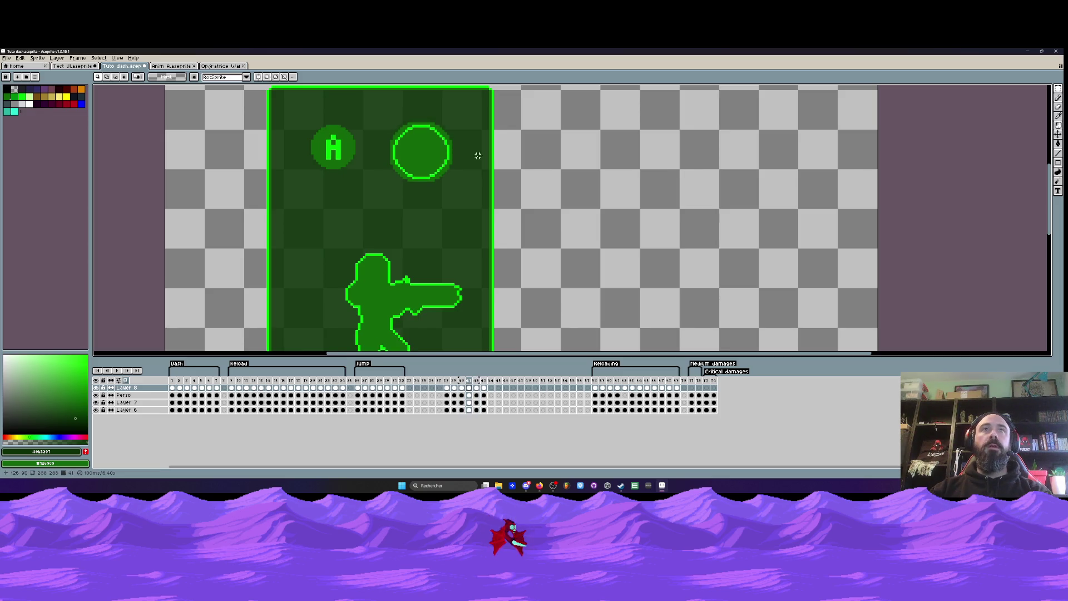
- Nudge the circle into place, compare it with the previous frame, then switch to the Test UI document
mouse_move(395, 127)
mouse_down()
mouse_move(467, 190)
mouse_move(445, 179)
mouse_up()
key(Left)
key(Down)
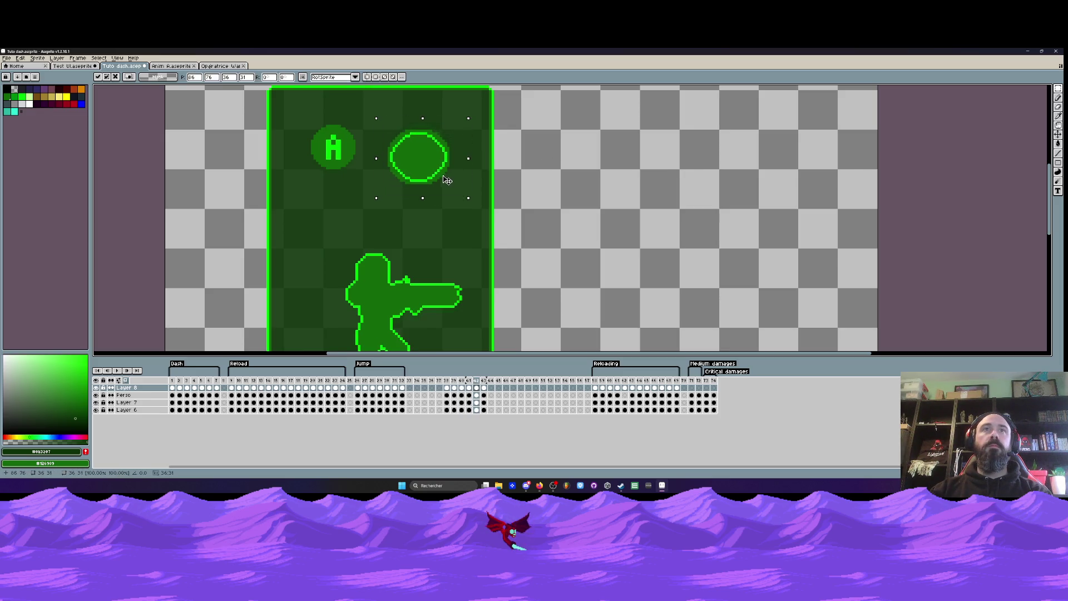
key(ctrl+d)
drag(384, 120, 464, 199)
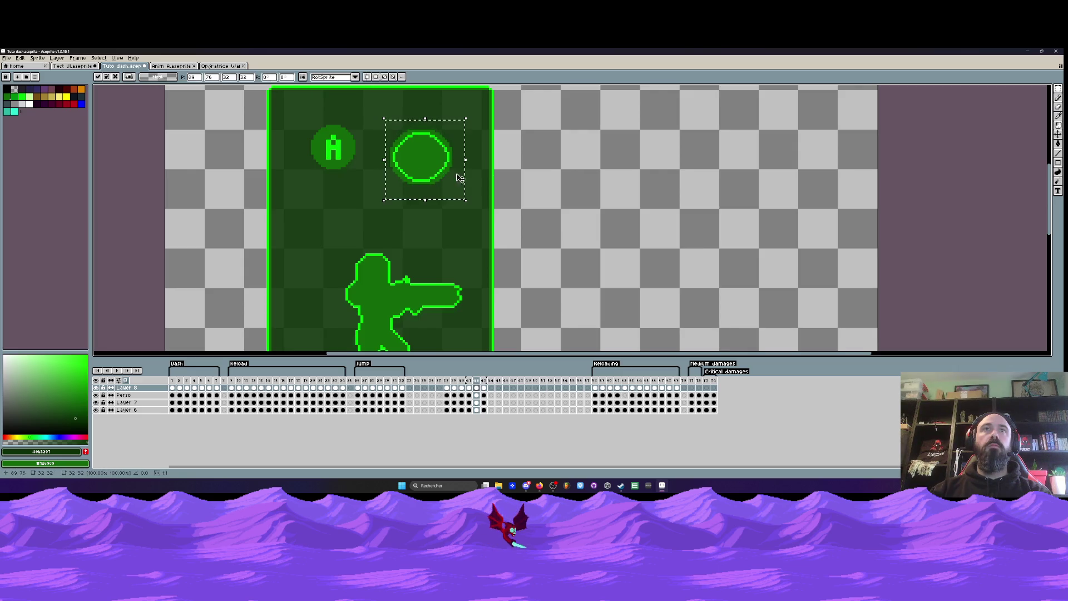
key(ctrl+d)
key(Left)
key(Right)
key(Left)
key(Right)
key(Left)
key(Left)
key(Right)
key(Right)
click(72, 66)
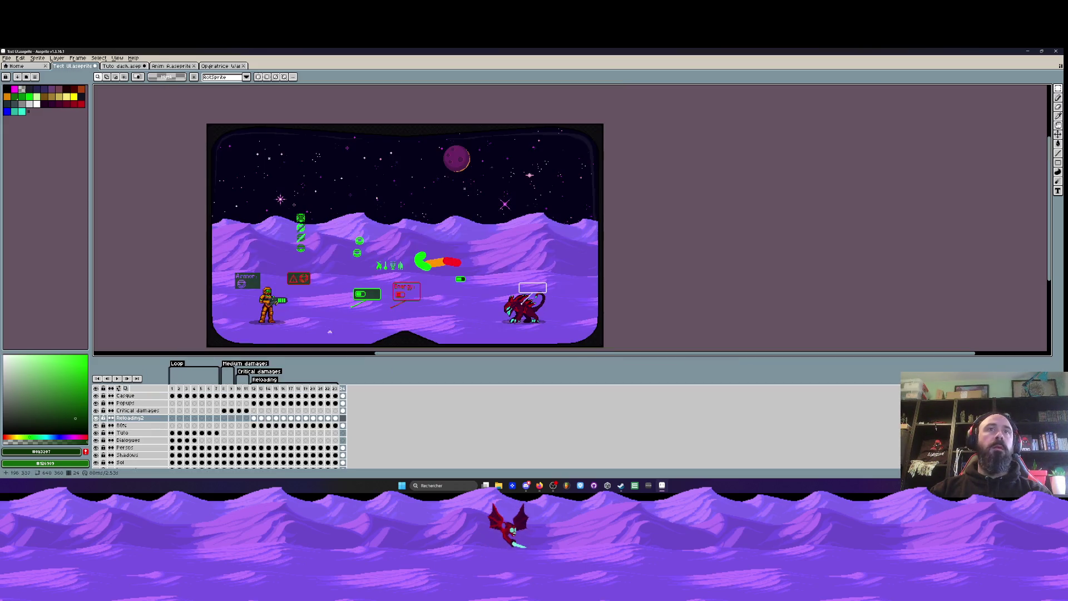
- Look over the Test UI, Anim A and Opératrice sprites, then return to Tuto dash
click(129, 66)
click(170, 65)
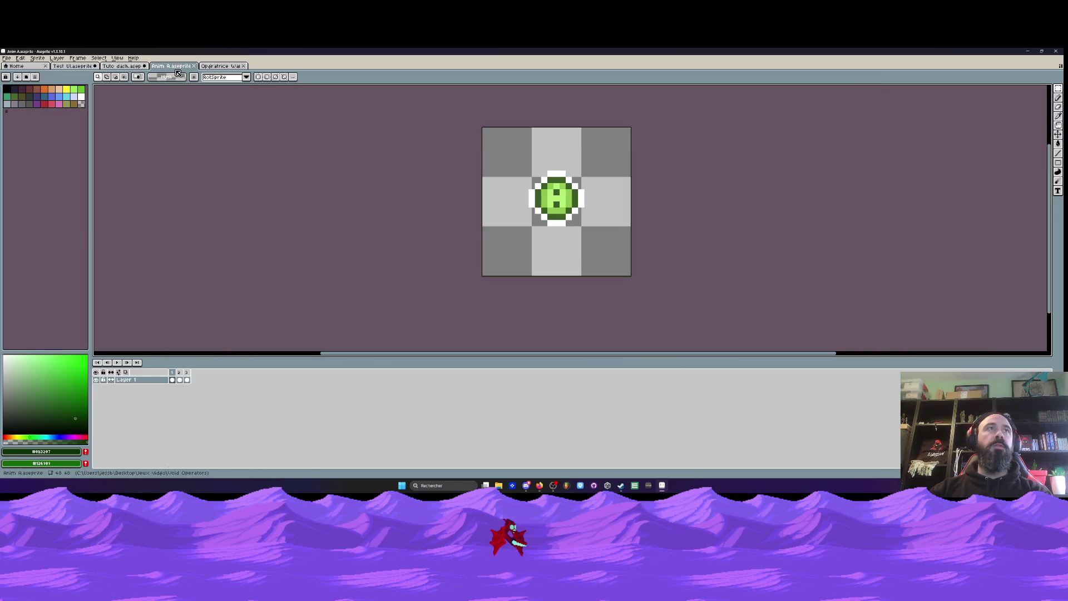
click(223, 66)
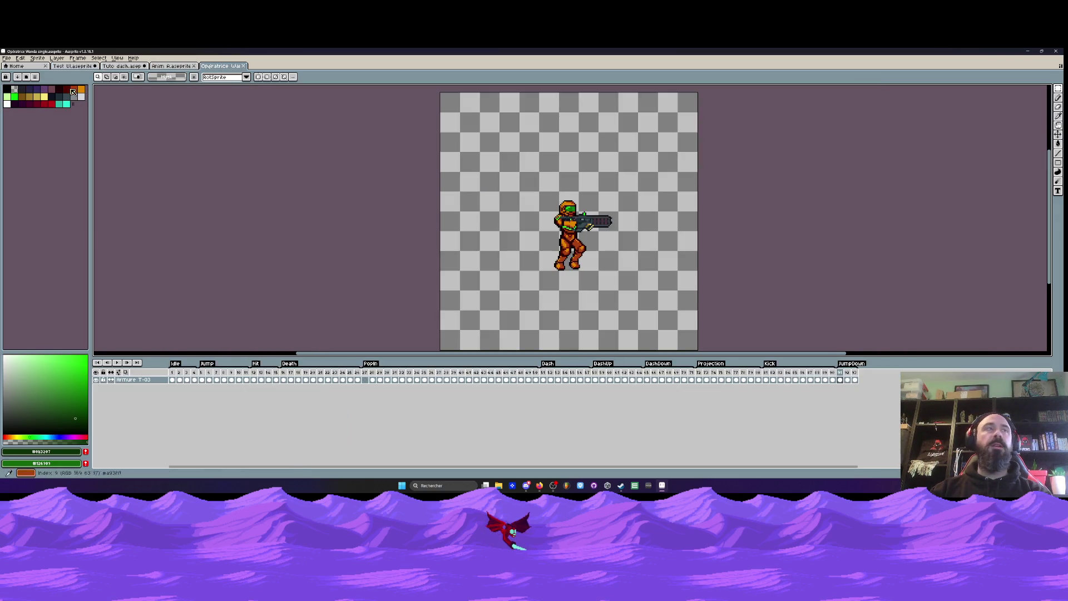
click(73, 66)
click(173, 66)
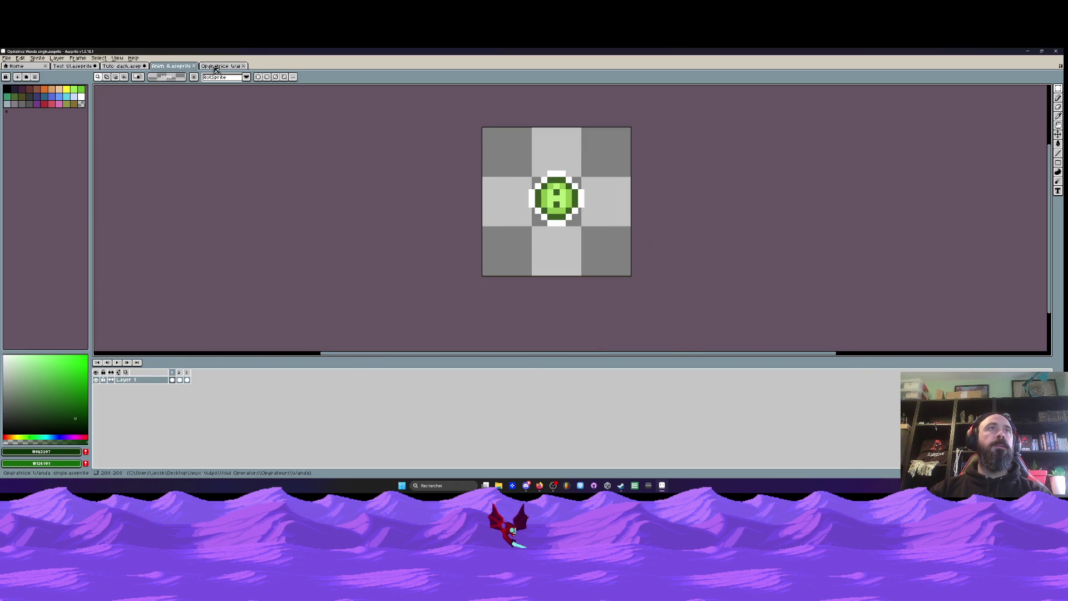
click(222, 66)
click(123, 66)
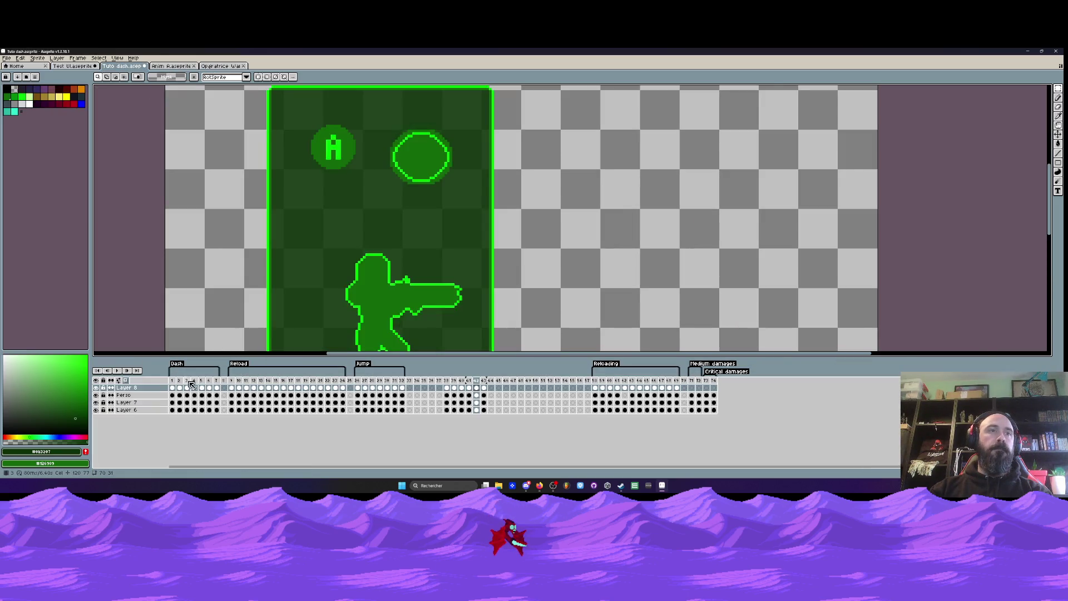
click(201, 387)
- Select the RT card's circle, then frames 38–41, ending on frame 43 where the circle is missing
click(213, 385)
click(213, 387)
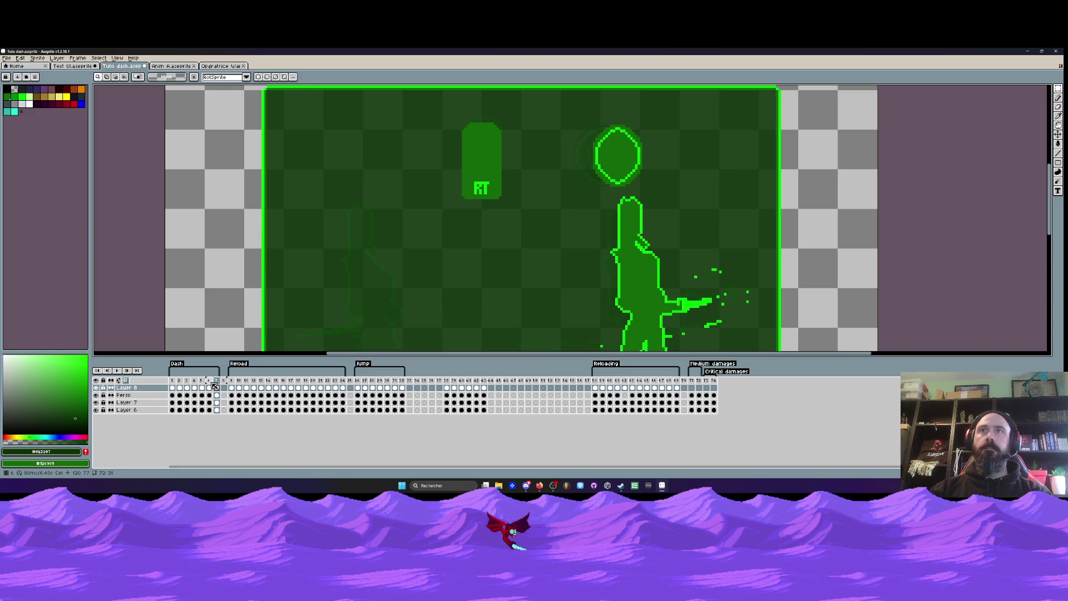
drag(568, 124, 663, 190)
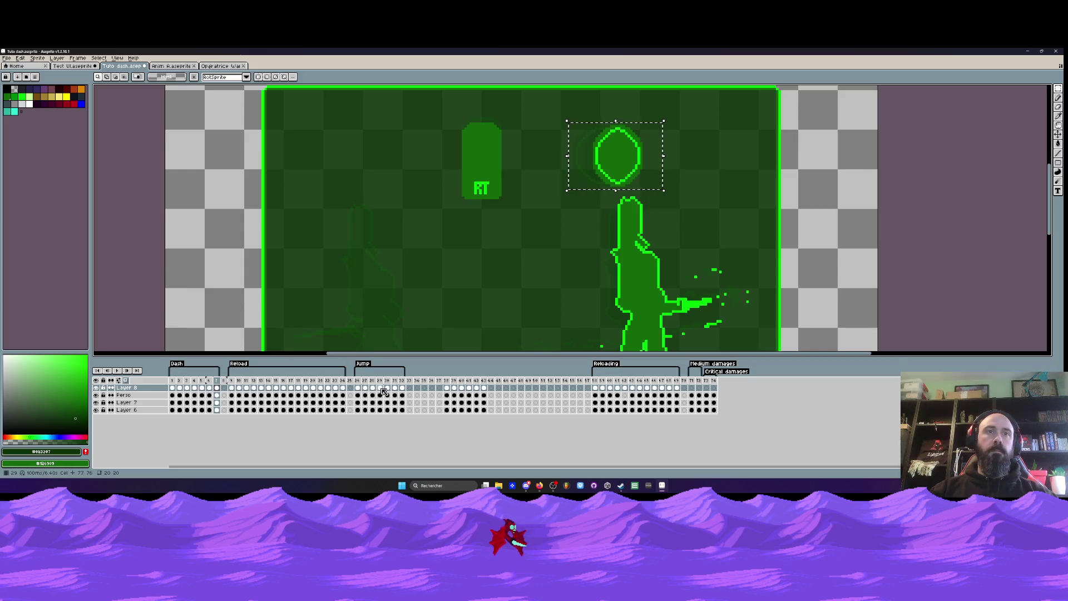
click(402, 387)
drag(447, 384, 484, 389)
click(484, 387)
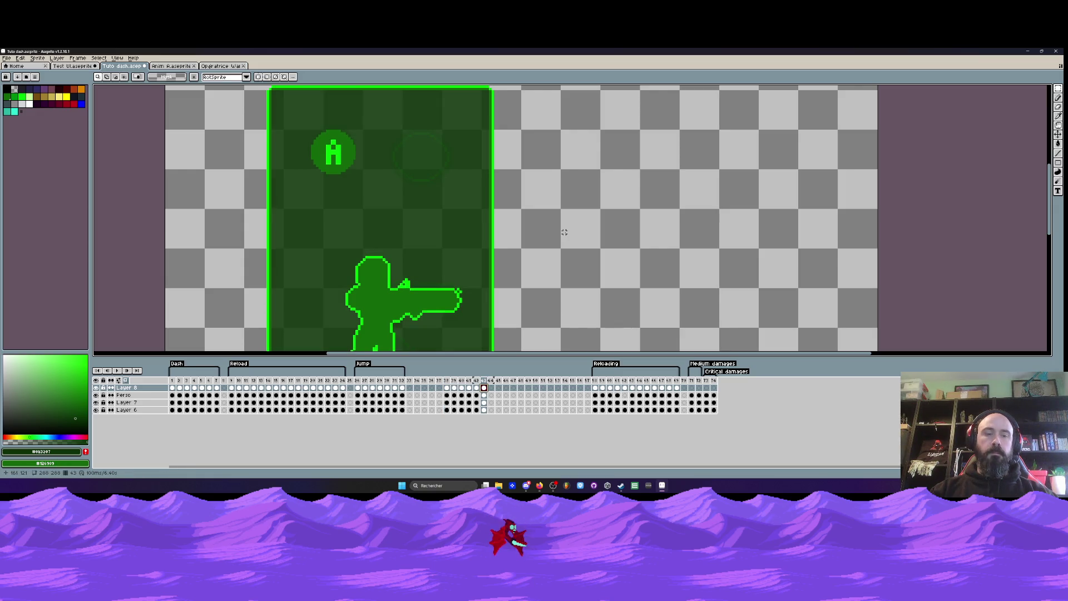
- Paste the oval, rotate it 90° CCW, and commit it onto the green card beside the A button
key(ctrl+v)
click(20, 58)
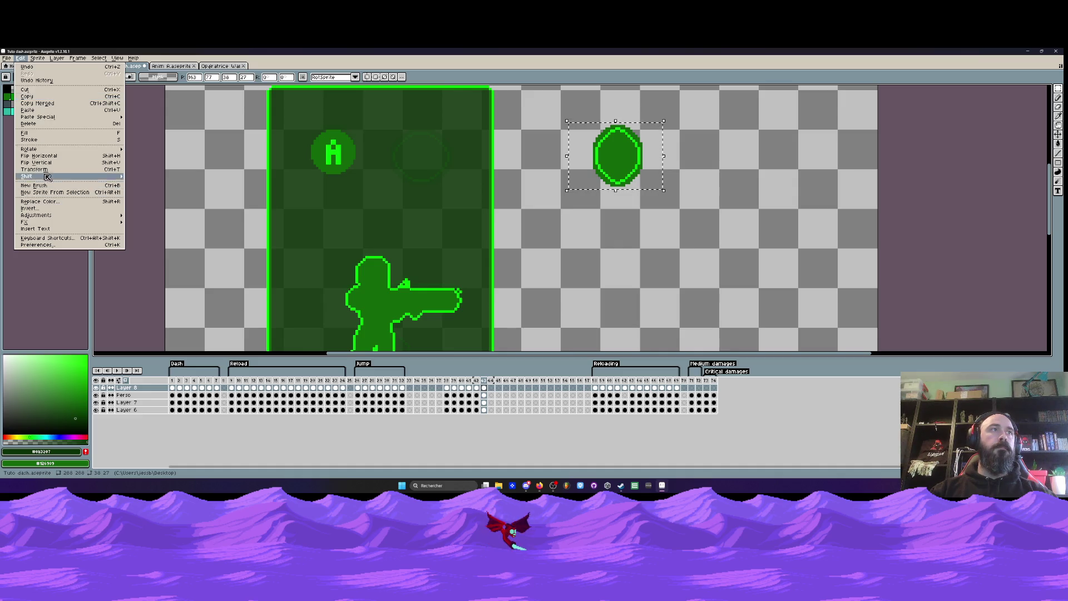
mouse_move(45, 149)
click(139, 162)
drag(594, 172, 400, 178)
key(Return)
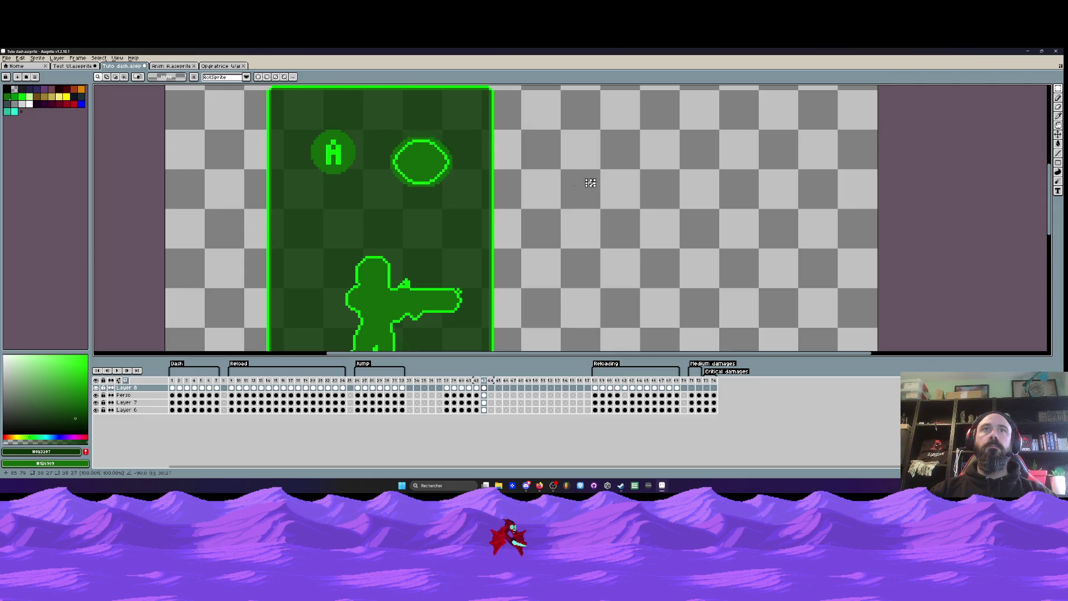
- Undo a stray transformation and step through frames 38–43 to preview the pulsing circle
click(584, 182)
key(Left)
key(Left)
key(Left)
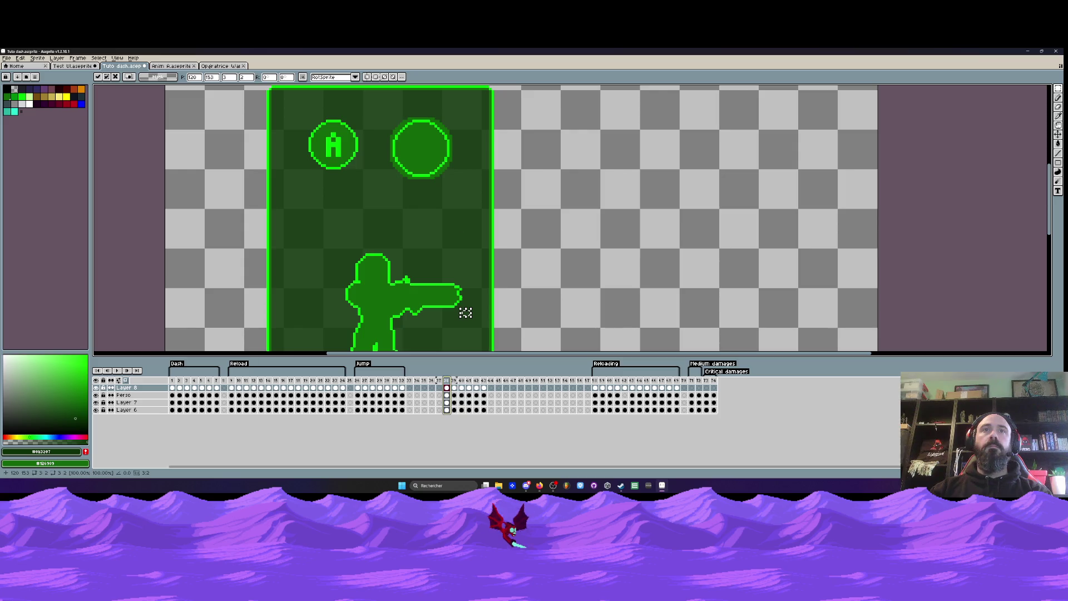
key(Return)
click(448, 381)
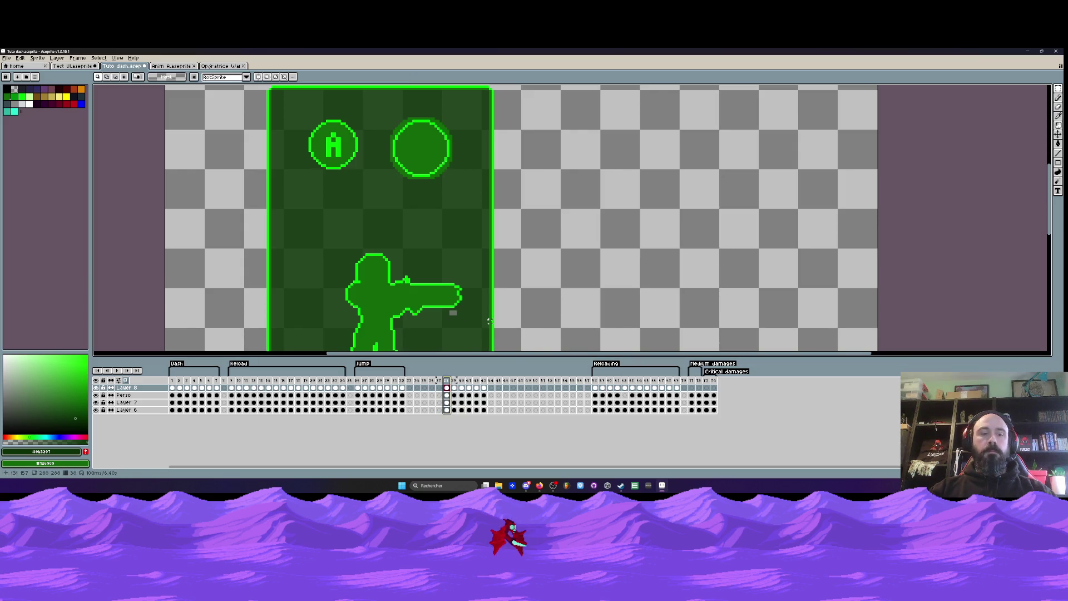
key(ctrl+z)
key(Right)
key(Right)
key(Right)
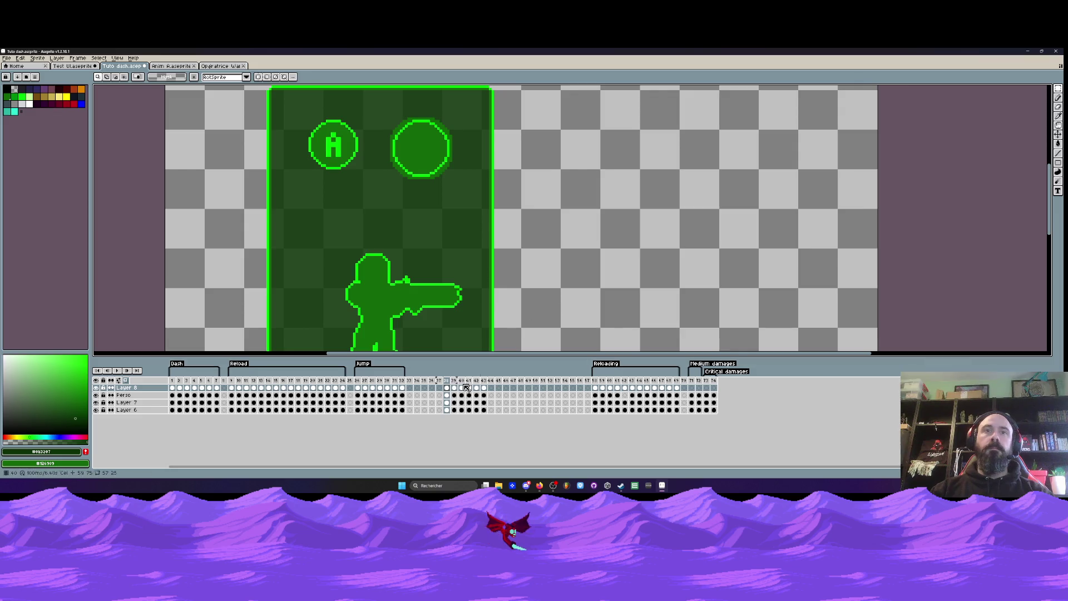
key(Right)
key(Right)
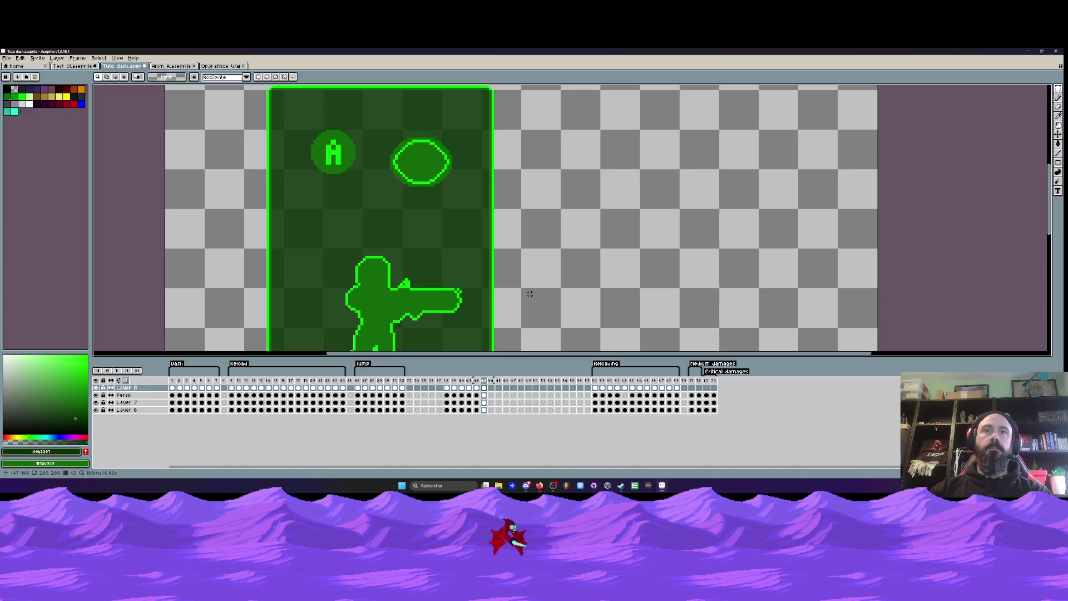
key(Left)
key(Left)
key(Right)
key(Right)
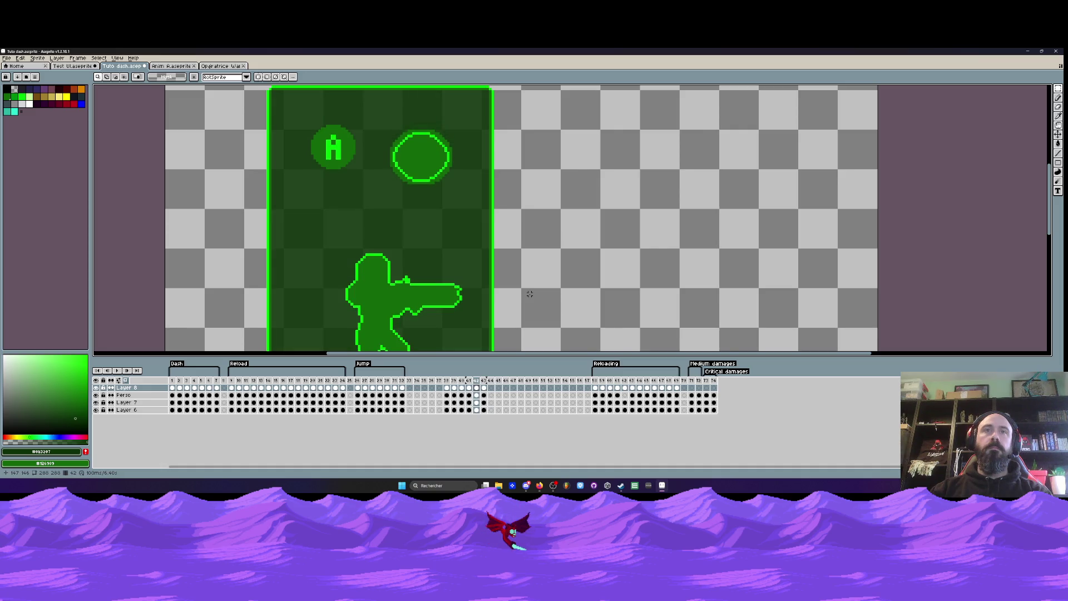
key(Left)
key(Left)
key(Left)
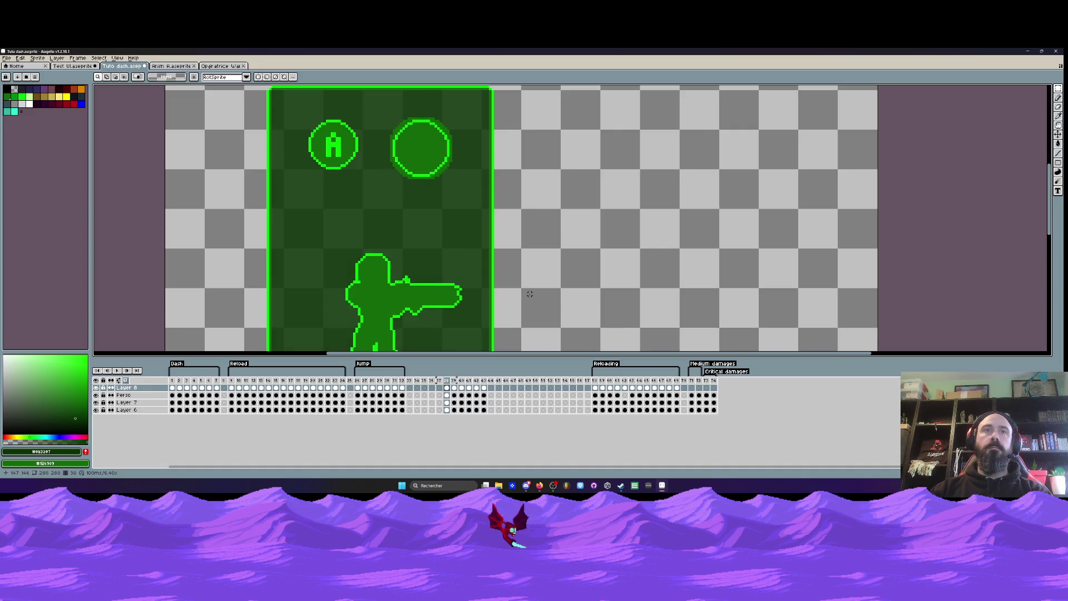
- Preview frames 39–41 and marquee-select the A badge
key(Right)
key(Right)
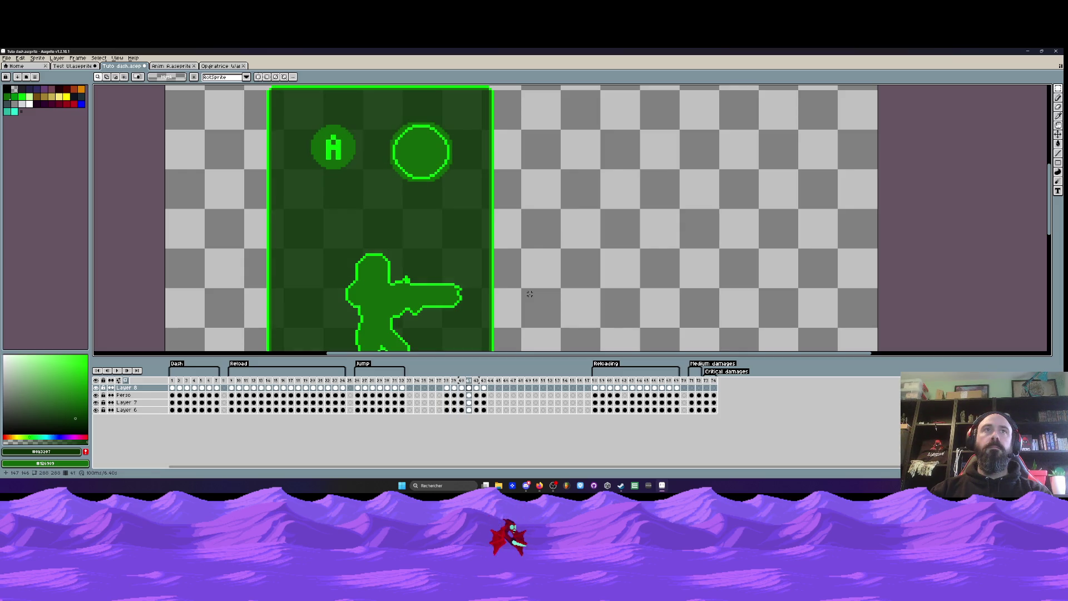
key(Left)
key(Left)
key(Right)
key(Left)
drag(304, 116, 369, 183)
click(330, 183)
drag(297, 114, 374, 192)
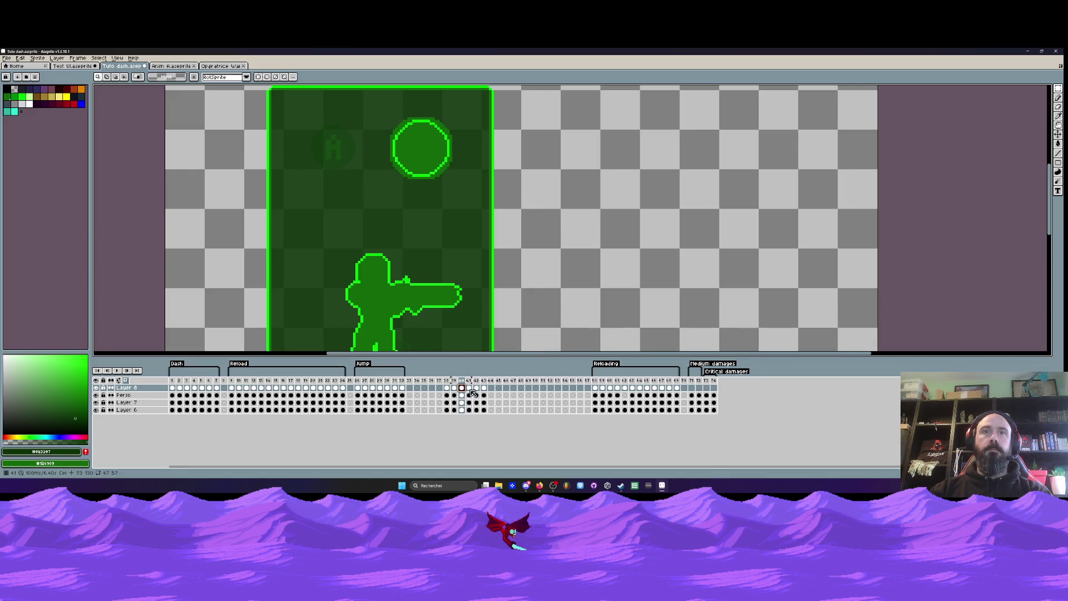
key(Right)
- Paste the A badge into frame 41 and reselect the area around it
key(ctrl+v)
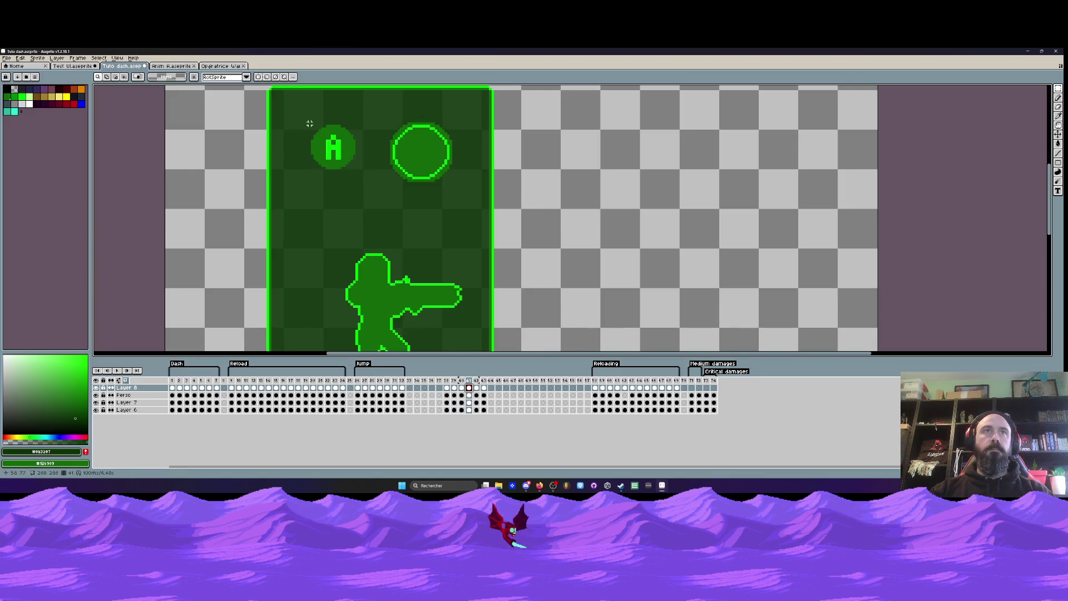
key(Right)
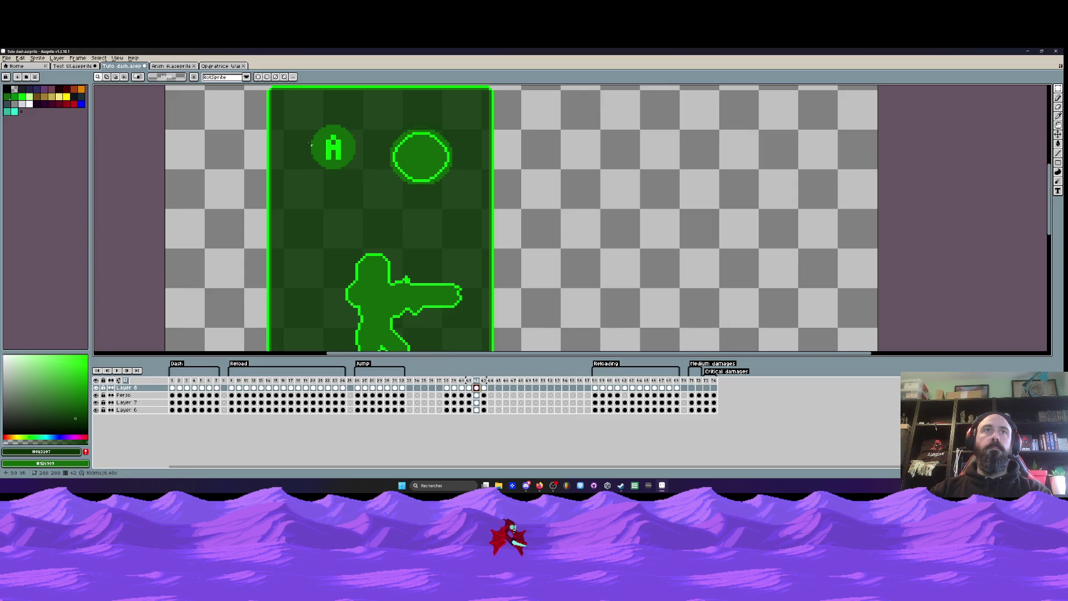
key(Right)
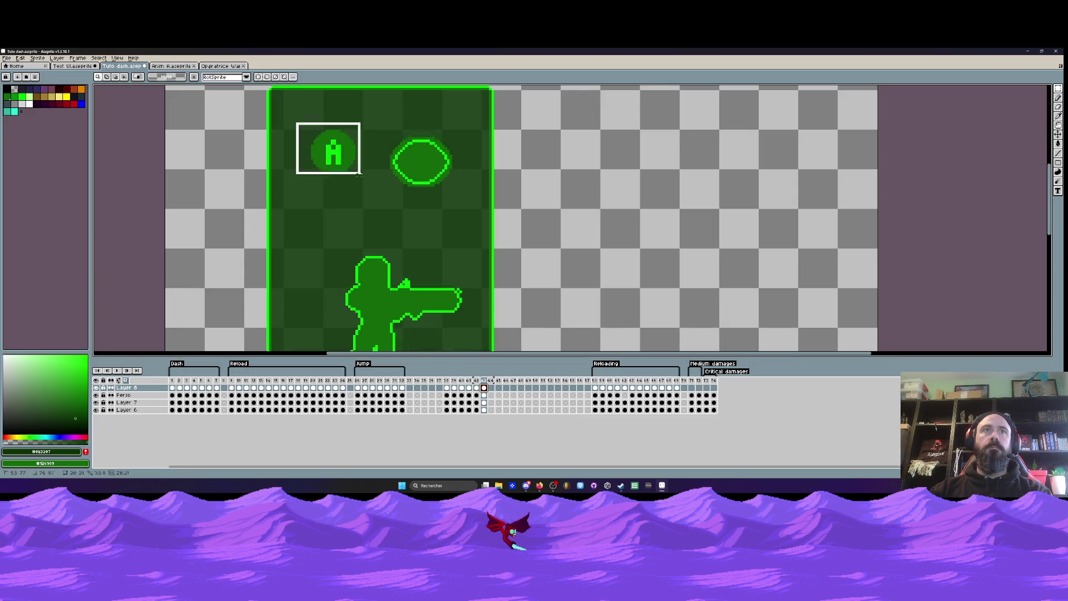
click(453, 380)
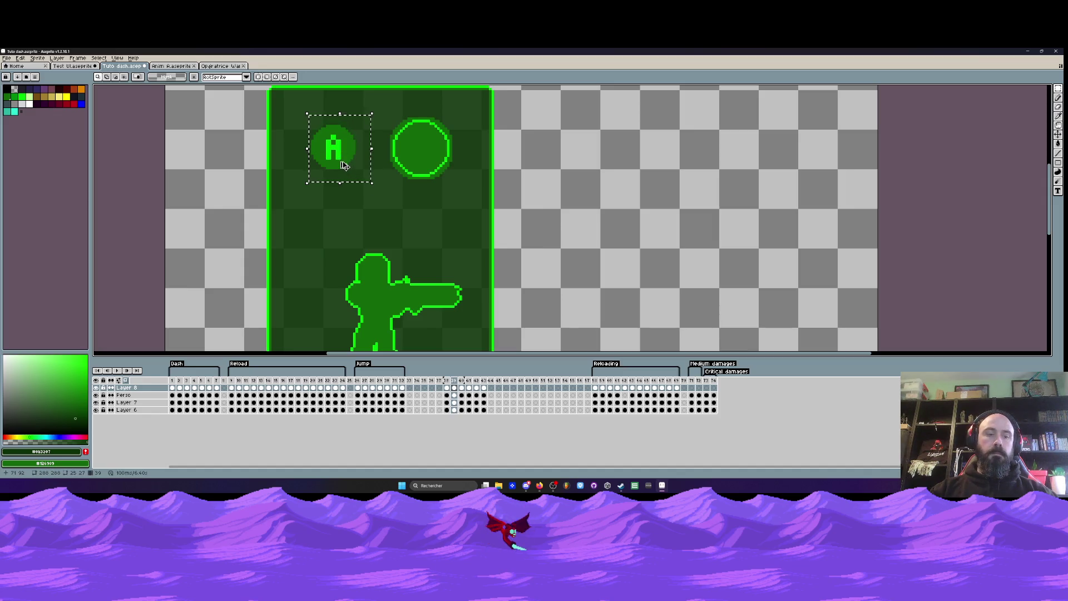
click(347, 166)
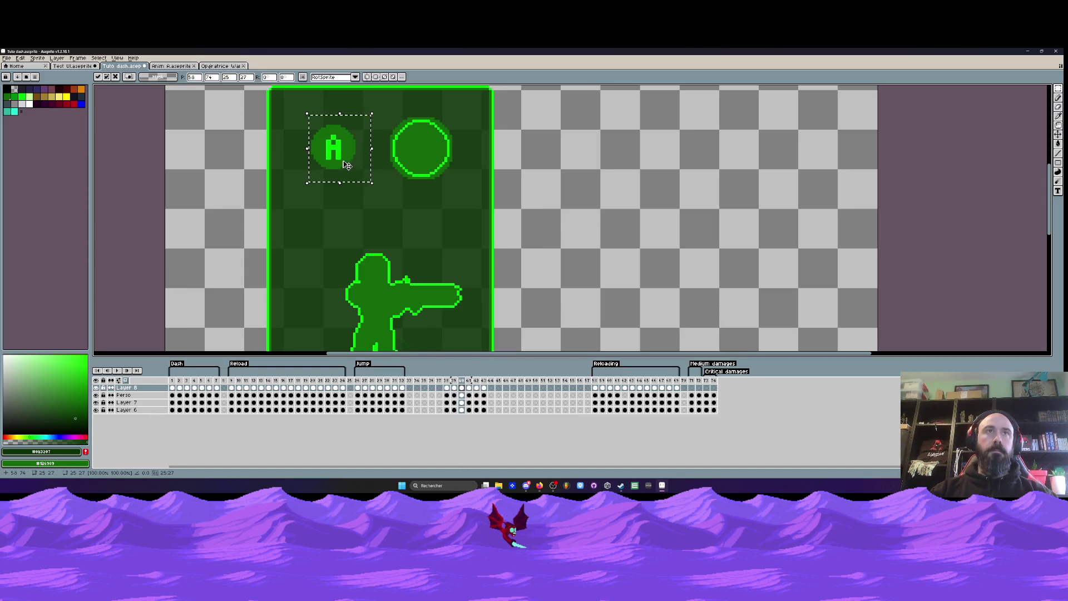
drag(296, 123, 330, 150)
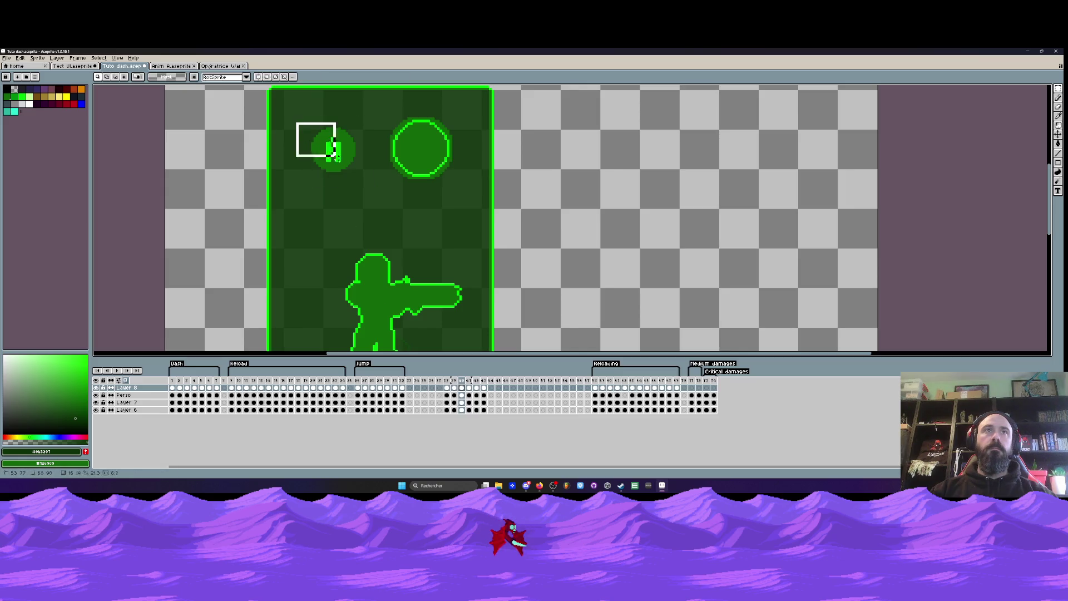
- Place the pasted A icon on frames 41 and 43, then select frames 38–44
click(471, 390)
click(350, 181)
click(477, 390)
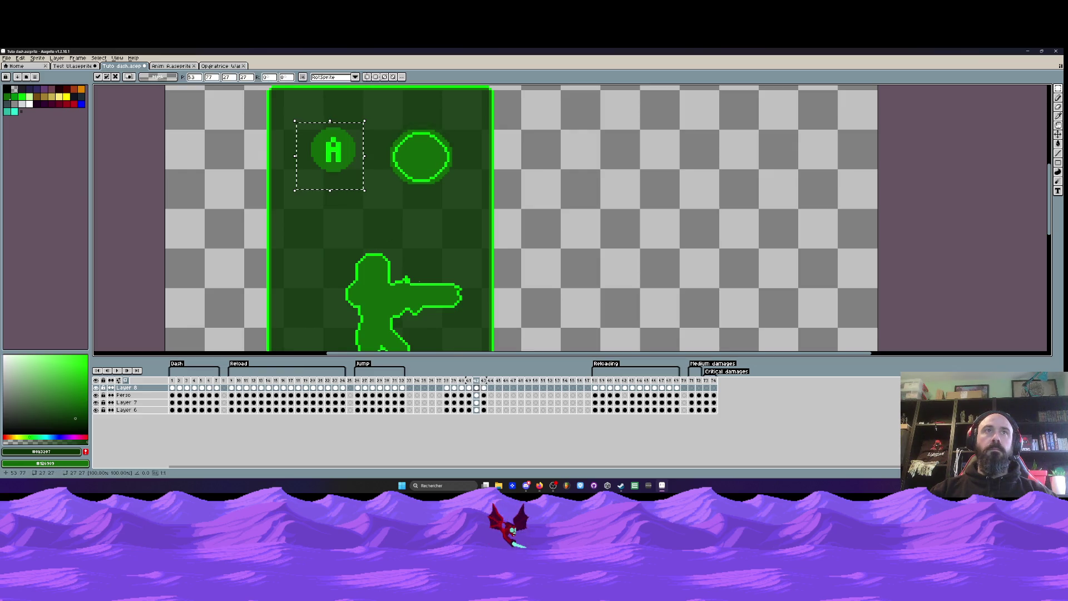
click(483, 390)
key(ctrl+v)
key(Return)
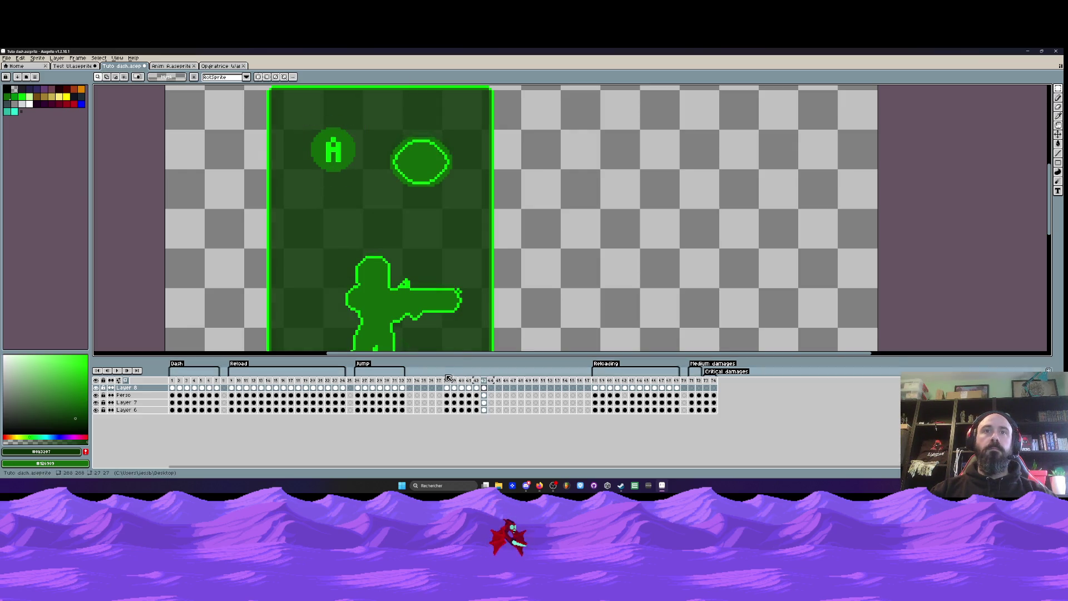
mouse_move(446, 380)
mouse_down()
mouse_move(497, 388)
mouse_move(484, 387)
mouse_up()
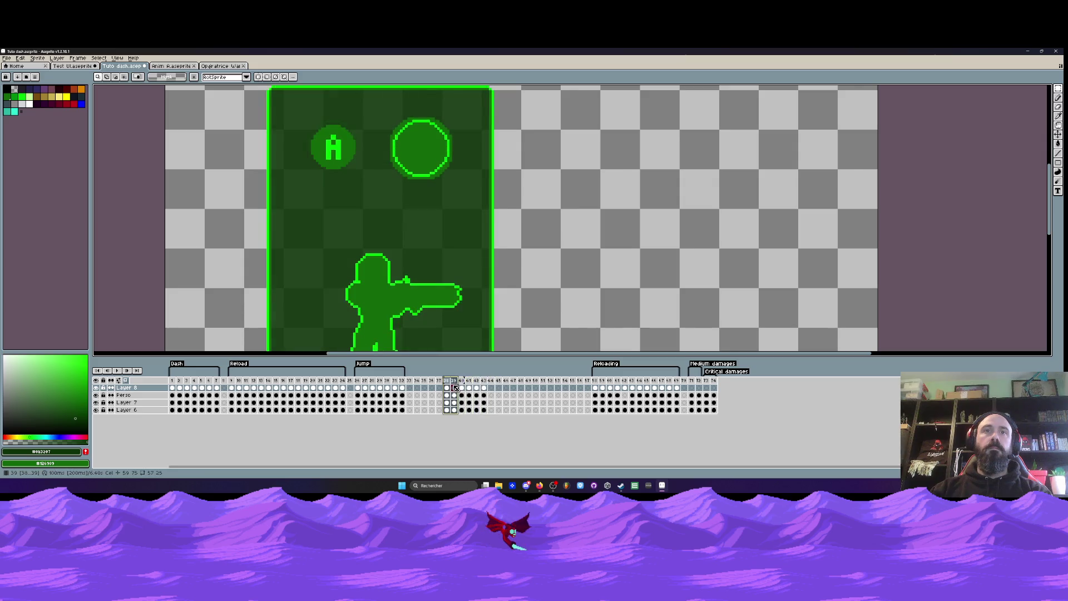
- Mark the selected frames 38–43 as the Loop section
right_click(445, 380)
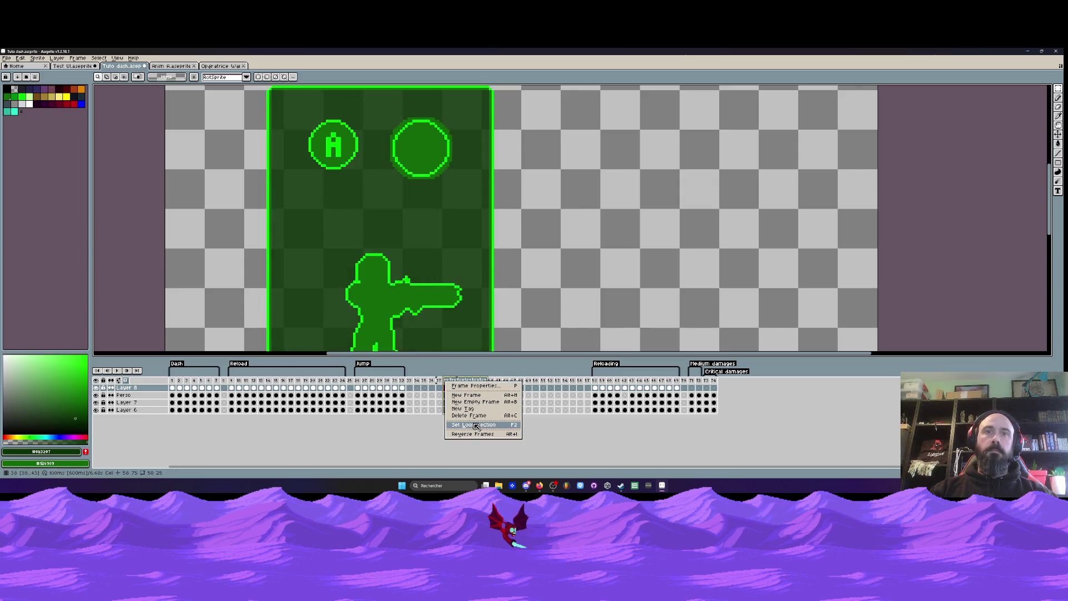
click(475, 425)
click(446, 388)
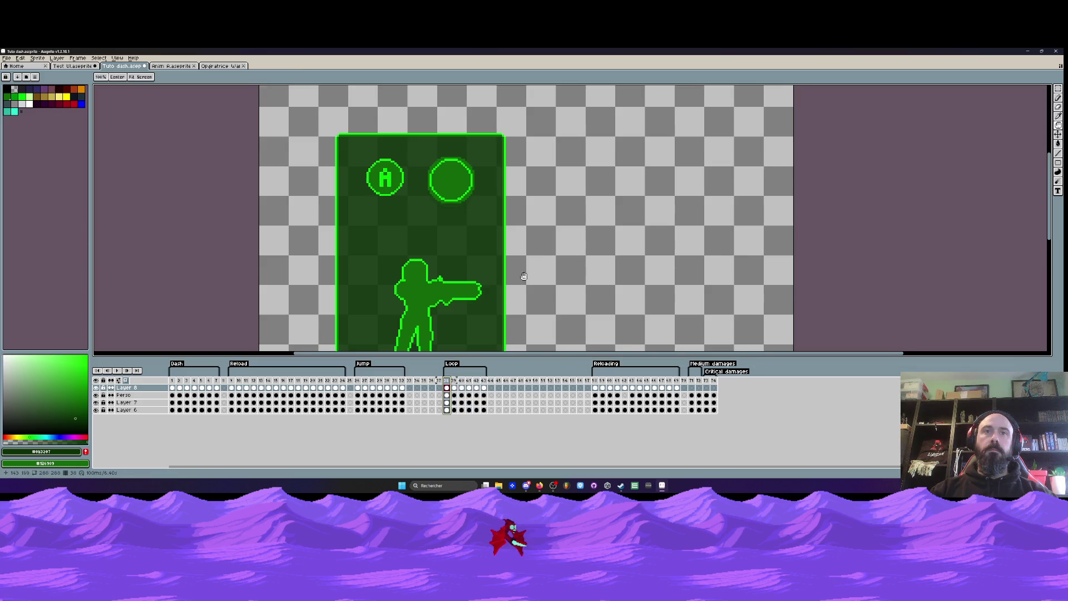
- Play frames 38–40 to preview the card, then marquee the card's top half
drag(449, 382, 462, 383)
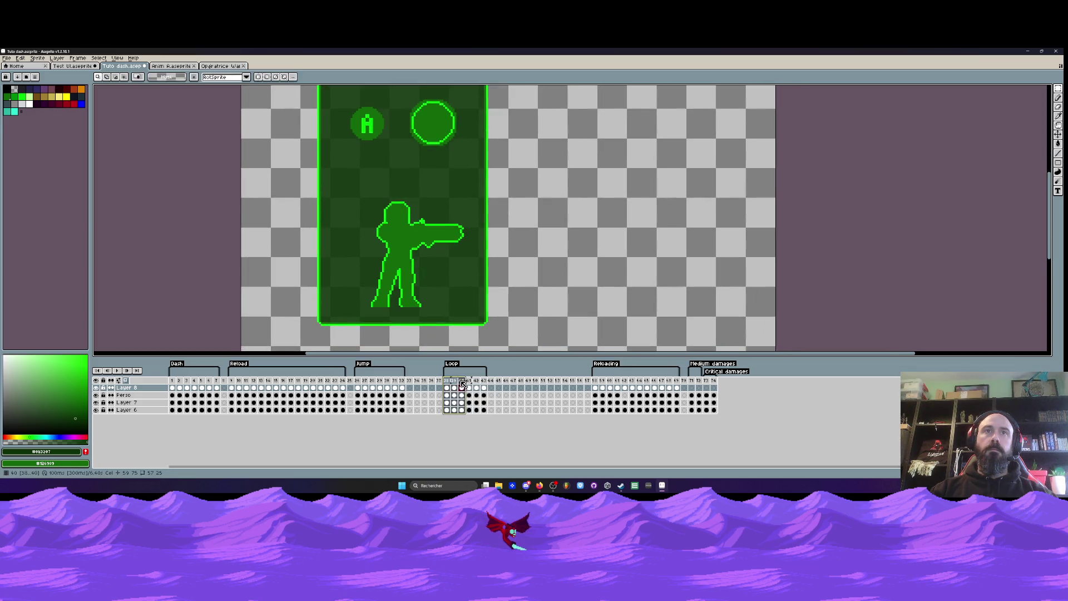
key(Return)
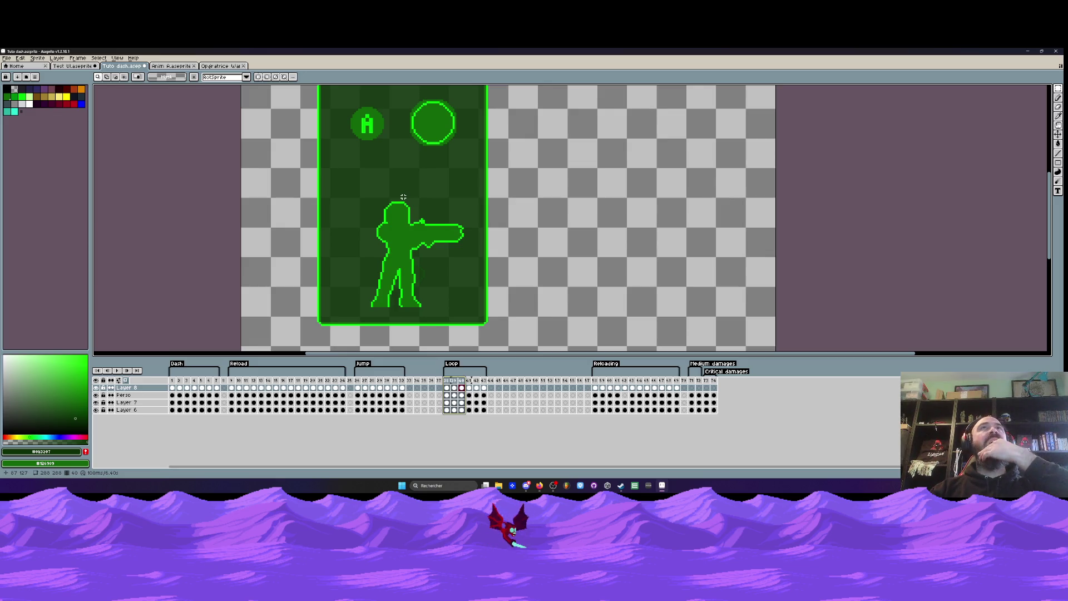
scroll(432, 127, down, 1)
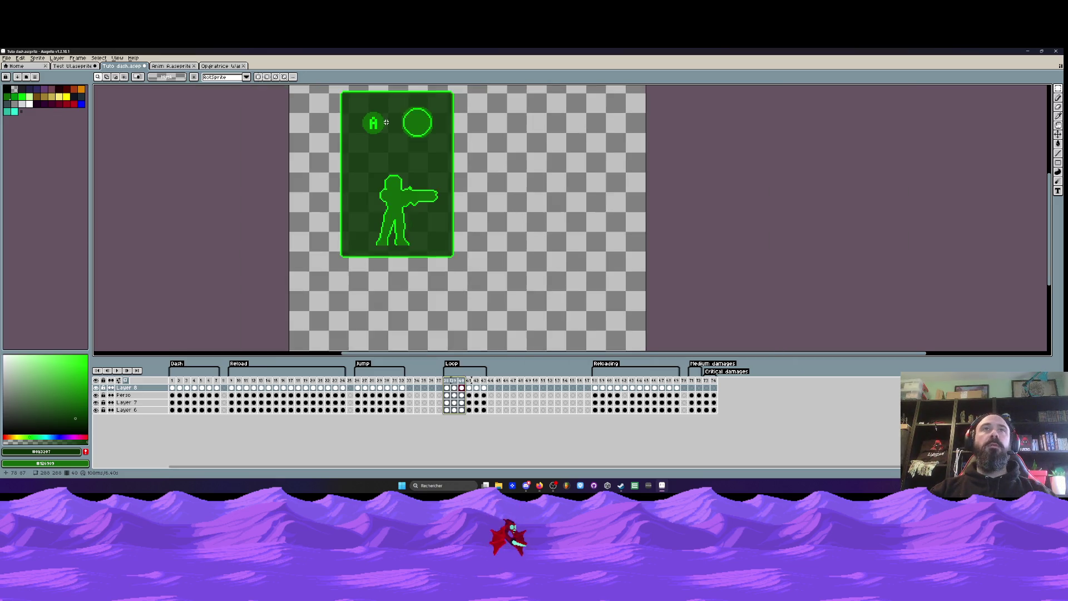
scroll(433, 127, up, 1)
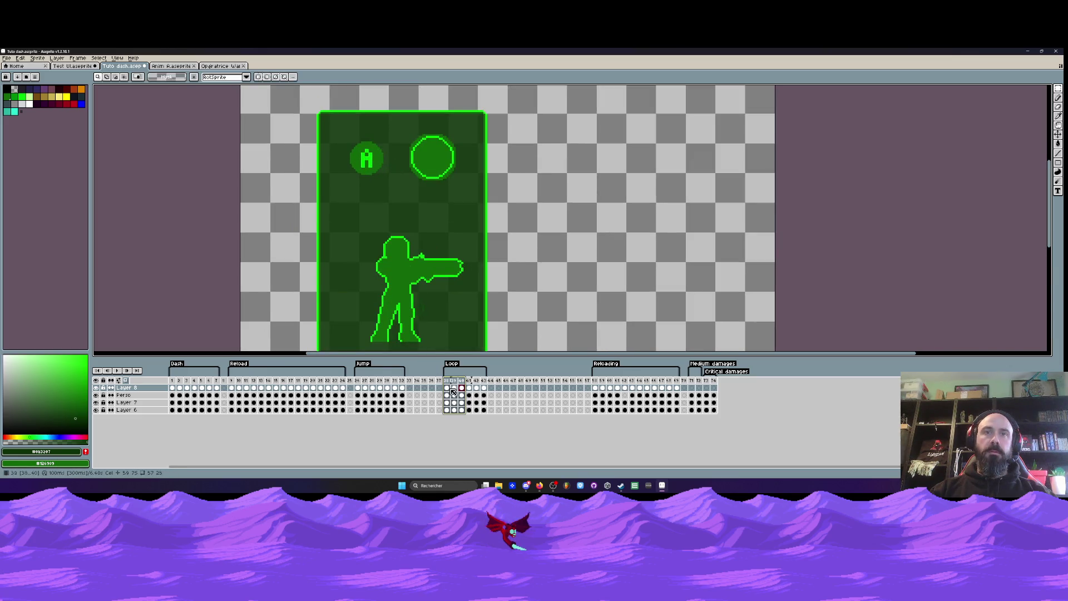
drag(317, 107, 499, 210)
- Flip the card's top half horizontally with Shift+H and preview the Loop frames from 38
key(Return)
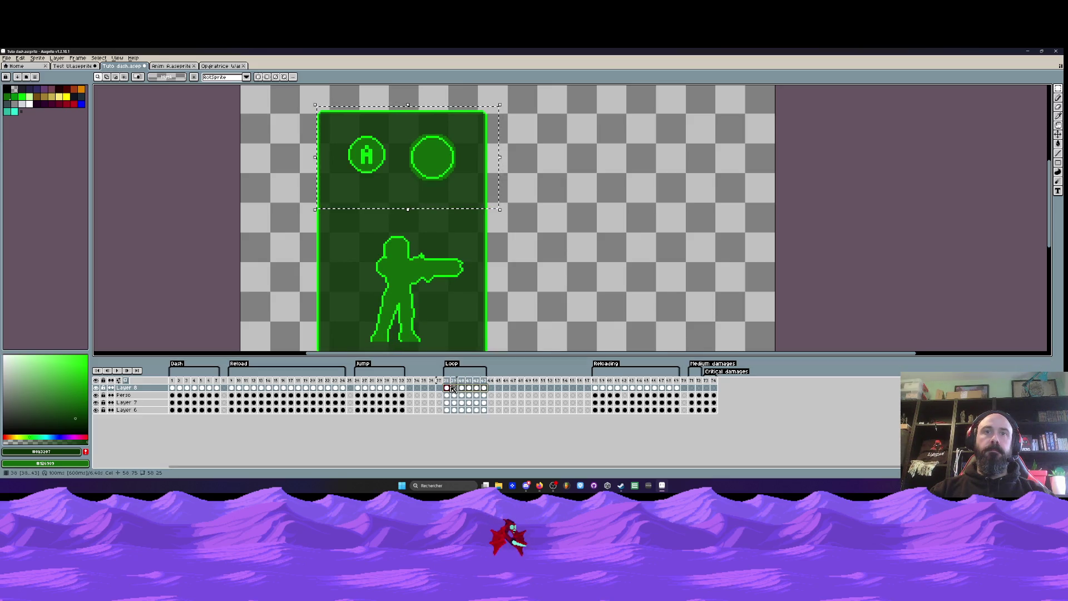
key(shift+h)
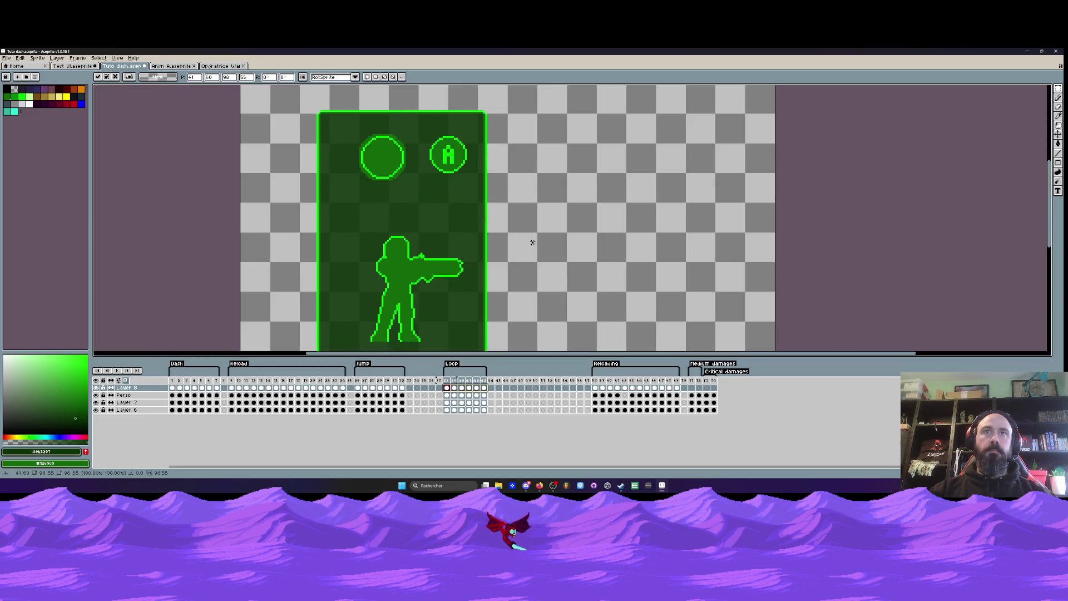
click(444, 388)
mouse_move(448, 384)
mouse_down()
mouse_move(470, 387)
mouse_move(448, 387)
mouse_move(454, 405)
mouse_move(485, 388)
mouse_move(536, 387)
mouse_up()
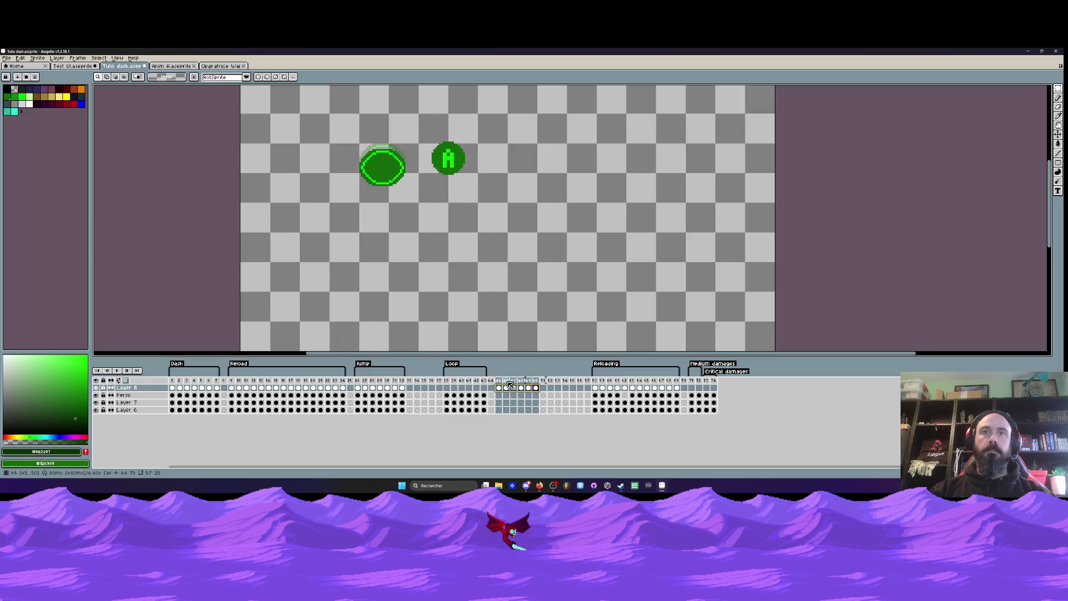
- Reverse the mirrored button frames and move cels 45–50 onto Loop frames 38–43
right_click(536, 387)
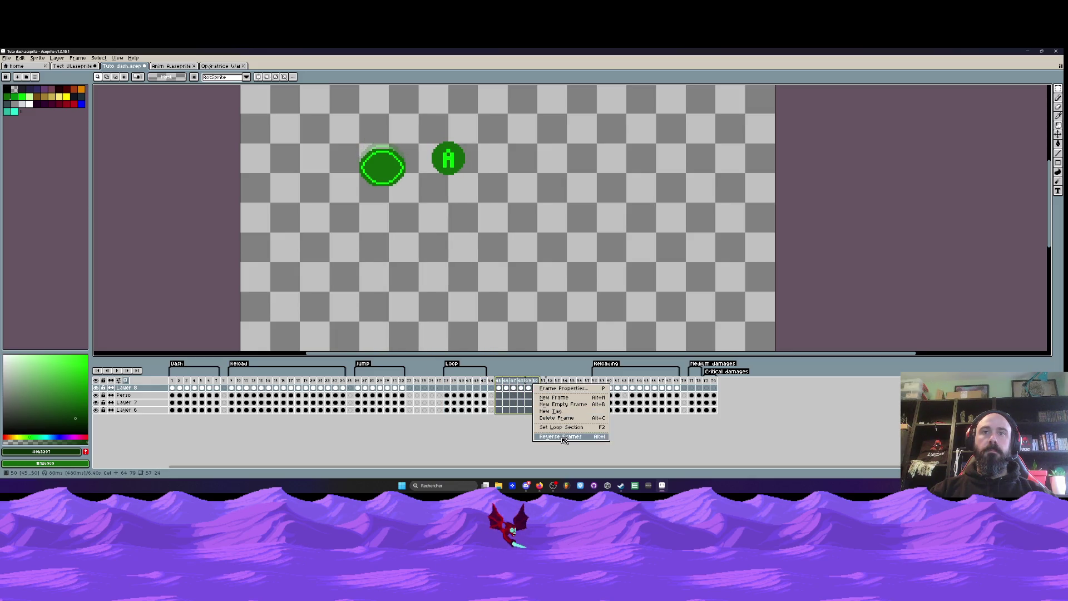
click(564, 439)
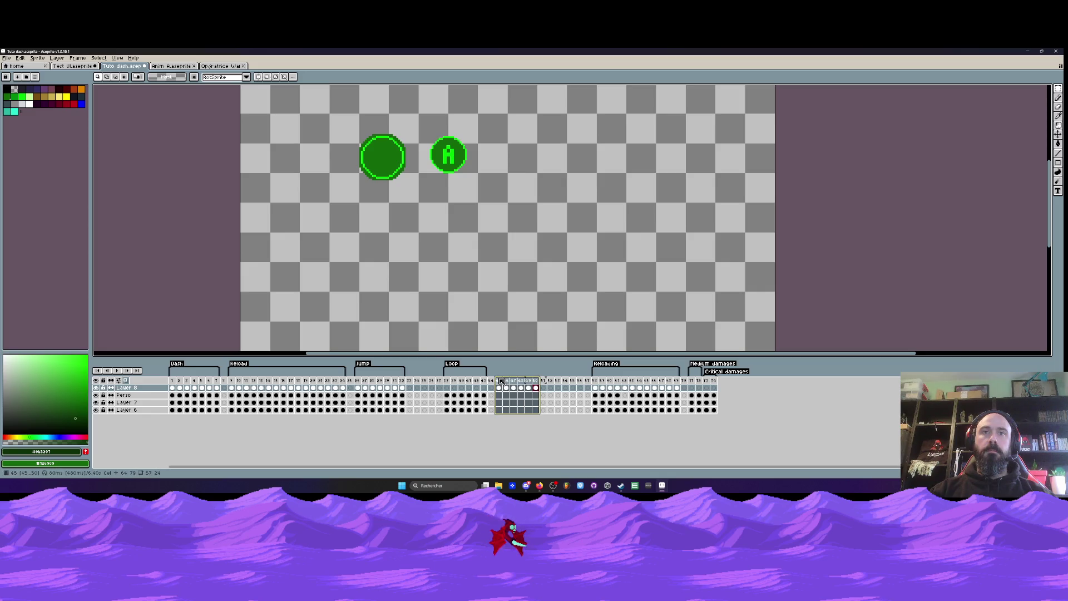
click(499, 387)
shift+click(536, 388)
drag(499, 387, 446, 390)
- Play the Loop from frame 38 and add a new layer above Layer 8
click(446, 380)
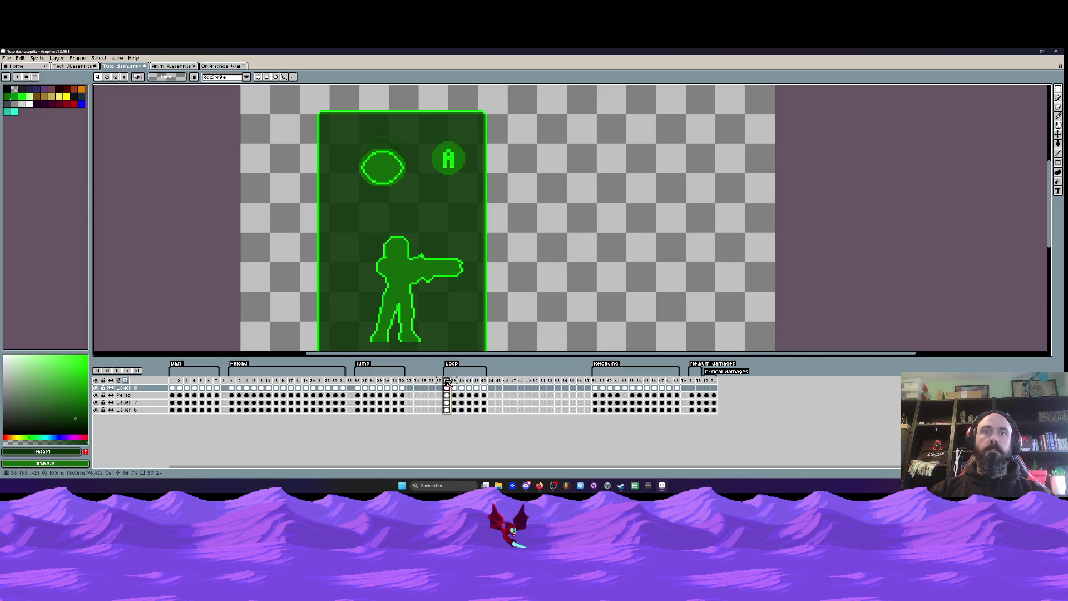
click(117, 371)
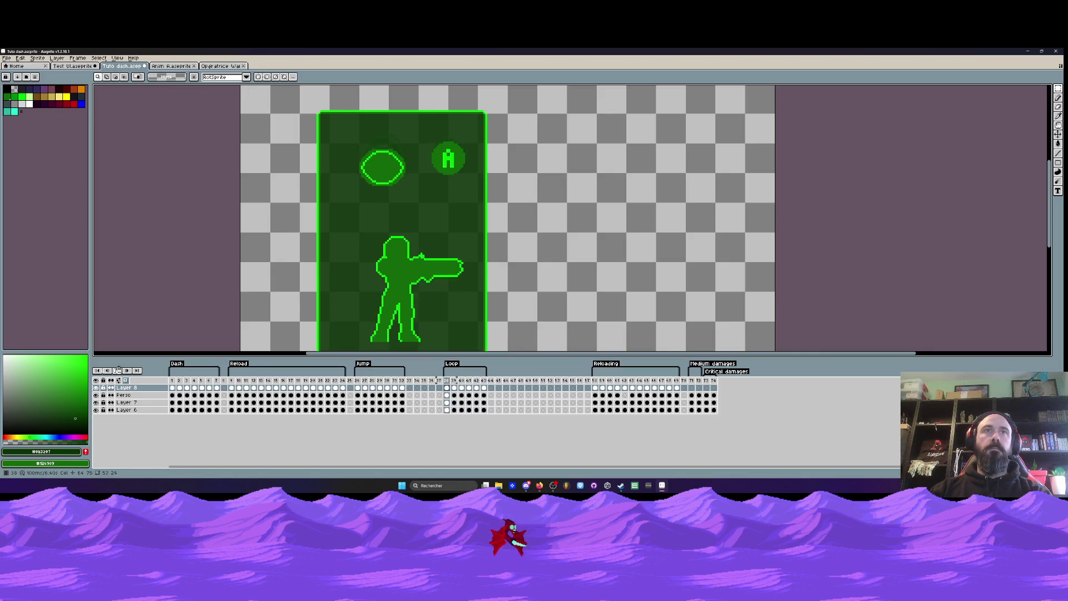
key(shift+n)
click(448, 396)
- Review Layer 8's cels across frames 38–43, comparing frames 41 and 43
drag(450, 397, 462, 398)
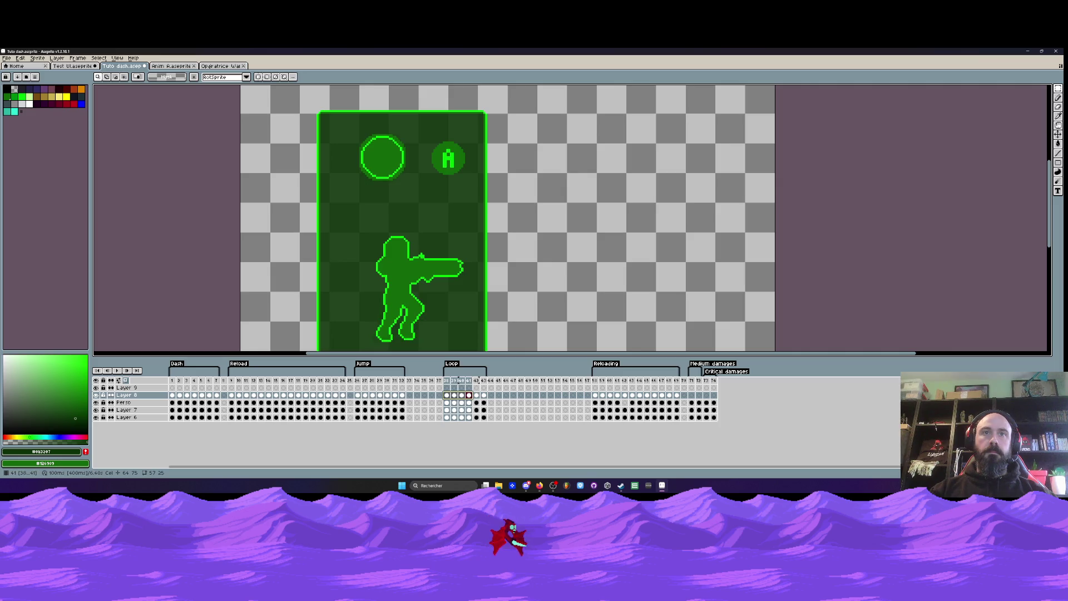
click(476, 395)
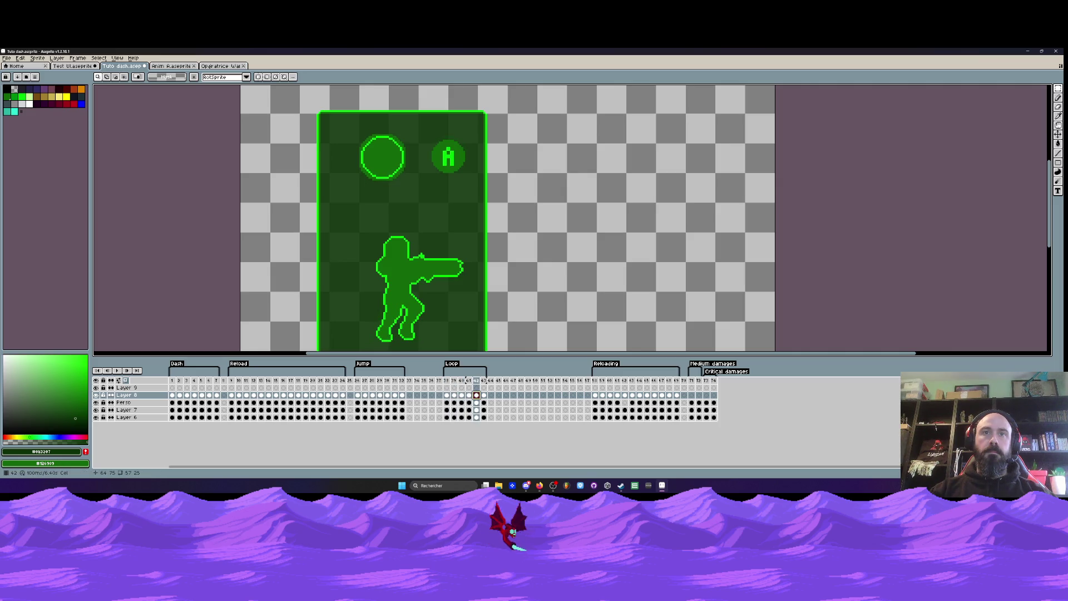
click(483, 395)
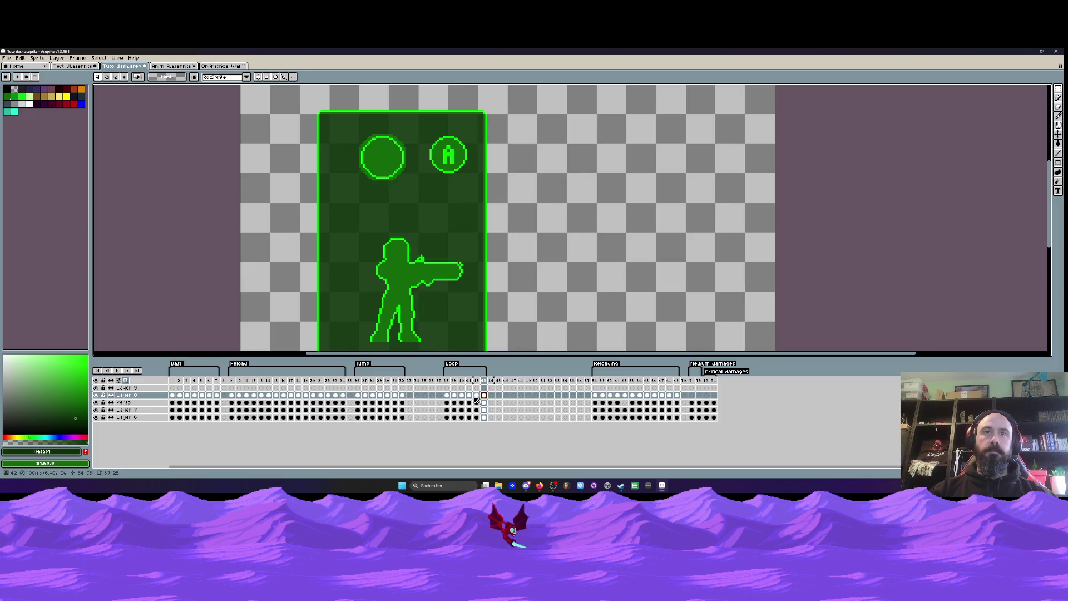
click(476, 396)
click(469, 395)
click(484, 395)
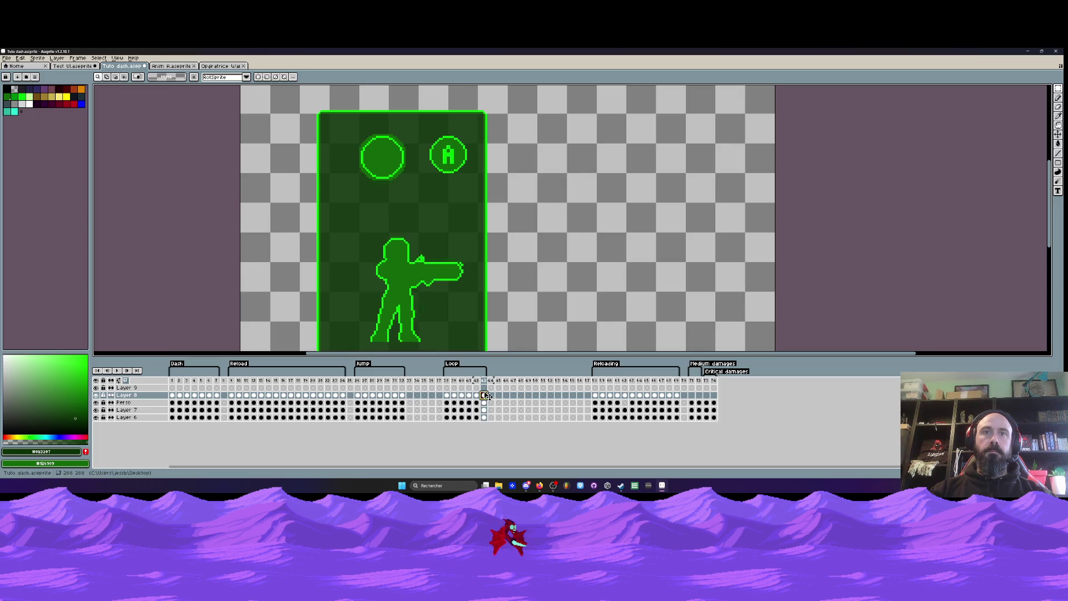
click(470, 395)
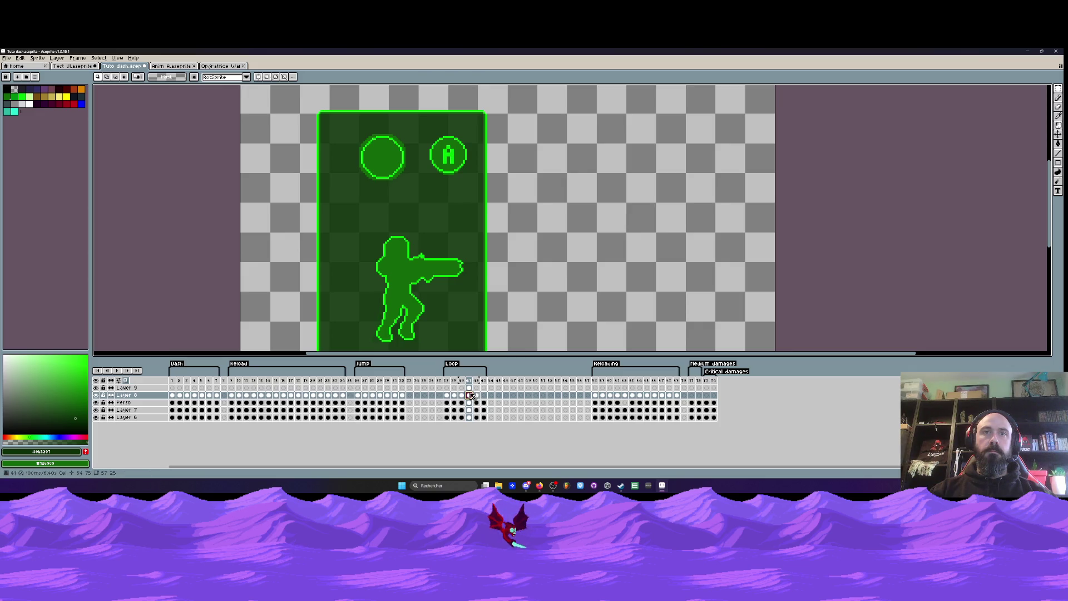
- Select the frame ranges 41–43 and 38–39 across Layer 9 and Layer 8
click(469, 388)
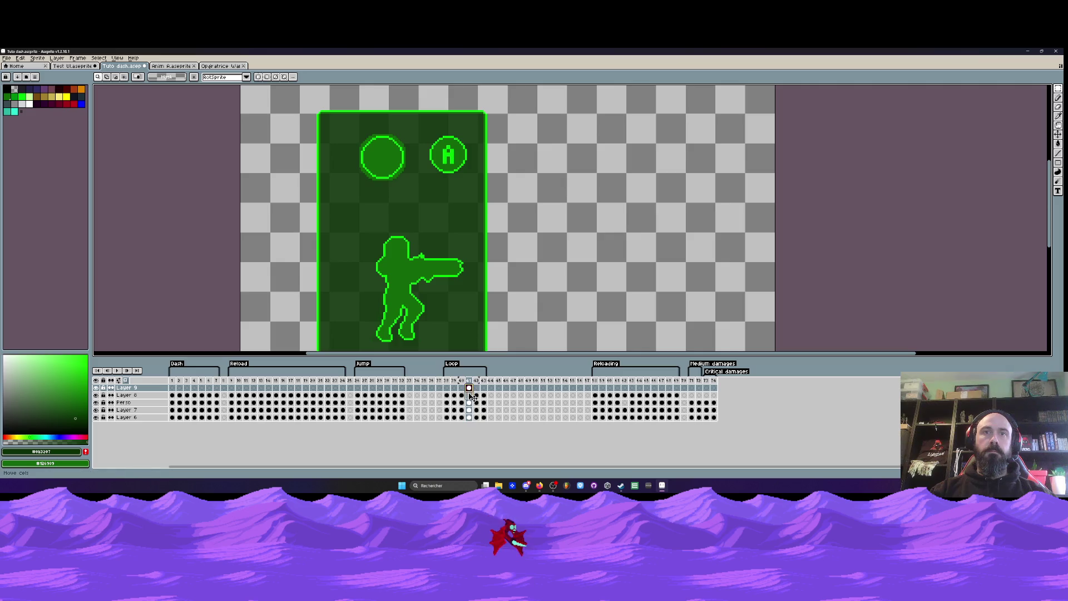
click(470, 396)
mouse_move(470, 381)
mouse_down()
mouse_move(484, 384)
mouse_move(447, 382)
mouse_up()
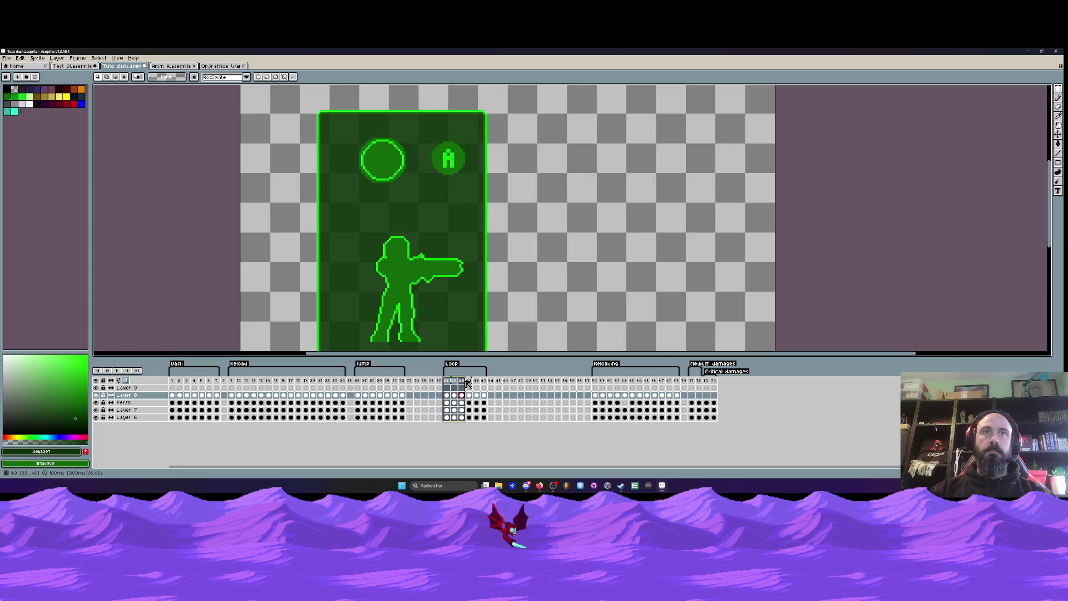
click(447, 388)
drag(447, 381, 454, 383)
- Step through frames 38–41 on Layer 9 and Layer 8 to check the pulse
click(448, 381)
key(Right)
key(Right)
key(Right)
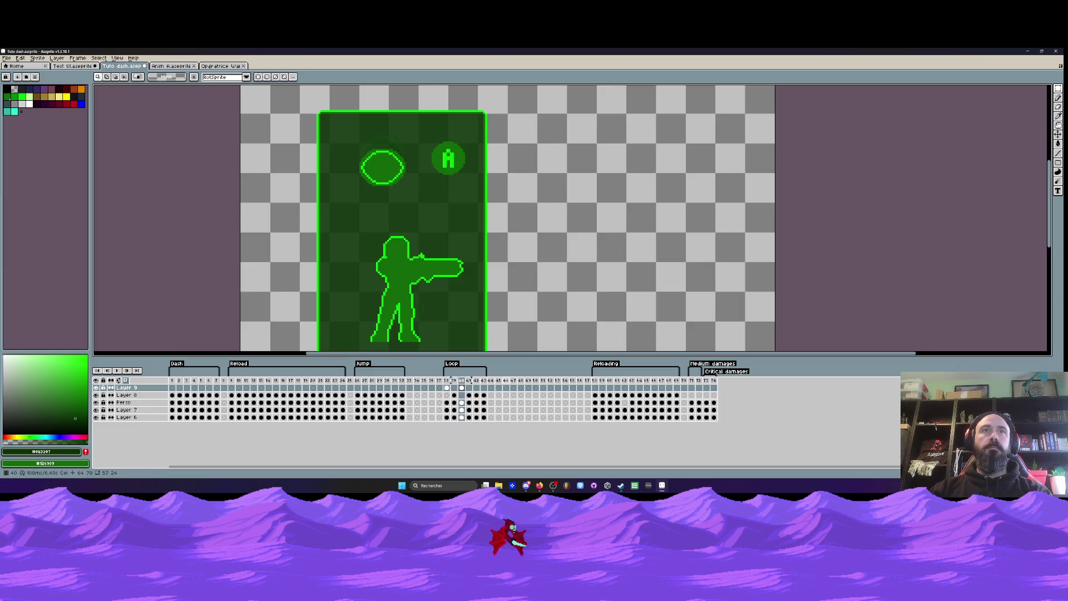
click(462, 388)
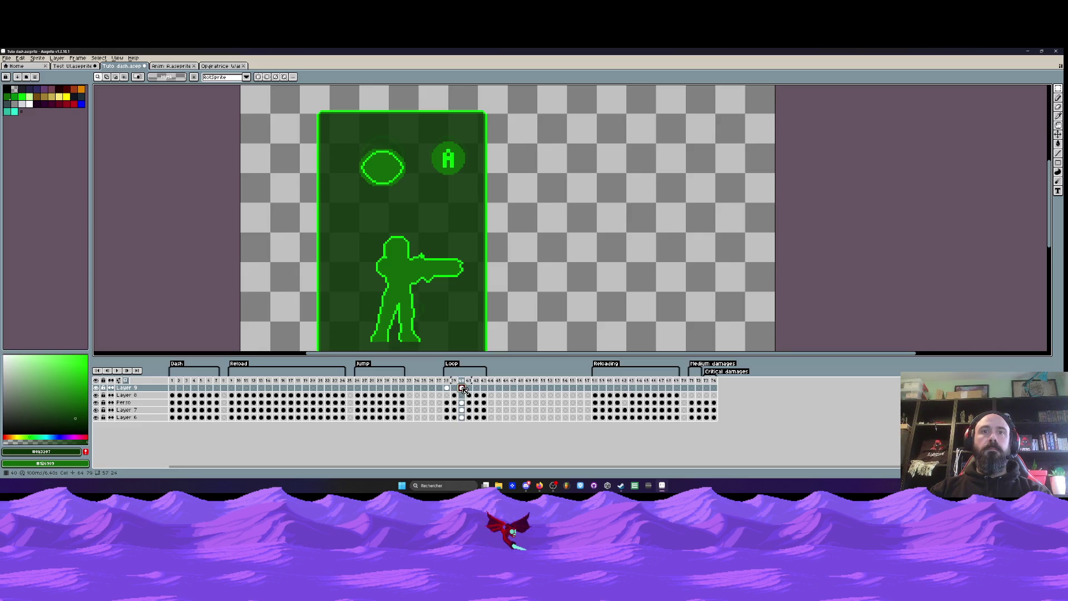
key(Down)
click(454, 381)
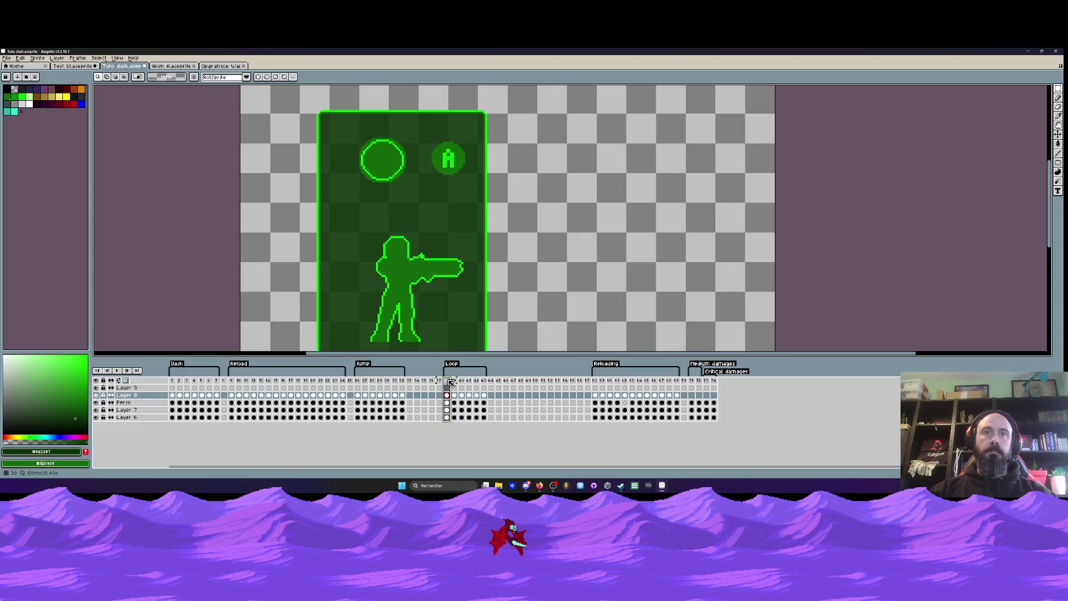
key(Right)
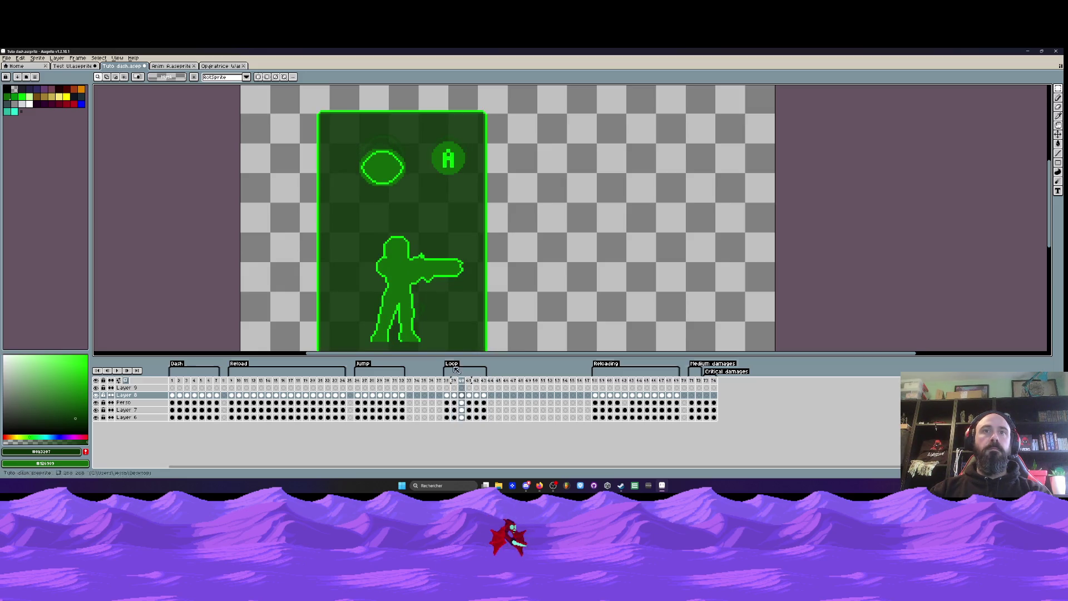
click(179, 382)
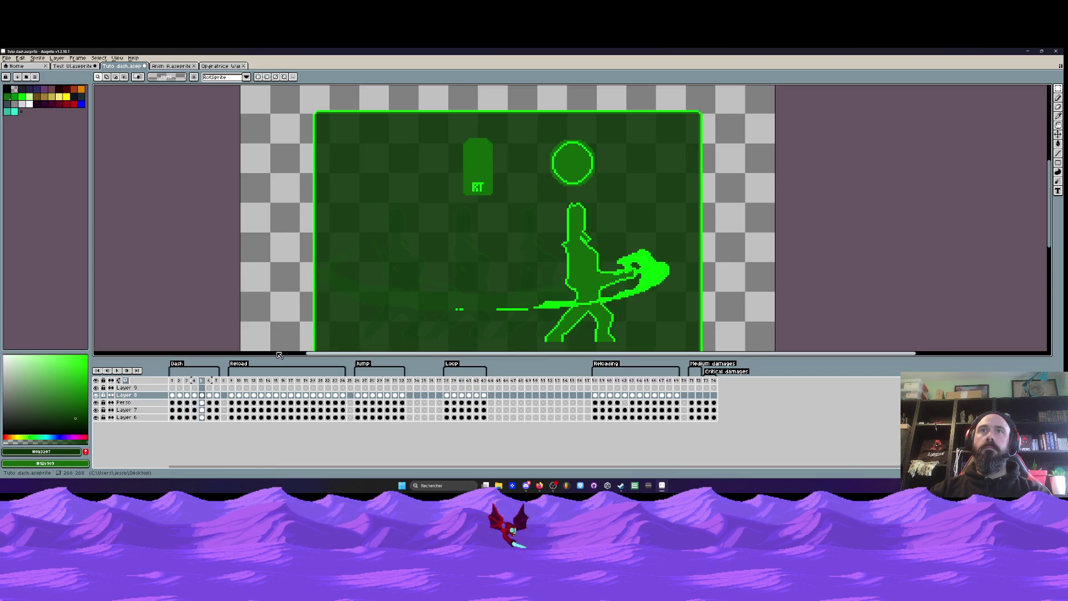
click(180, 68)
click(84, 67)
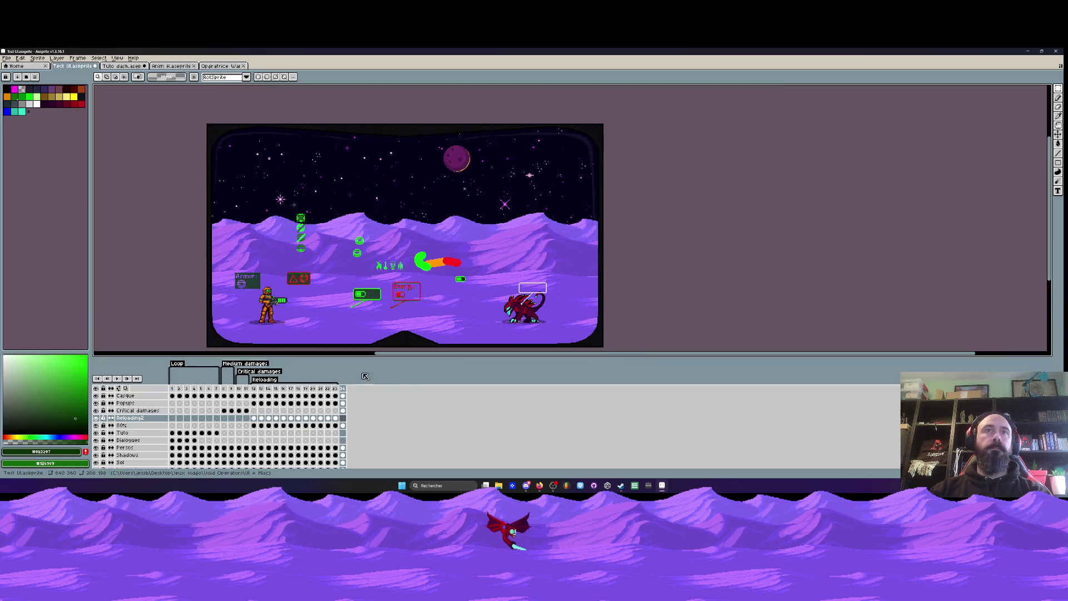
key(ctrl+Tab)
click(446, 381)
key(Return)
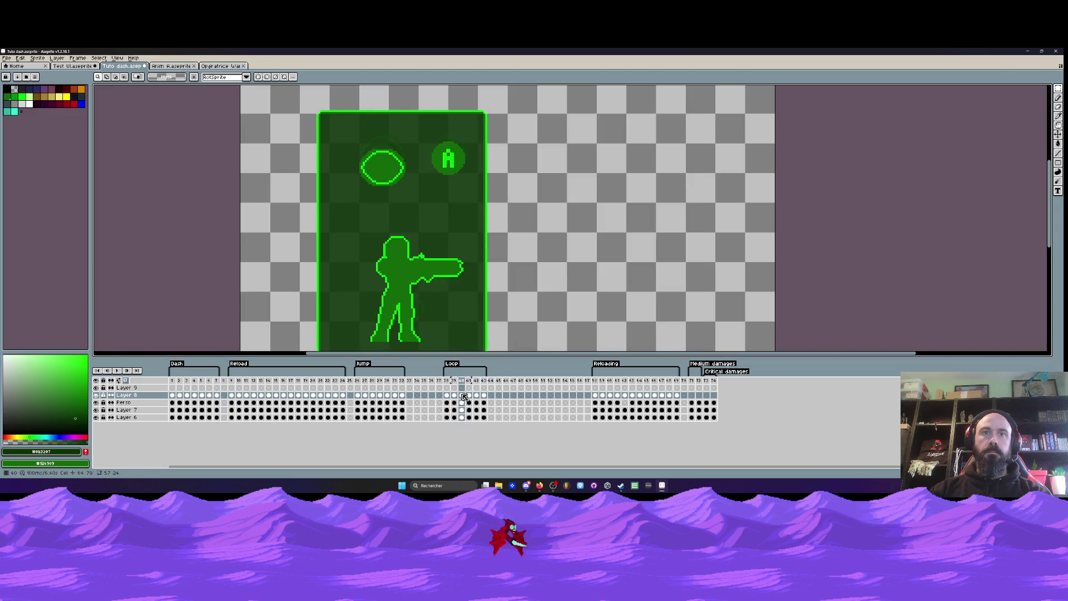
drag(469, 396, 479, 398)
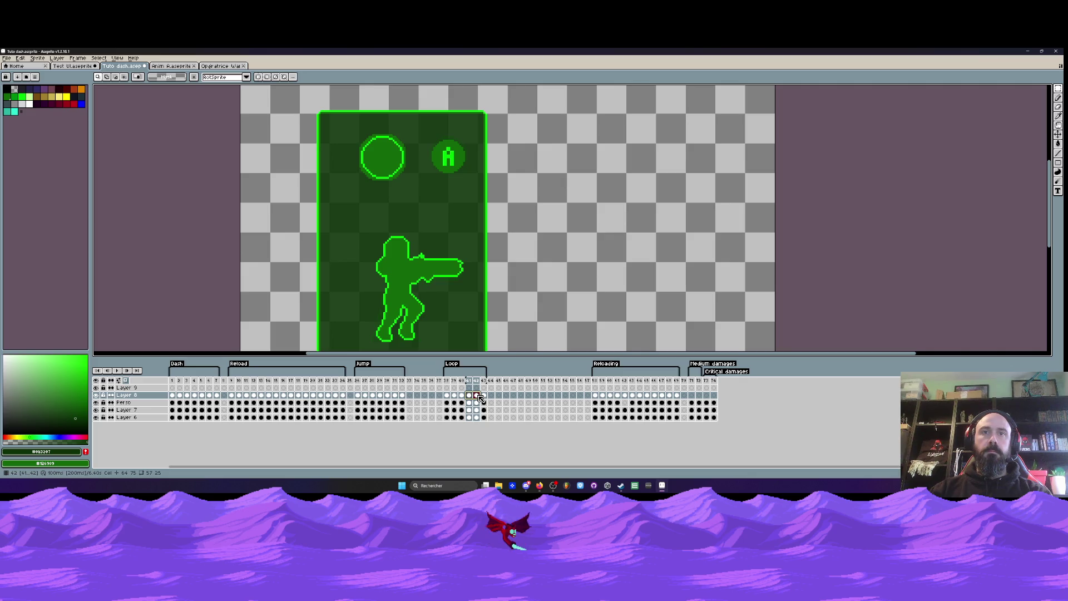
drag(486, 398, 470, 396)
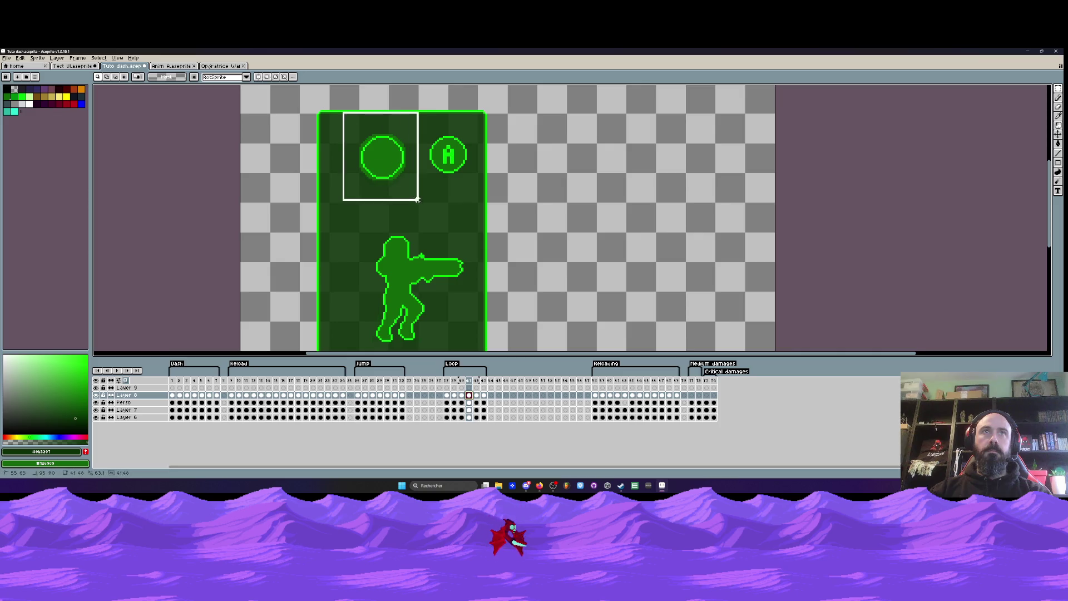
- Scrub Layer 8 through frames 38–43 to compare the circle and ellipse
click(461, 395)
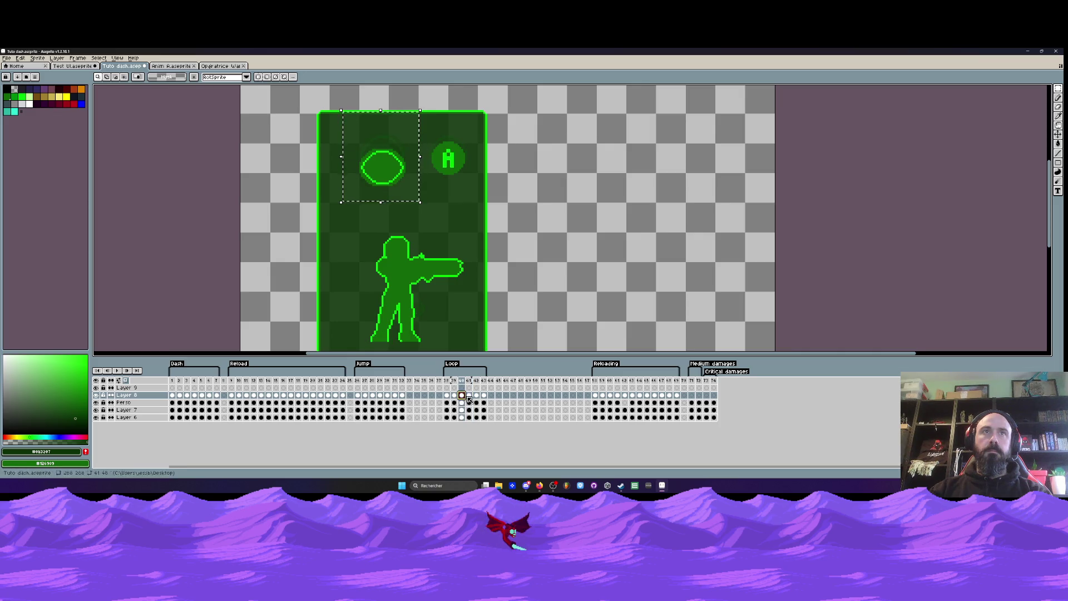
click(447, 396)
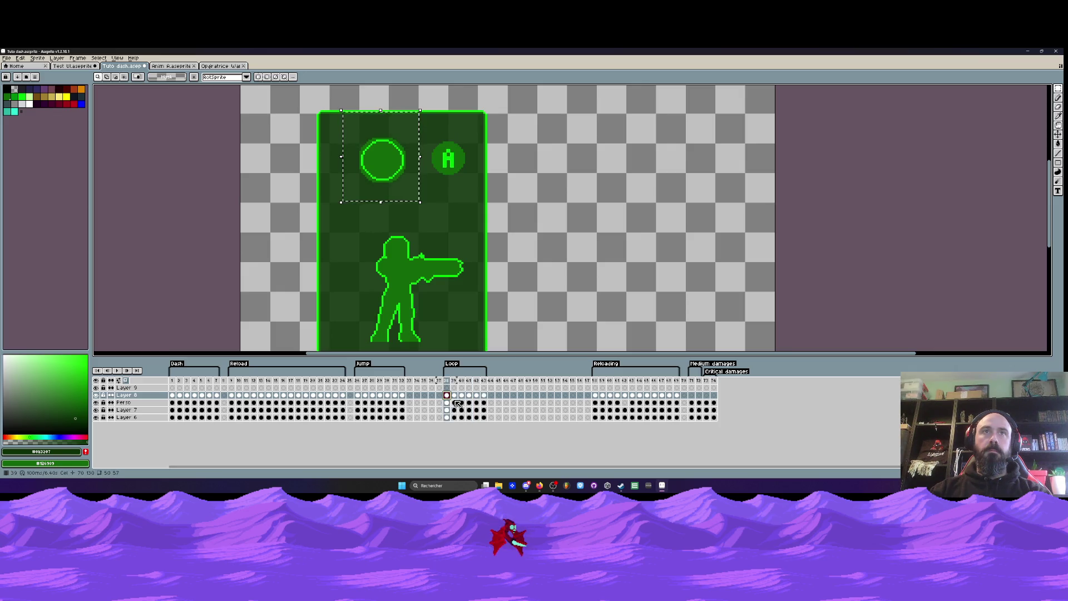
mouse_move(463, 397)
mouse_down()
mouse_move(453, 396)
mouse_move(476, 395)
mouse_up()
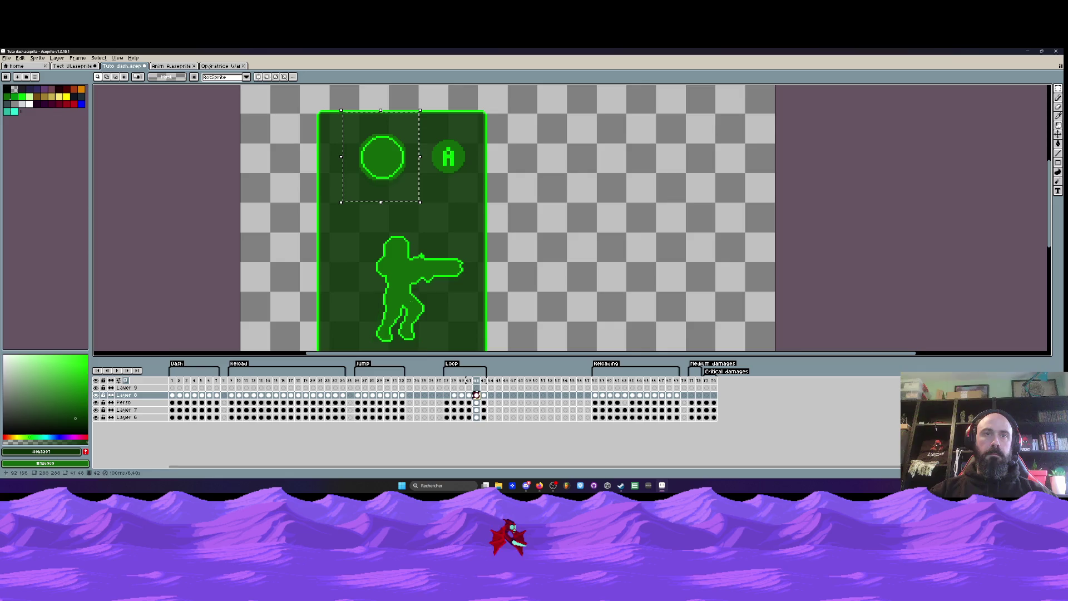
click(447, 395)
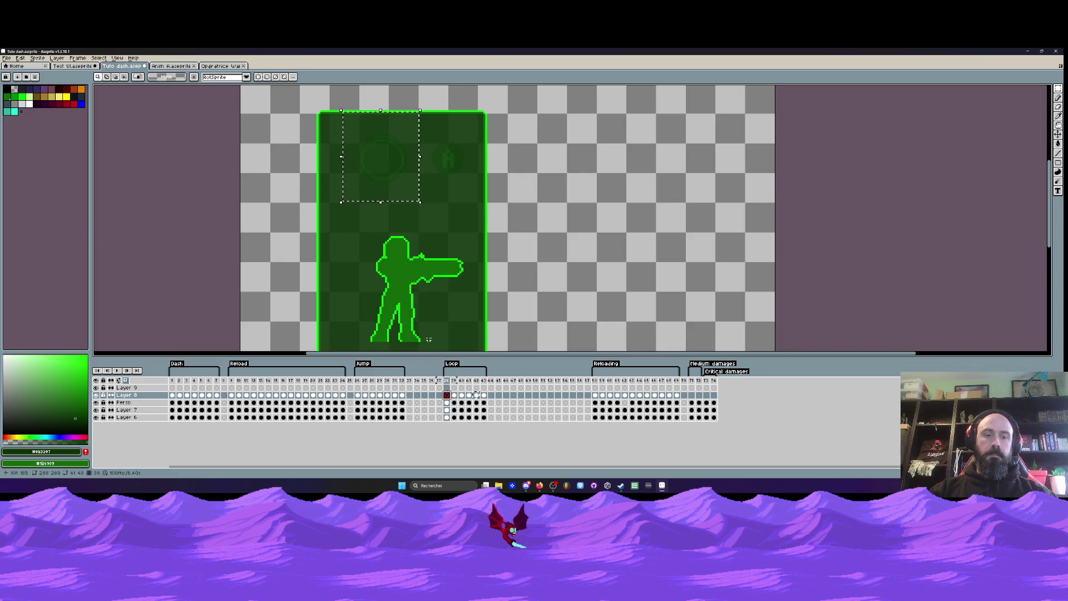
click(477, 395)
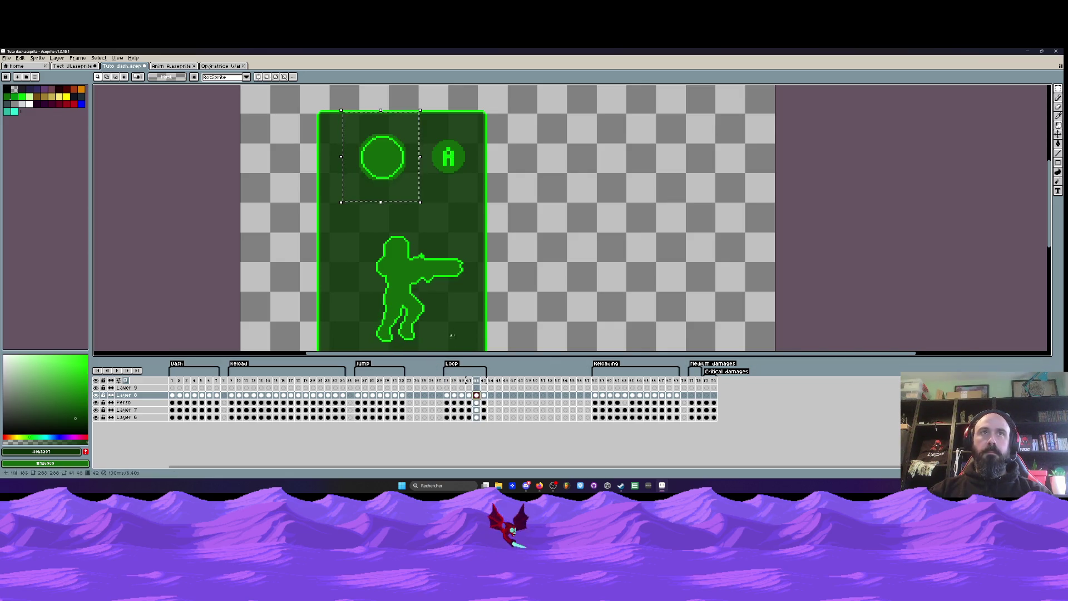
click(483, 395)
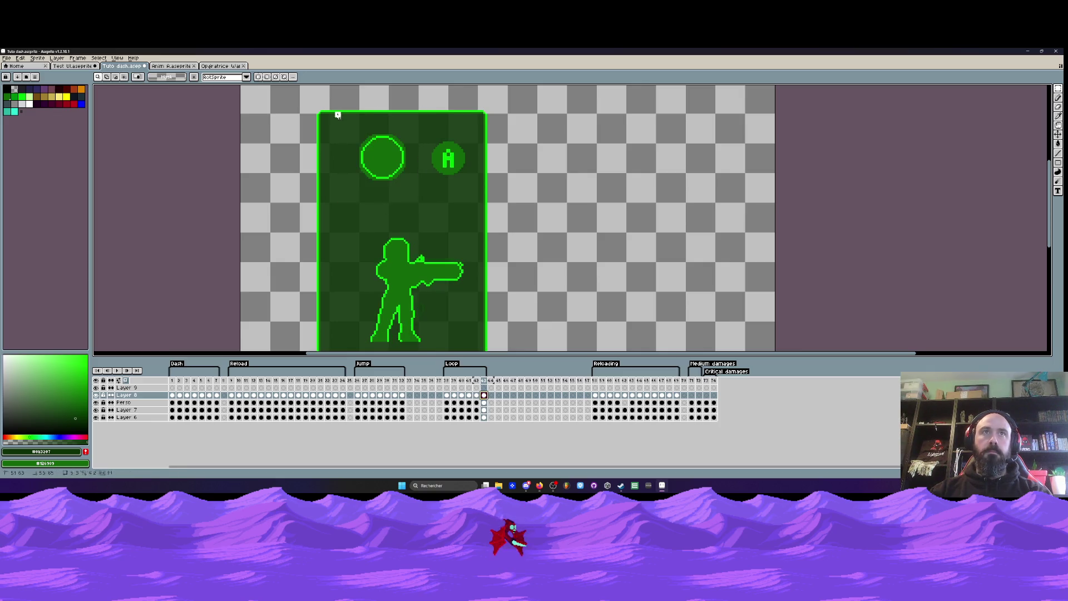
click(468, 395)
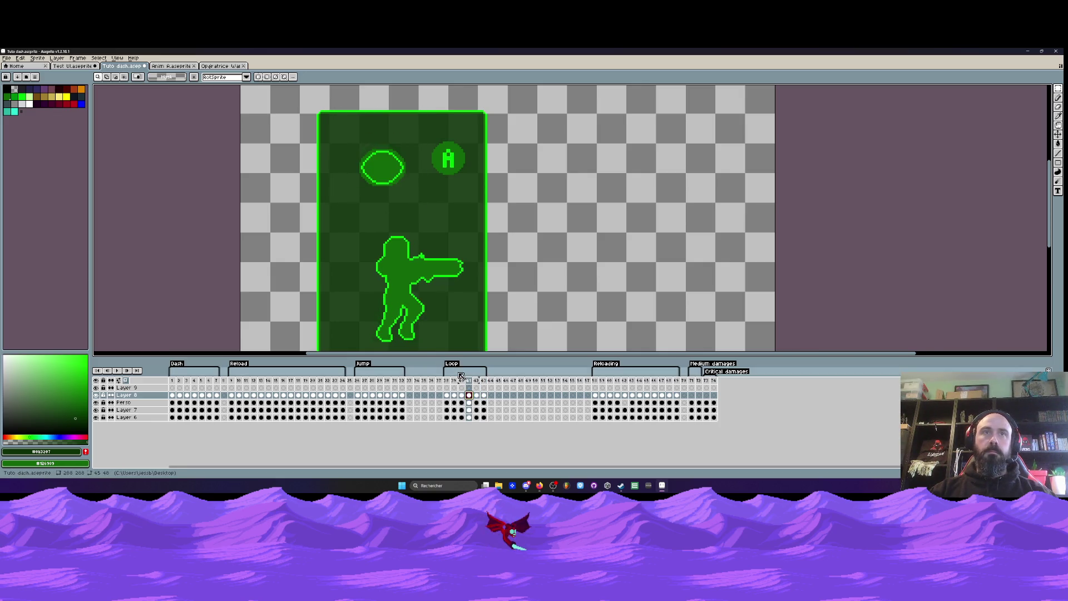
- Copy the squashed ellipse from frame 41 and paste it onto frame 43
drag(404, 186, 419, 199)
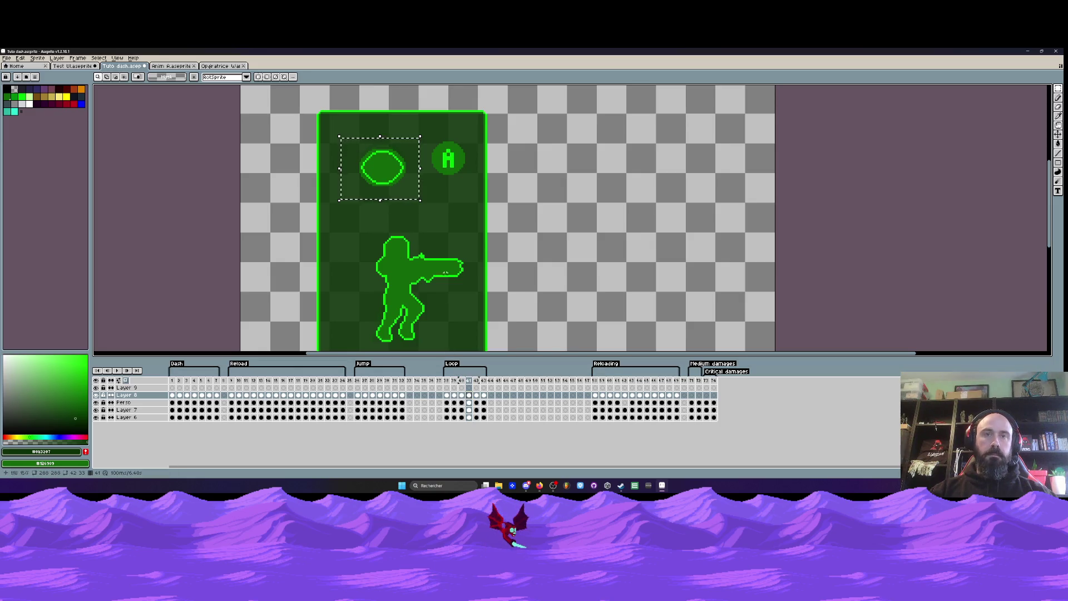
key(period)
- Step back and forth through the Loop frames to check the circle pulsing
key(period)
key(ctrl+v)
key(ctrl+d)
click(454, 384)
key(period)
key(period)
key(period)
key(period)
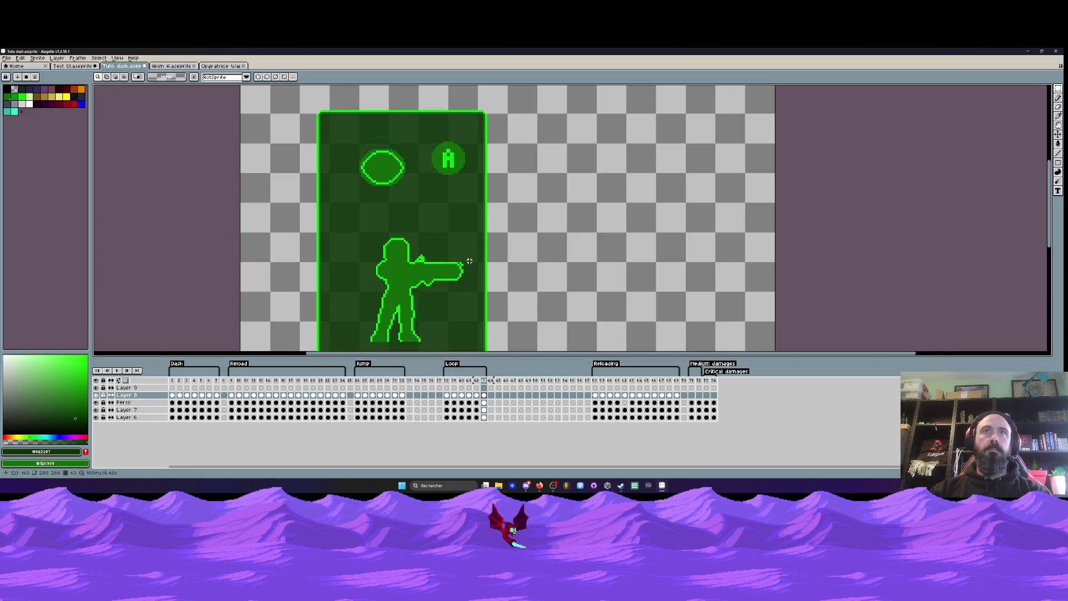
key(comma)
key(comma)
key(comma)
key(comma)
key(period)
key(period)
key(period)
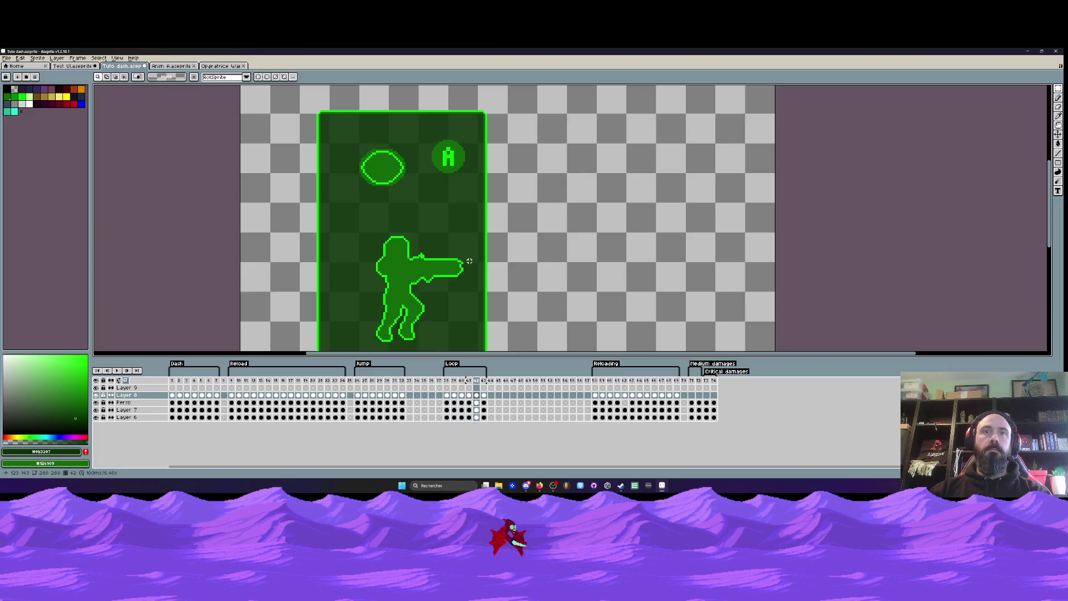
key(period)
click(448, 395)
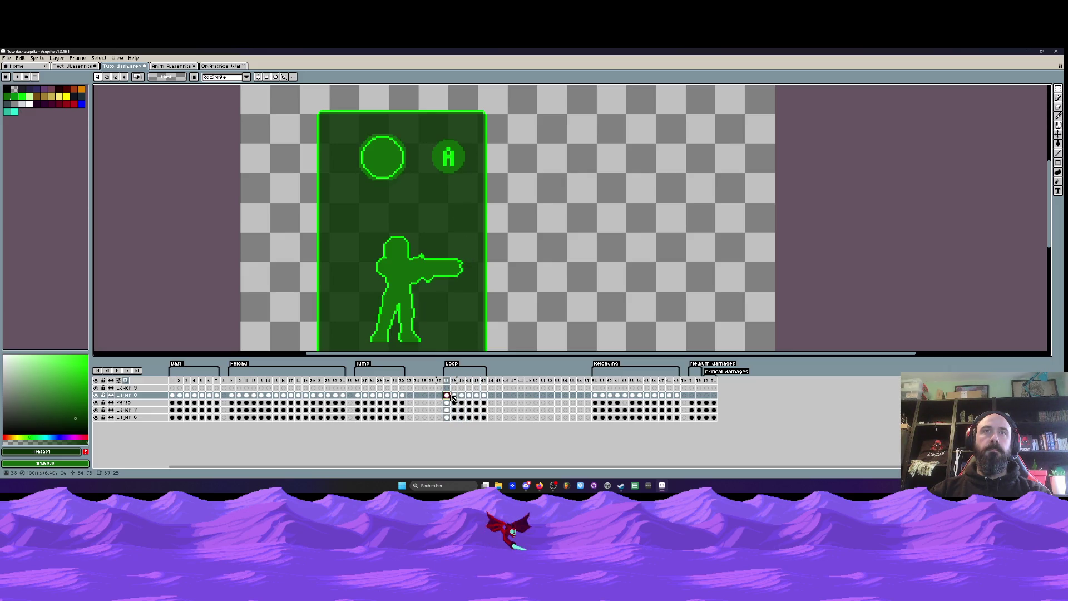
click(455, 395)
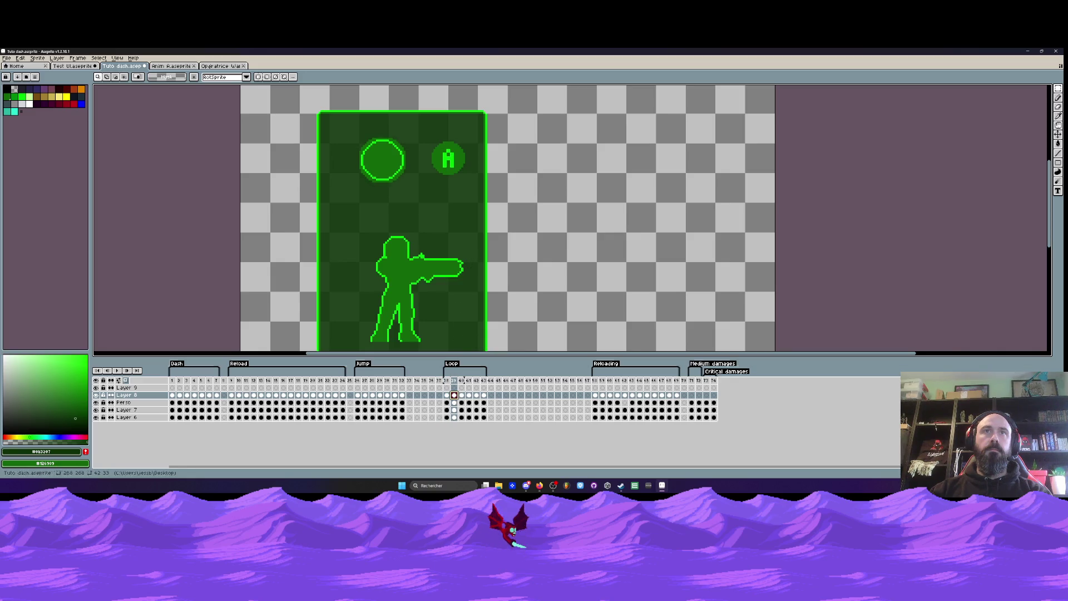
click(231, 395)
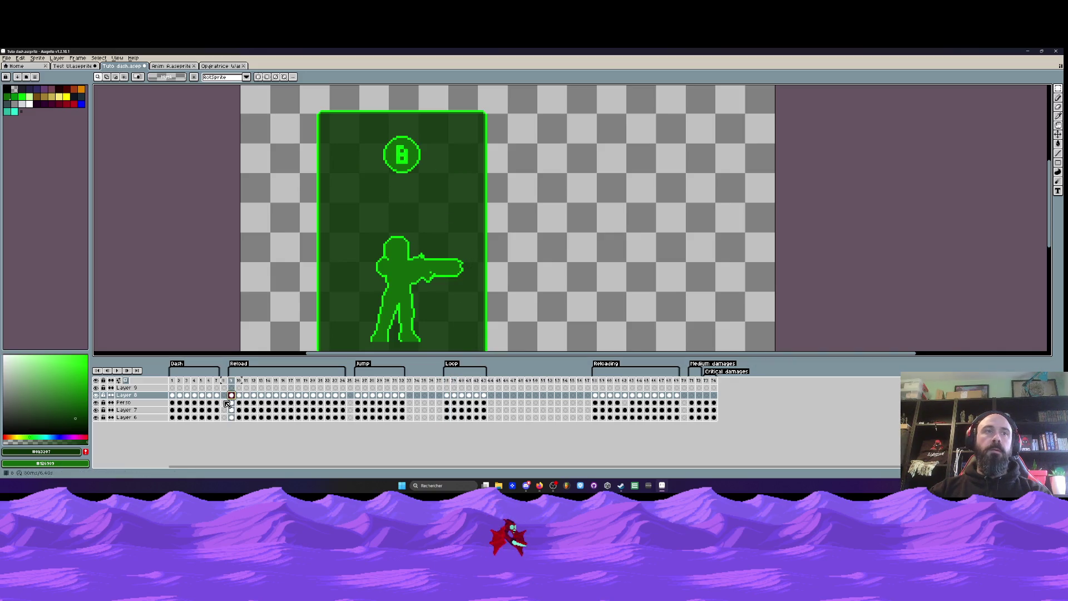
drag(371, 126, 436, 195)
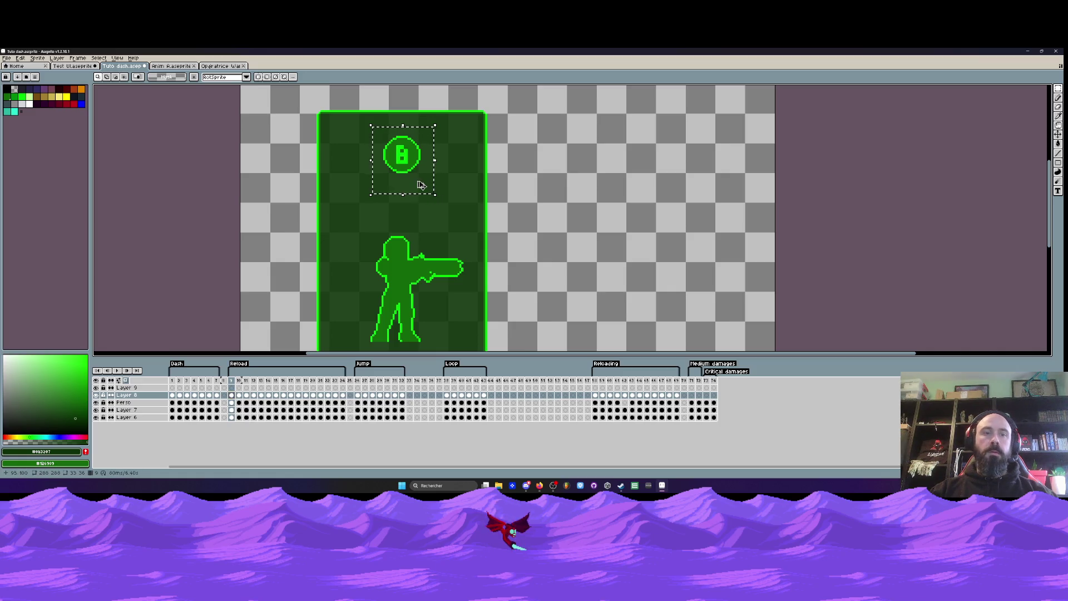
click(447, 395)
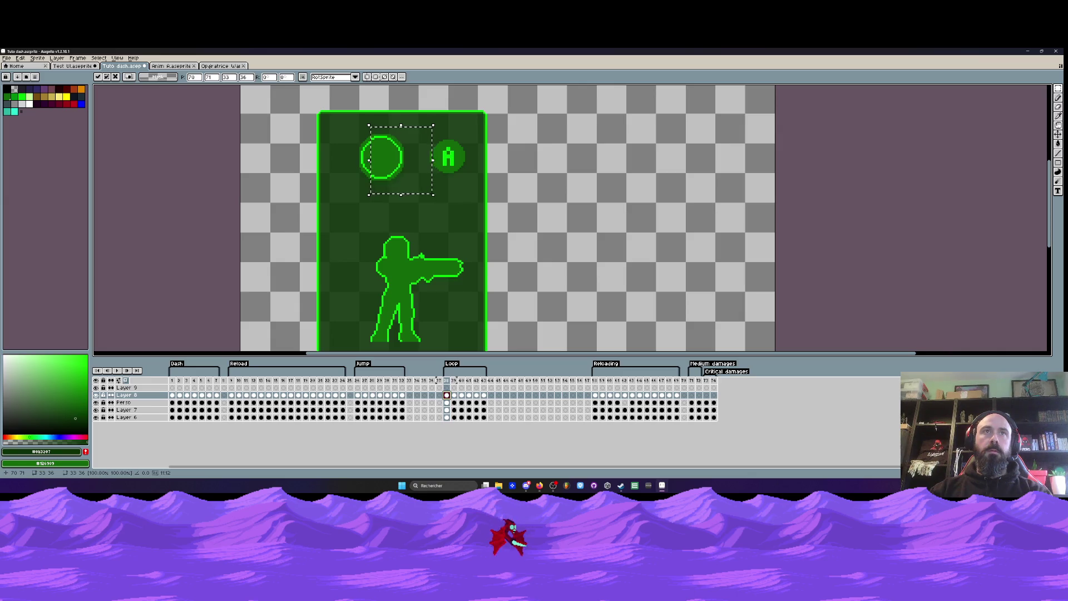
click(533, 191)
key(ctrl+z)
key(ctrl+z)
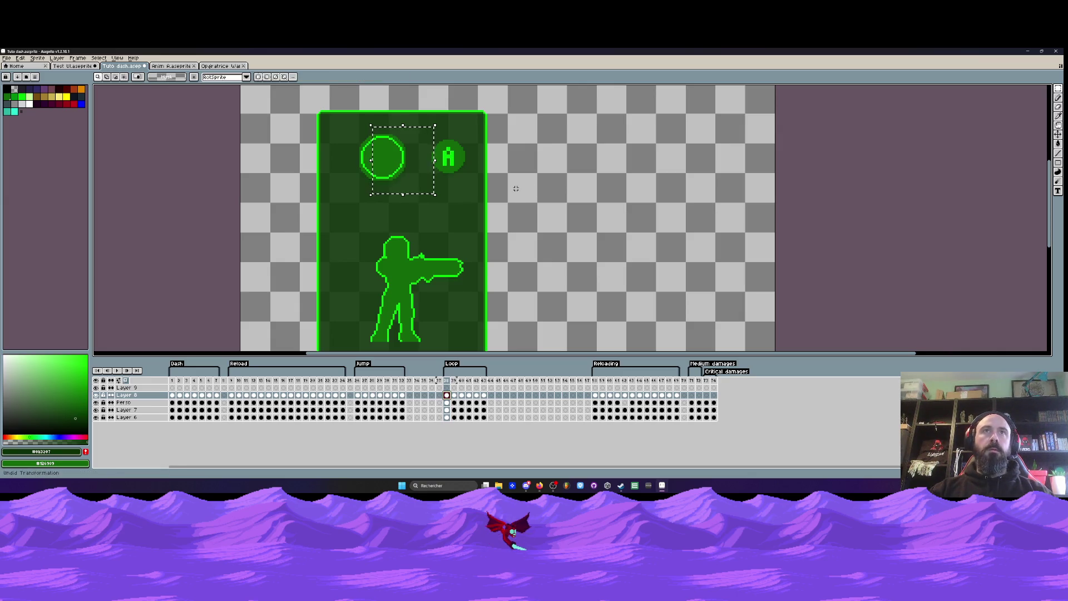
click(455, 395)
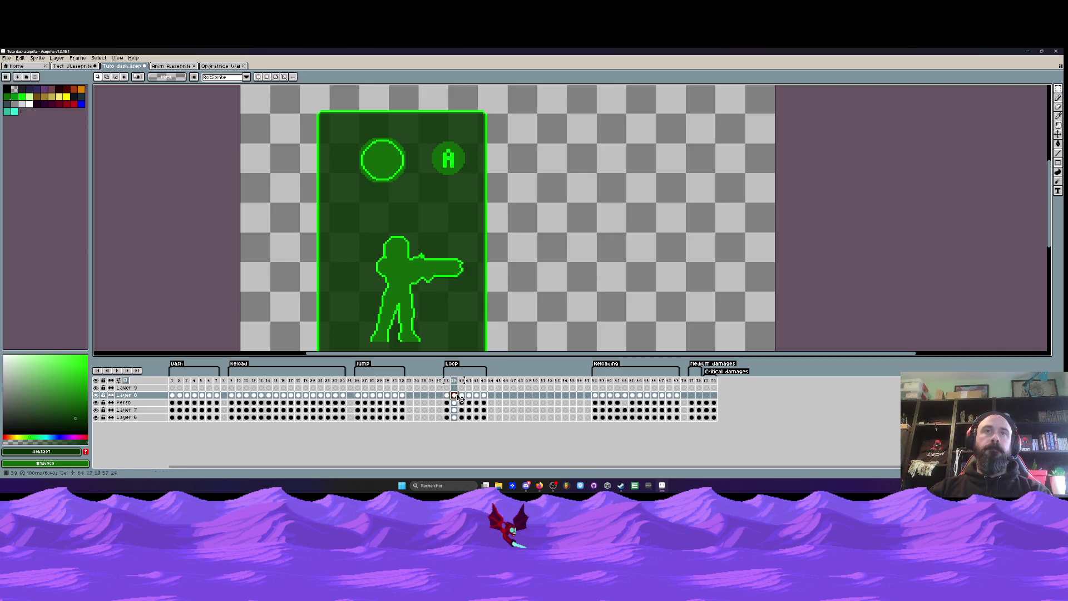
key(Right)
key(Left)
key(Left)
key(Right)
key(Left)
drag(395, 167, 534, 167)
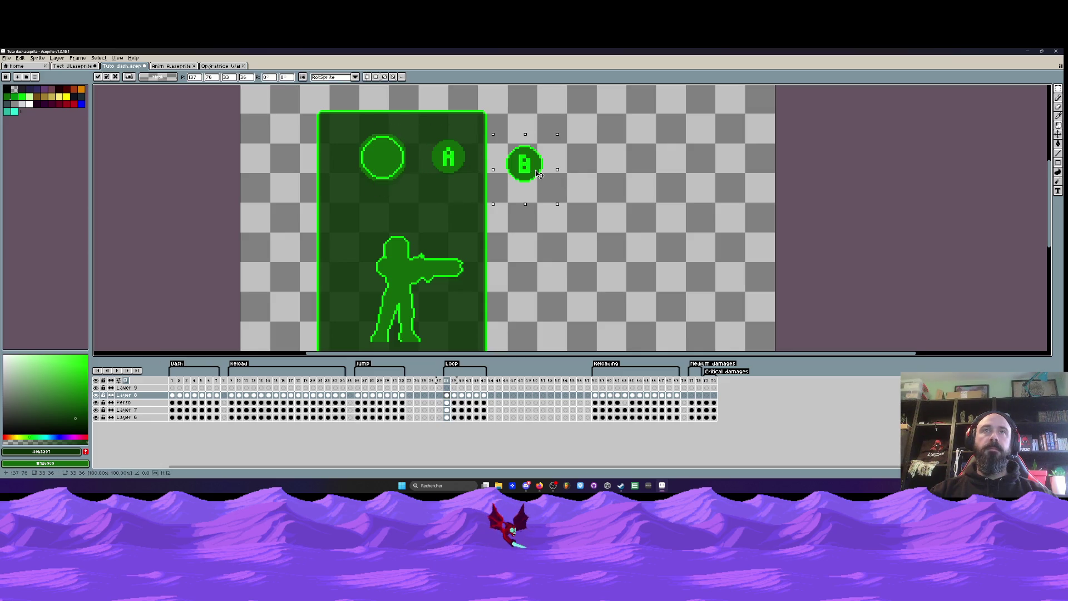
key(Delete)
scroll(451, 140, up, 1)
drag(401, 122, 487, 215)
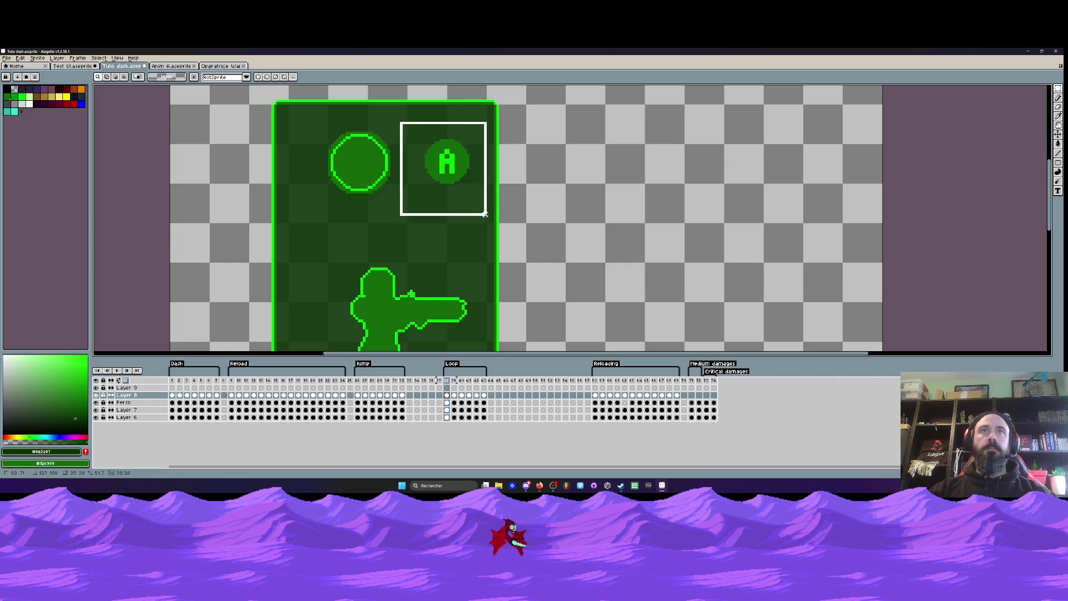
- Add a bright green Outline to the A button on frame 38, then check frames 39–40
key(shift+o)
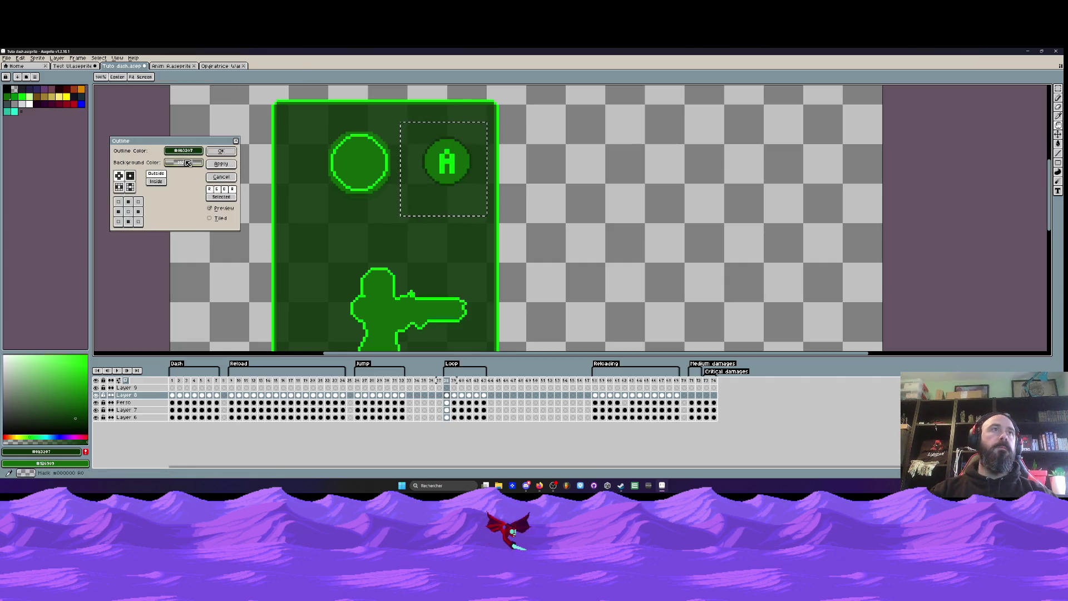
click(184, 150)
click(239, 177)
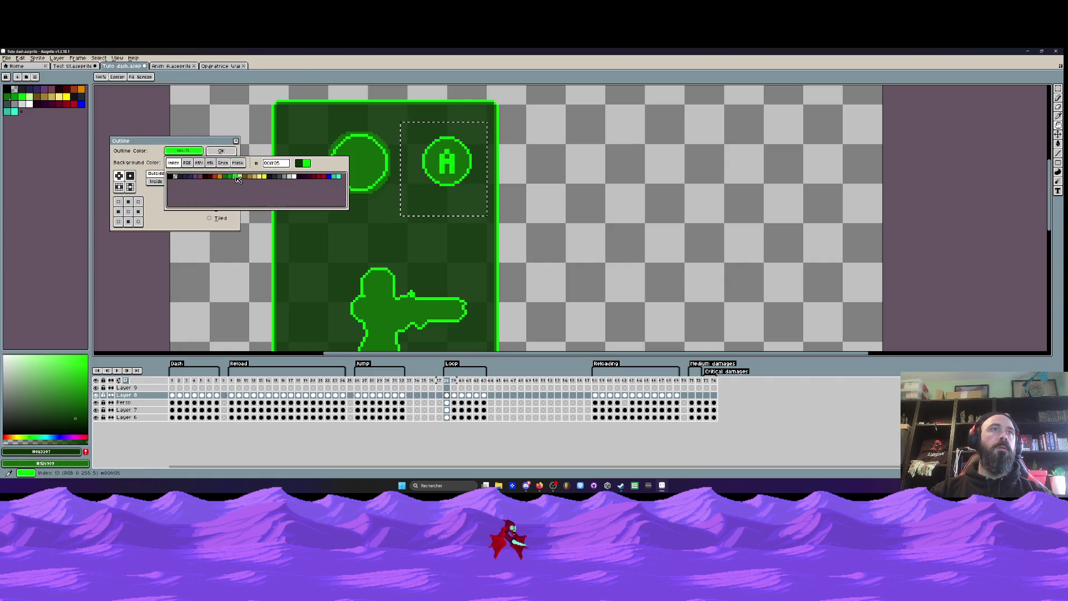
click(221, 151)
click(453, 395)
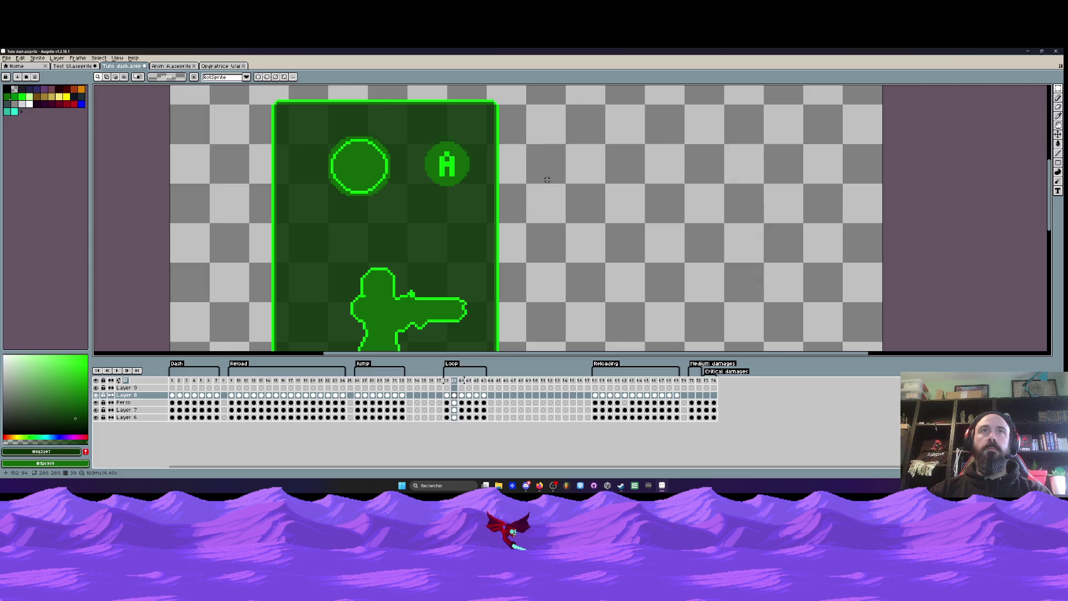
key(Right)
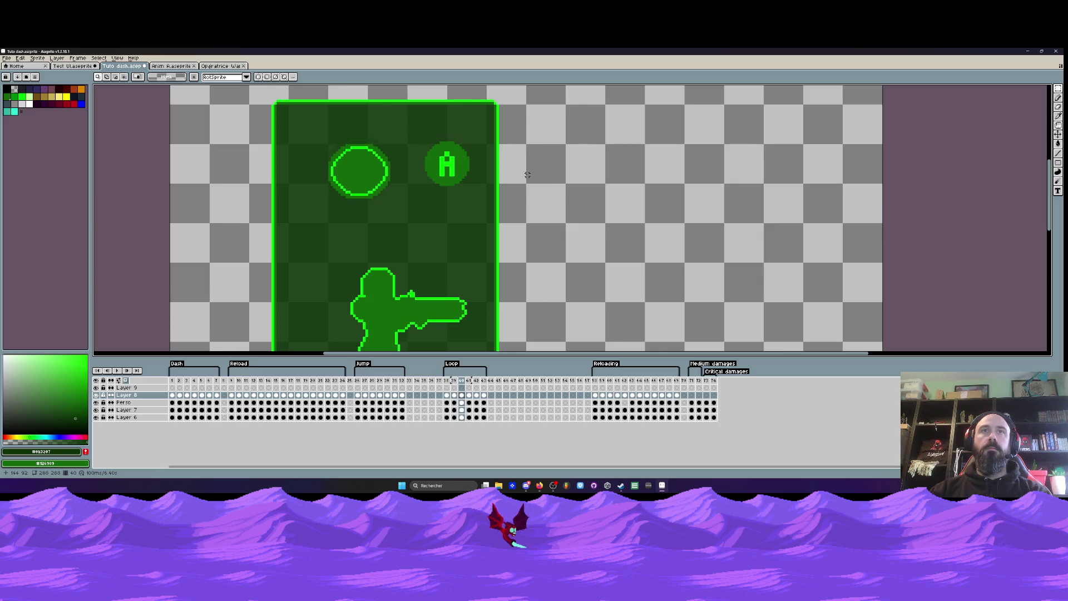
- Copy the outlined A button from frame 38 onto frames 39 and 41
key(Left)
key(Left)
drag(448, 158, 474, 194)
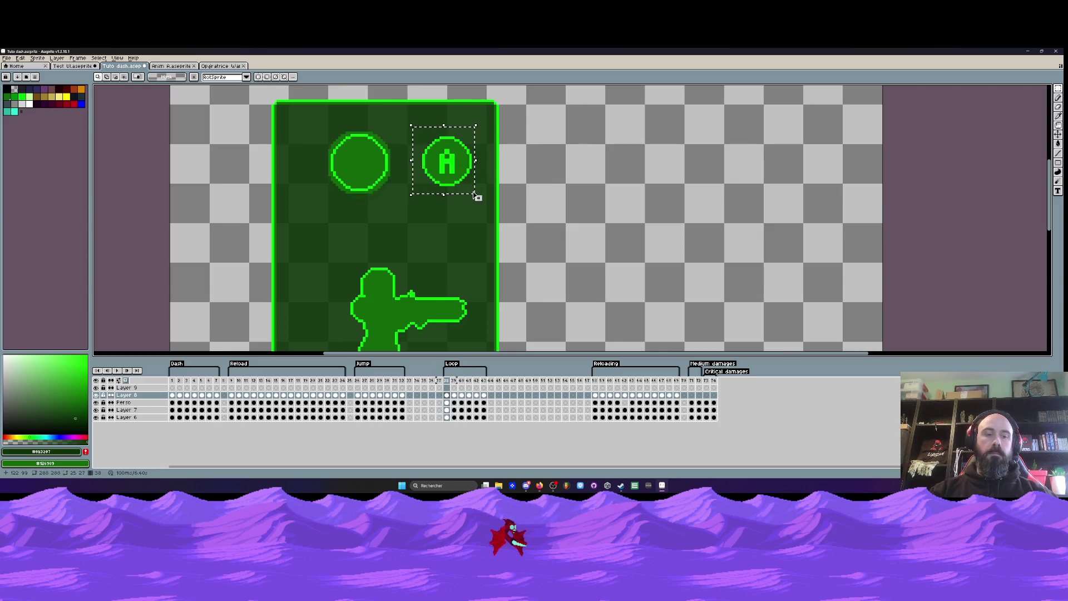
key(Right)
key(ctrl+t)
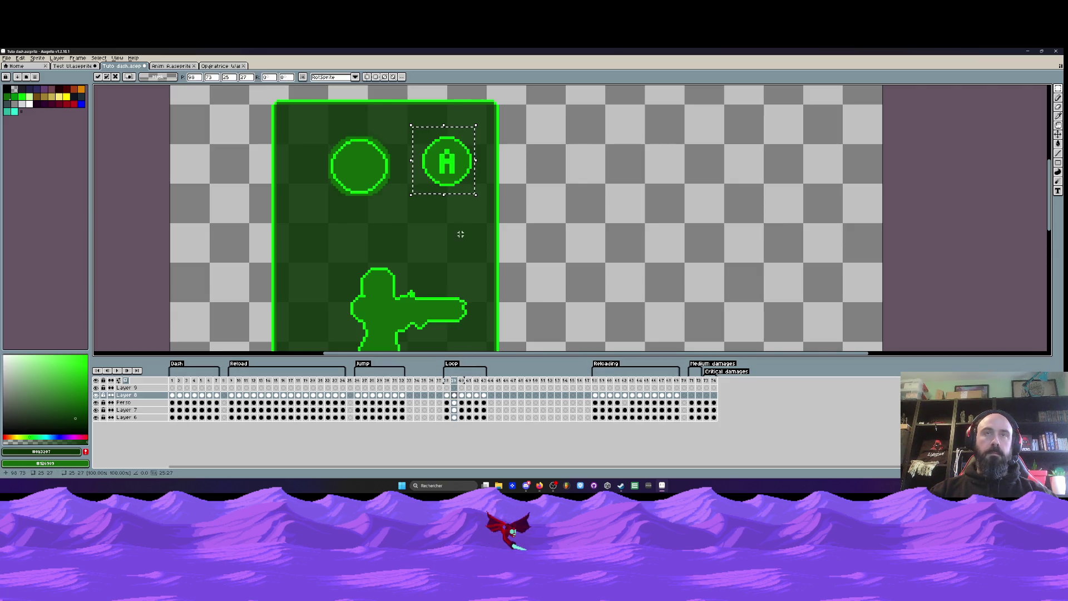
click(462, 395)
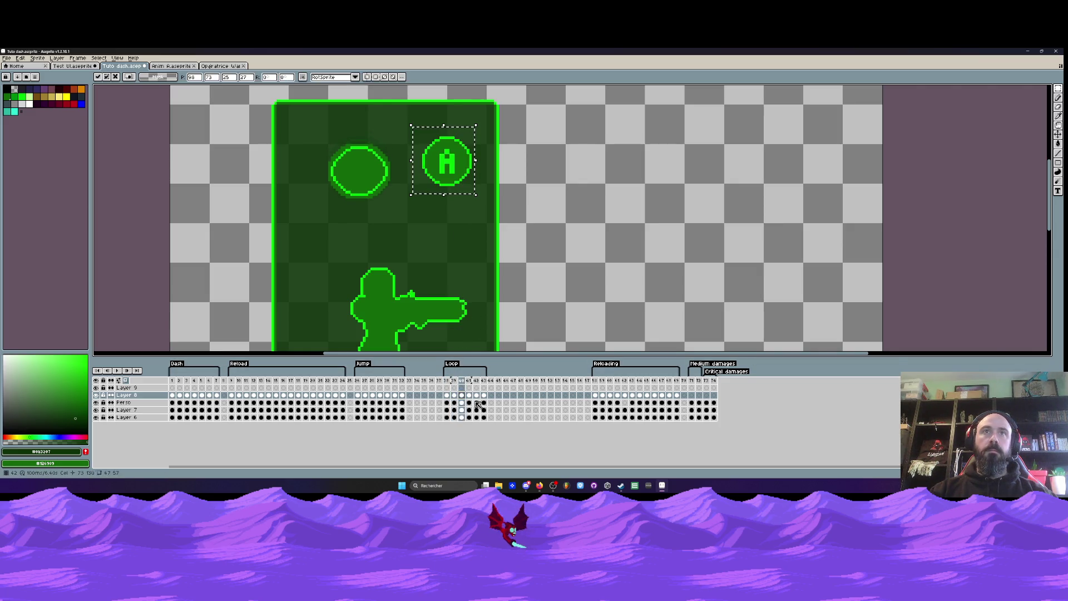
click(470, 396)
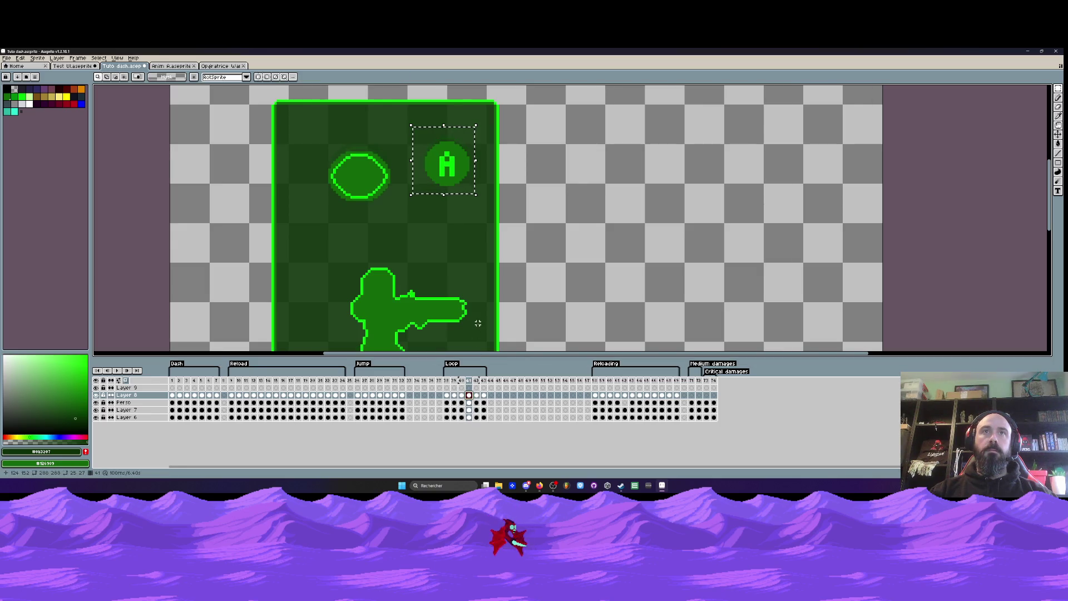
key(ctrl+t)
- Clear the frame range and selection, then marquee the A button on frame 42
drag(476, 395, 469, 396)
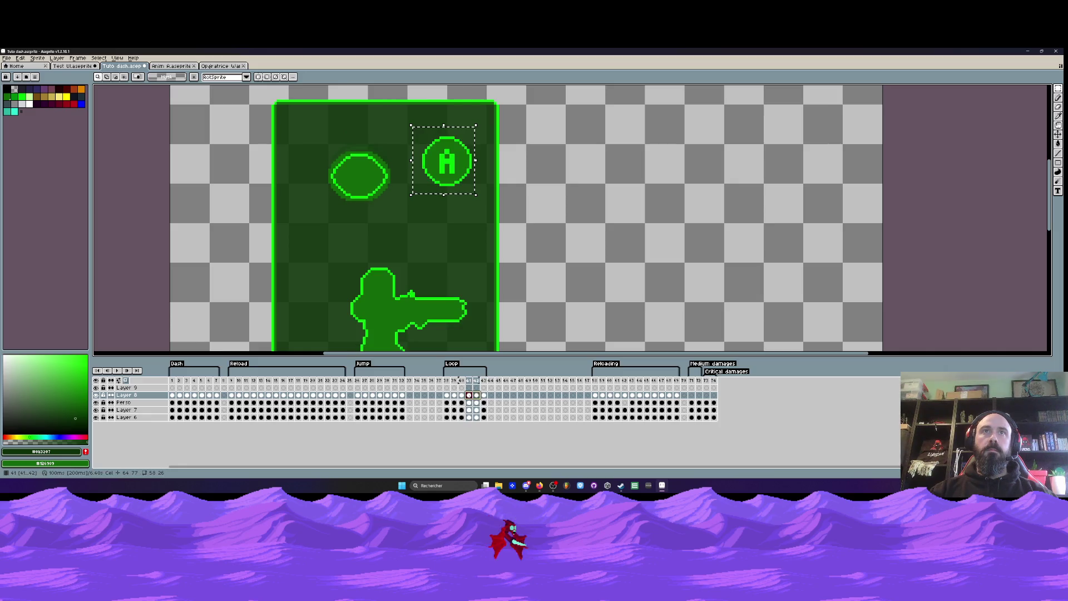
click(476, 395)
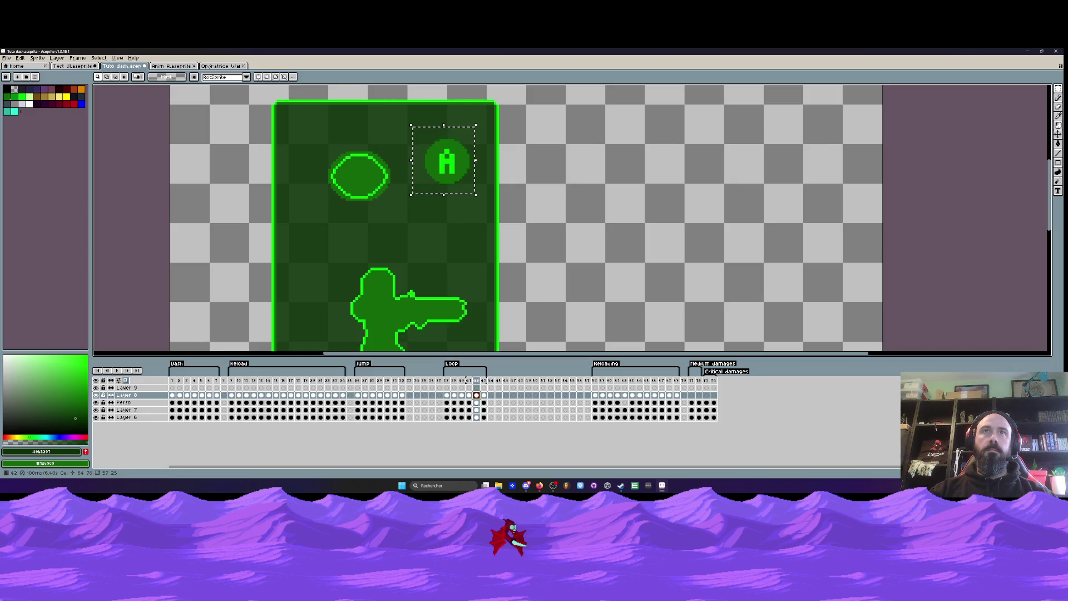
shift+click(484, 380)
click(476, 379)
key(ctrl+d)
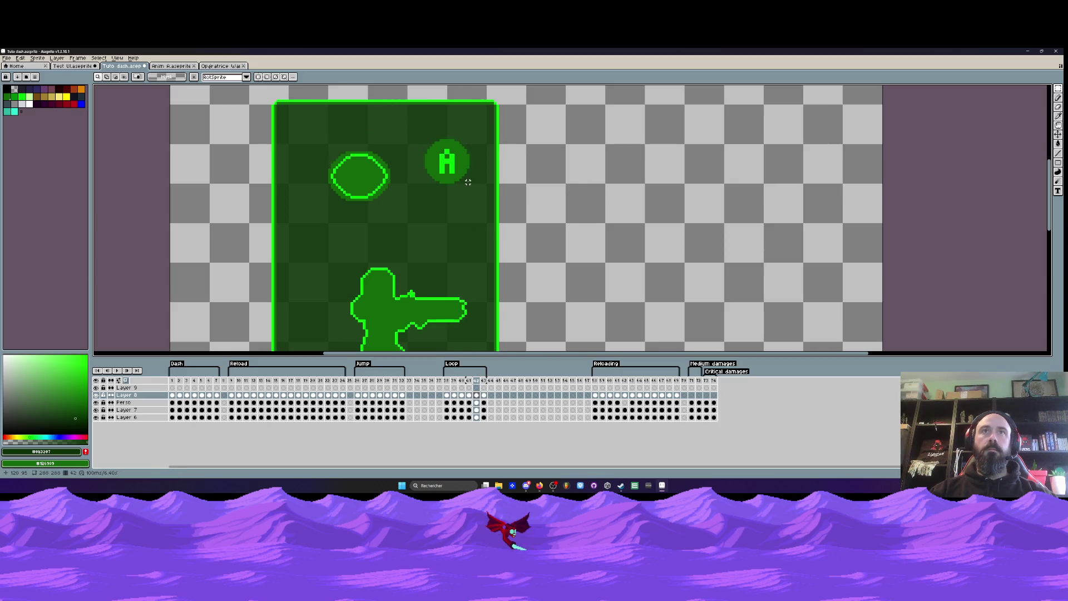
scroll(419, 130, up, 1)
drag(404, 111, 475, 210)
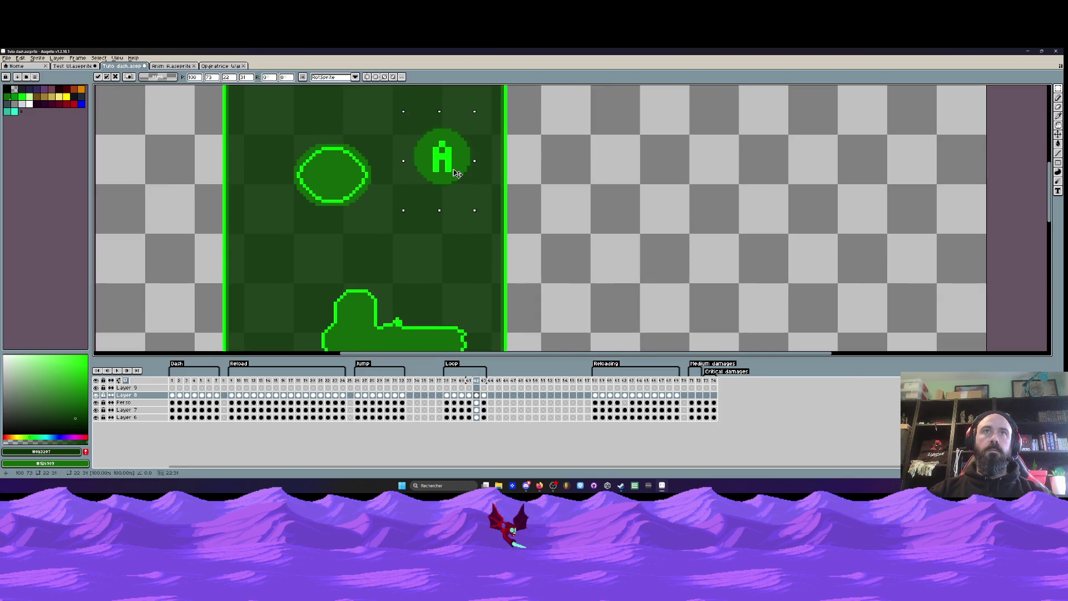
- Reposition the A button circle on frame 43, then play the Loop from frame 38
key(Right)
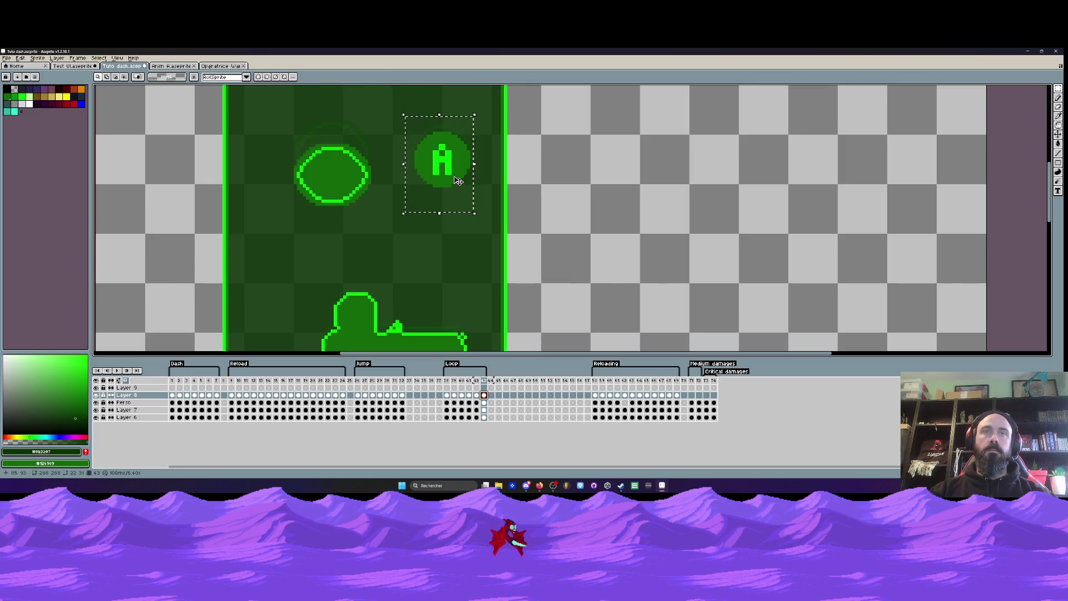
click(458, 181)
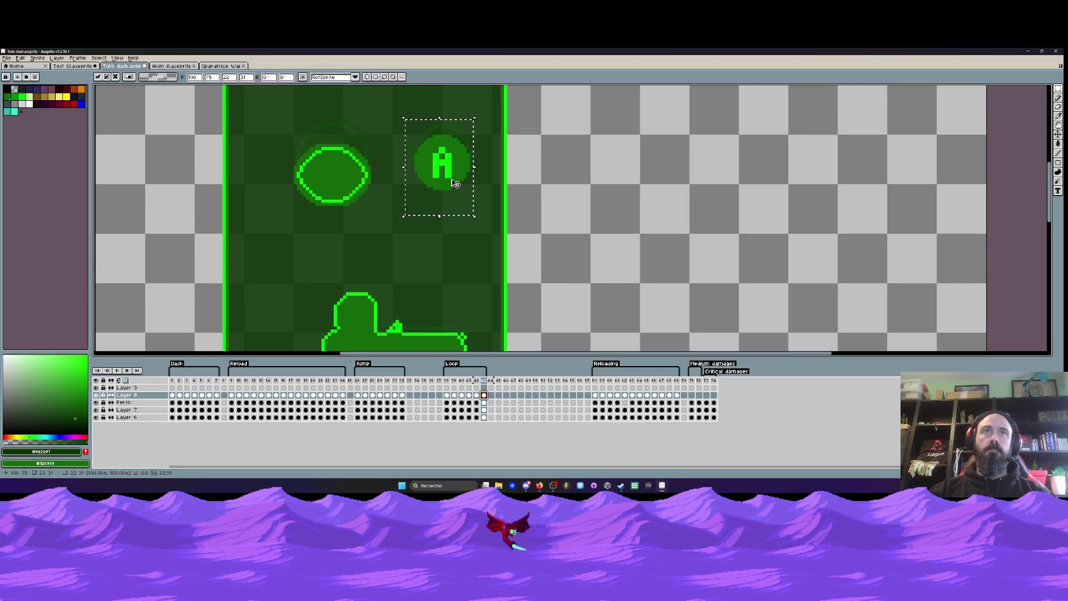
click(484, 272)
click(470, 380)
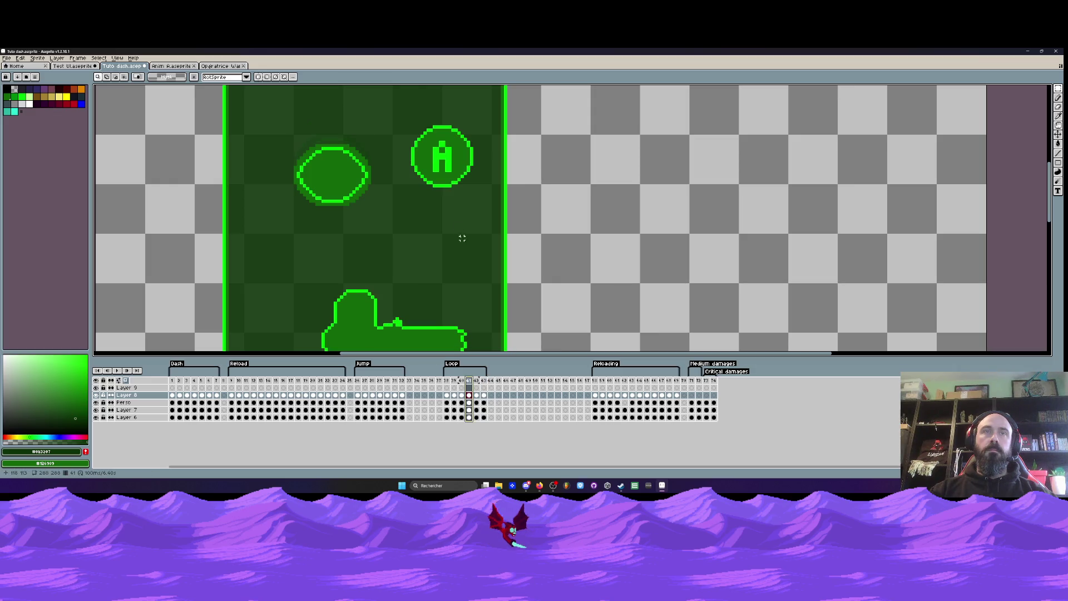
click(446, 380)
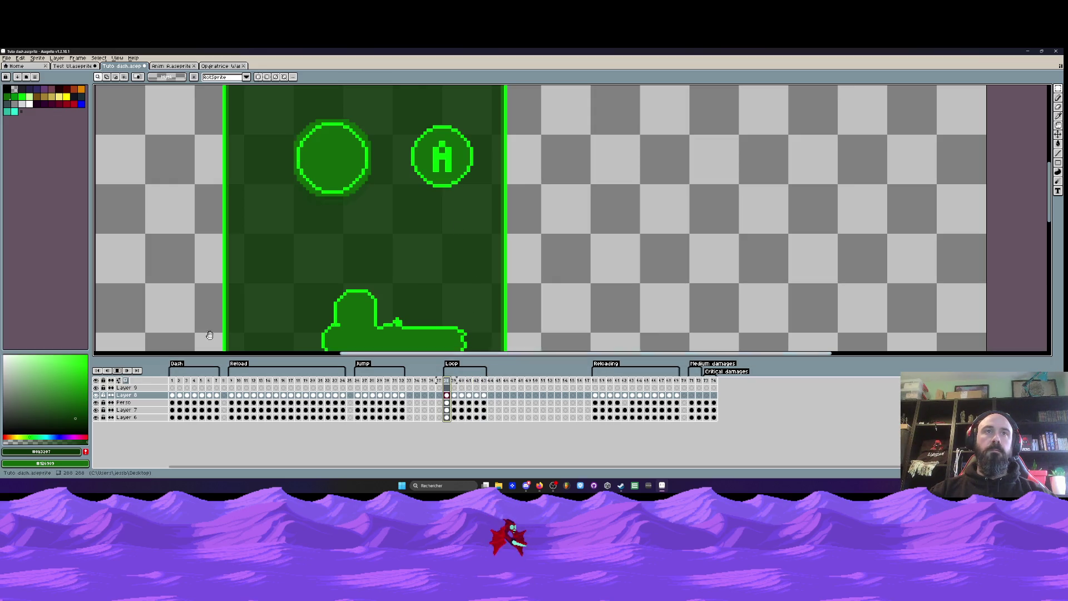
key(Return)
- Show the whole green card and play the Loop animation from frame 37
drag(305, 262, 327, 160)
scroll(330, 159, down, 1)
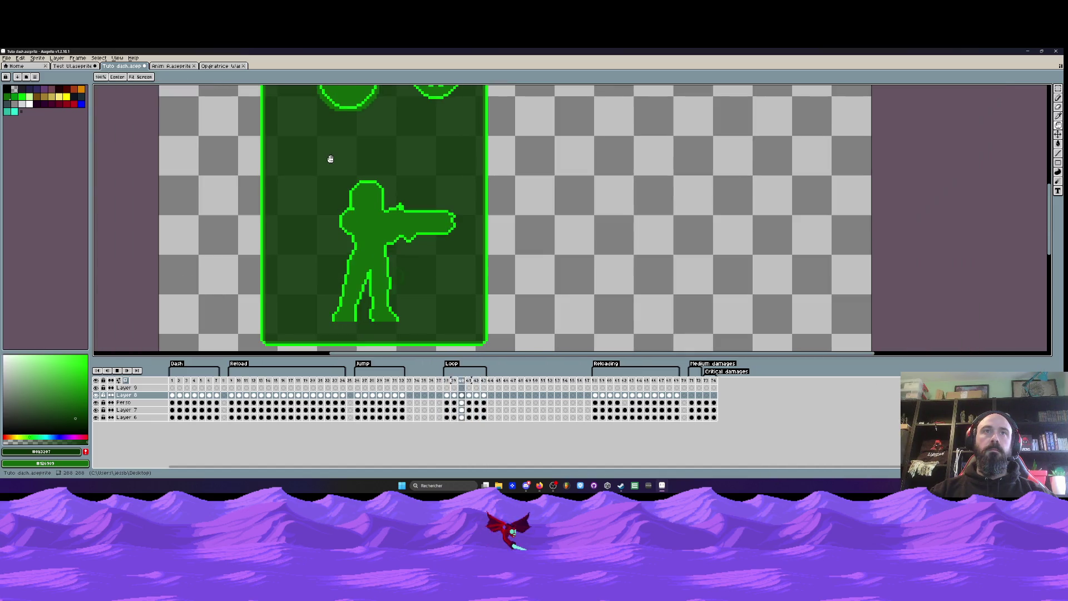
scroll(329, 160, down, 1)
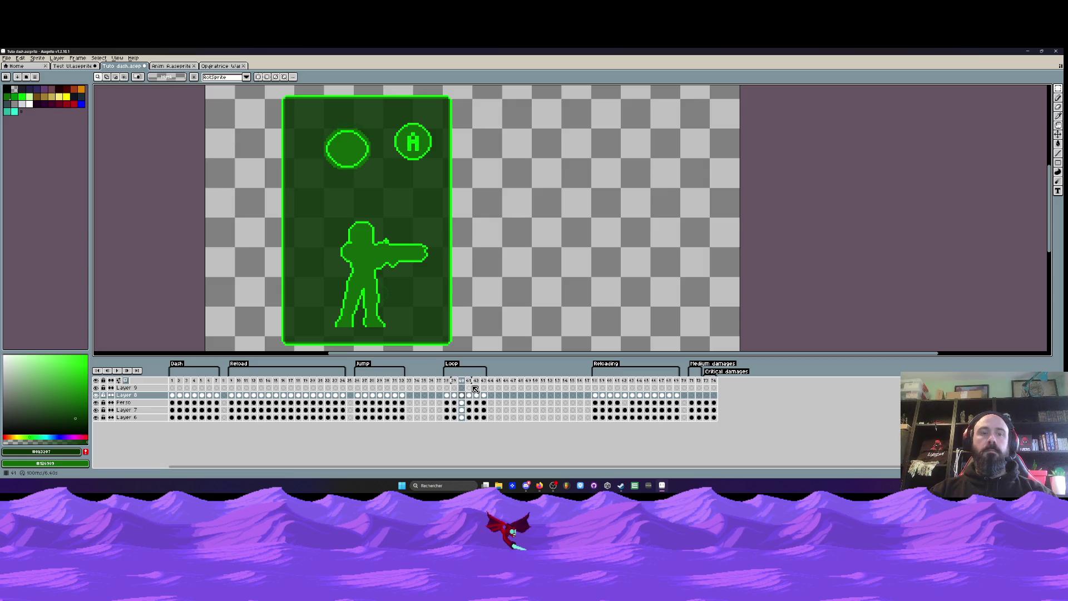
click(483, 380)
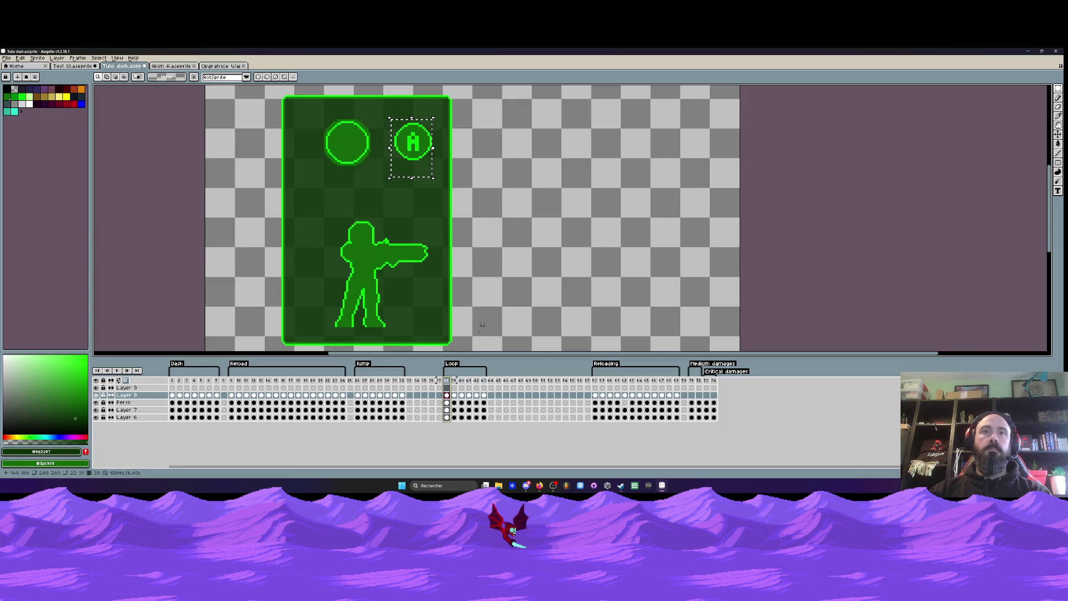
click(439, 380)
key(Return)
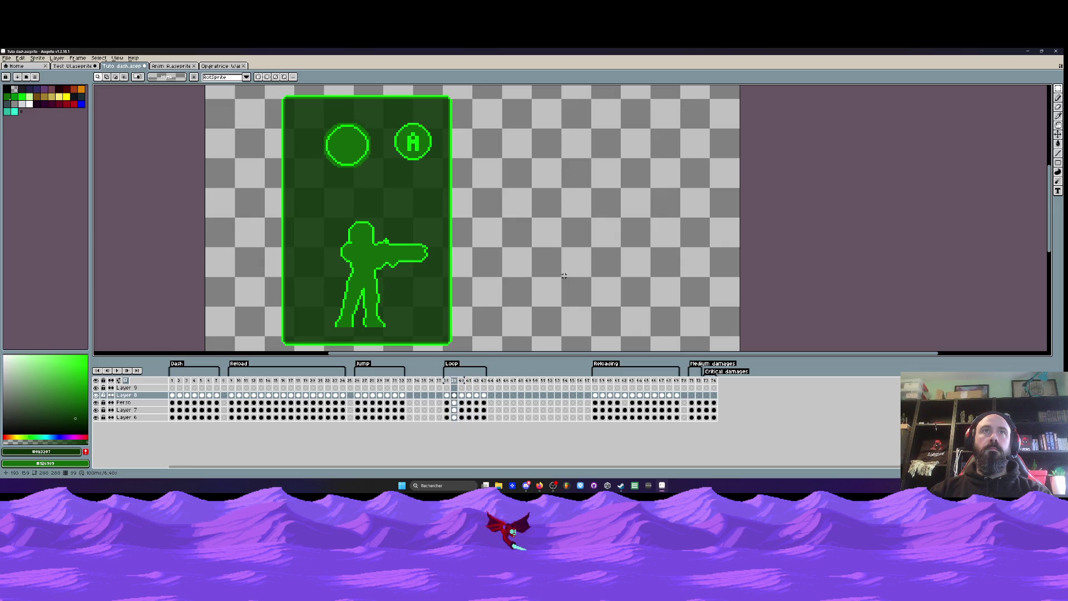
- Select the character's Perso cels on frames 41–43
click(469, 402)
shift+click(477, 402)
shift+click(482, 402)
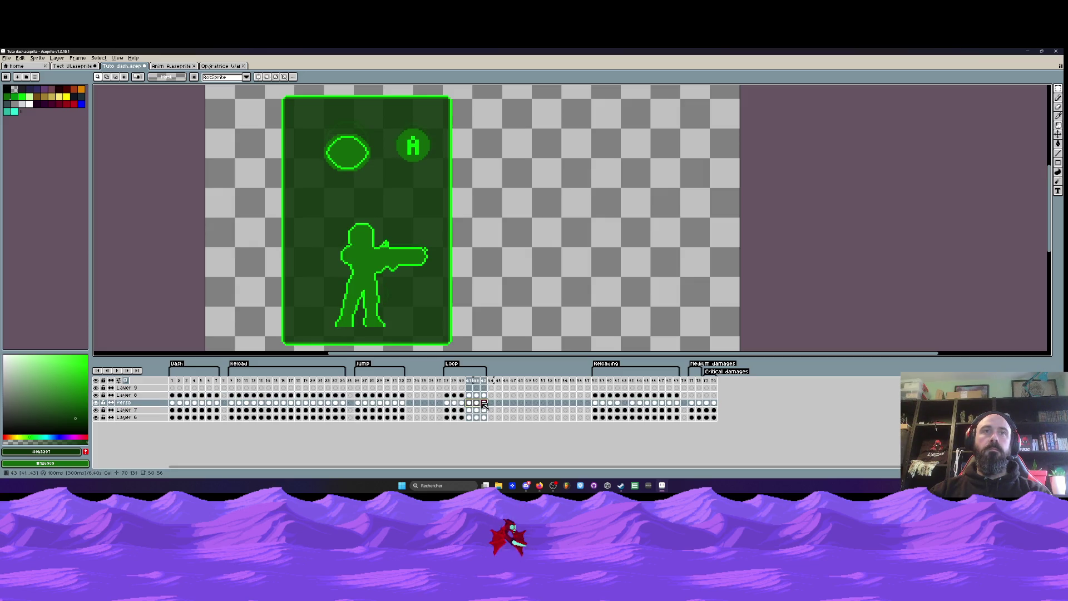
key(Return)
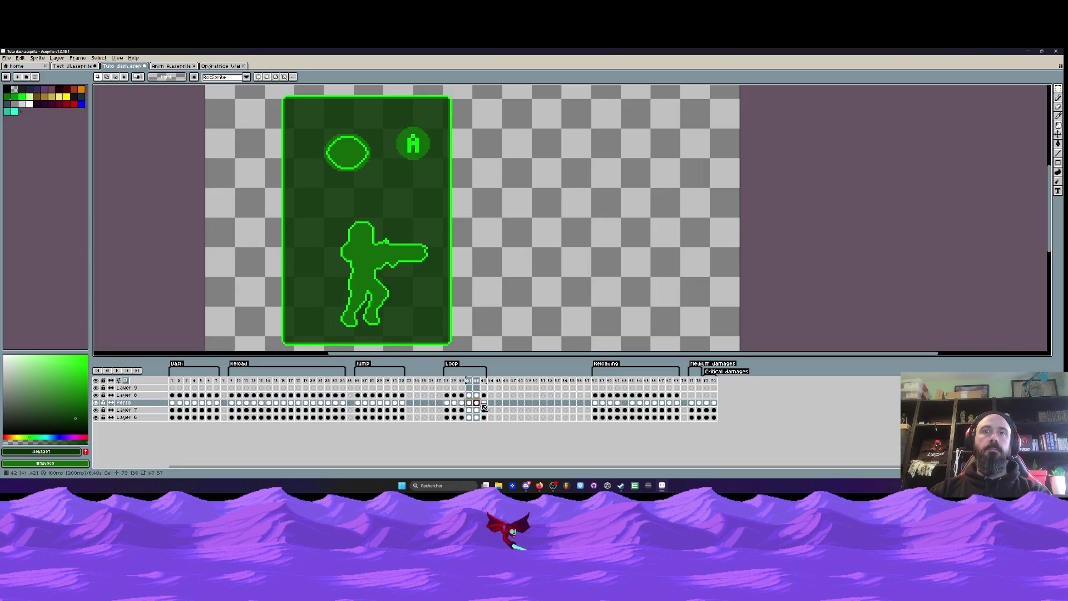
- Move the character's crouch cels later in the timeline, settling them around frame 45
drag(486, 404, 536, 403)
click(462, 403)
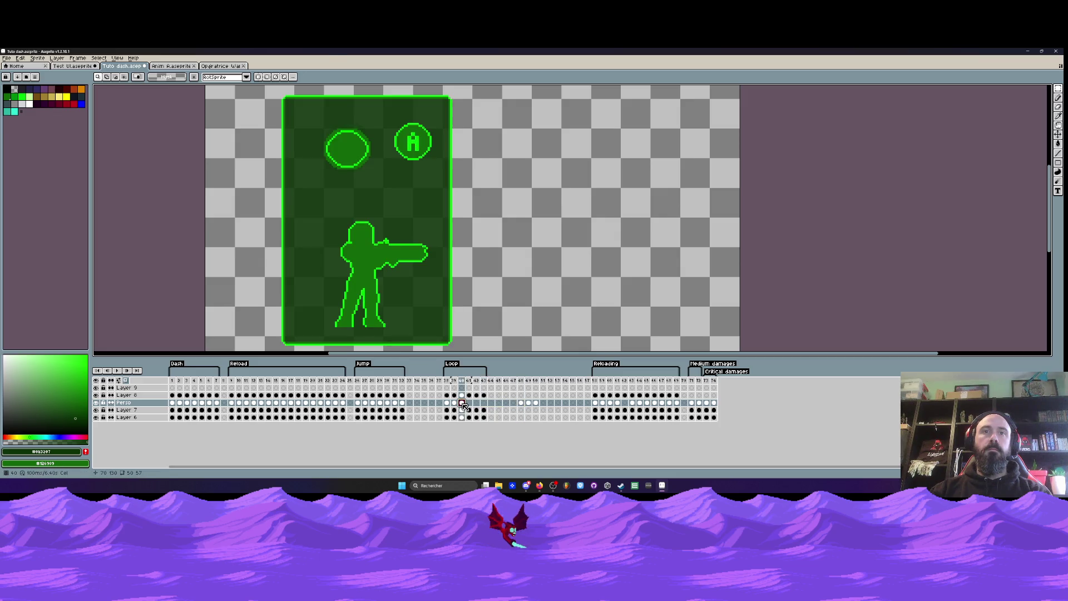
click(469, 403)
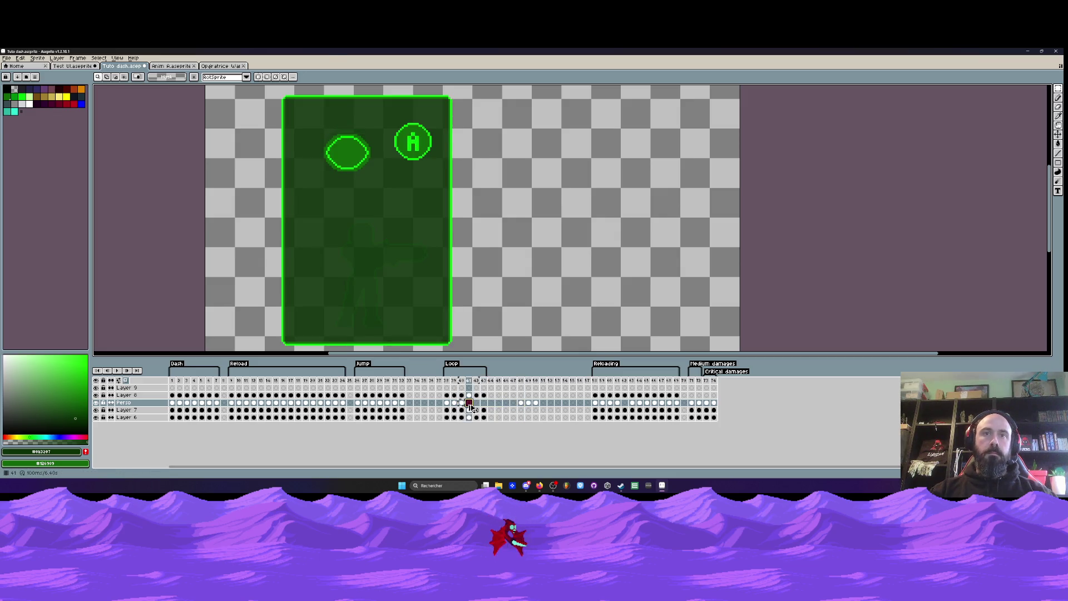
click(483, 402)
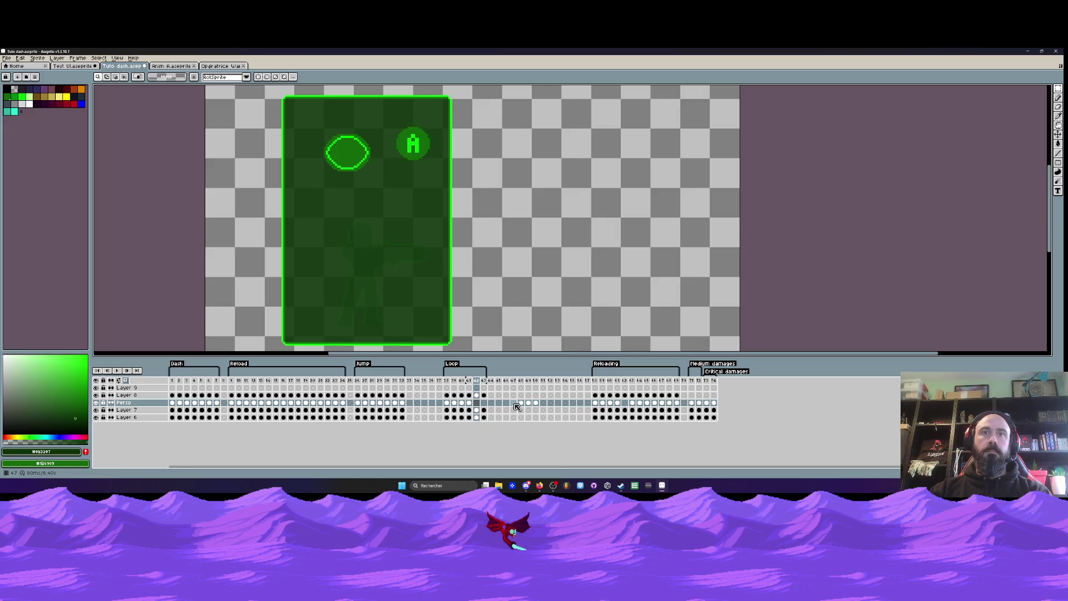
click(520, 403)
drag(520, 404, 484, 404)
click(528, 403)
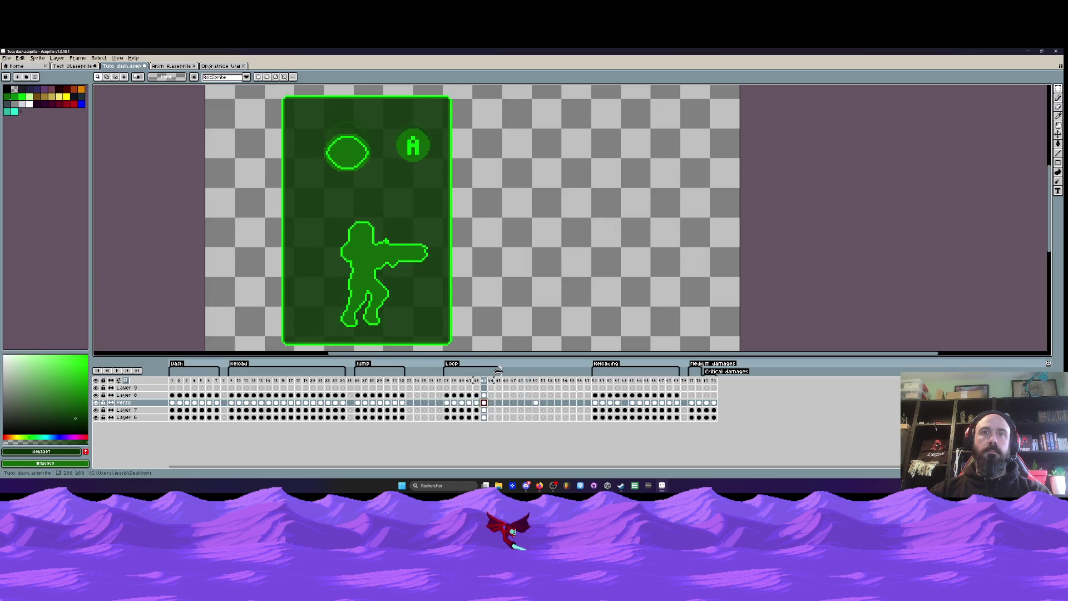
click(535, 403)
drag(492, 405, 483, 417)
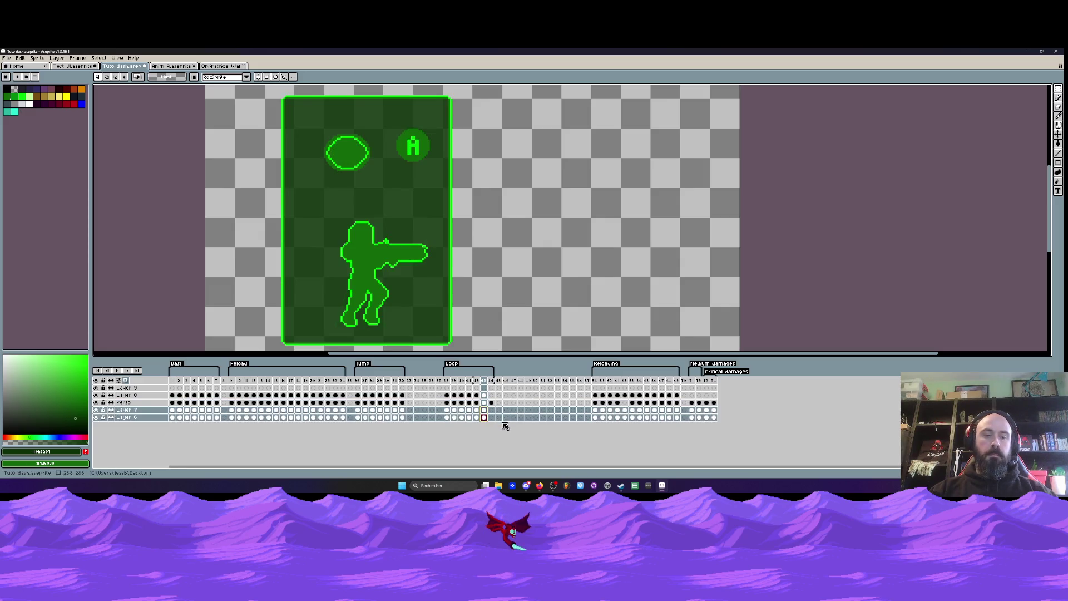
- Preview the new timing by playing the Loop from frame 44
click(485, 394)
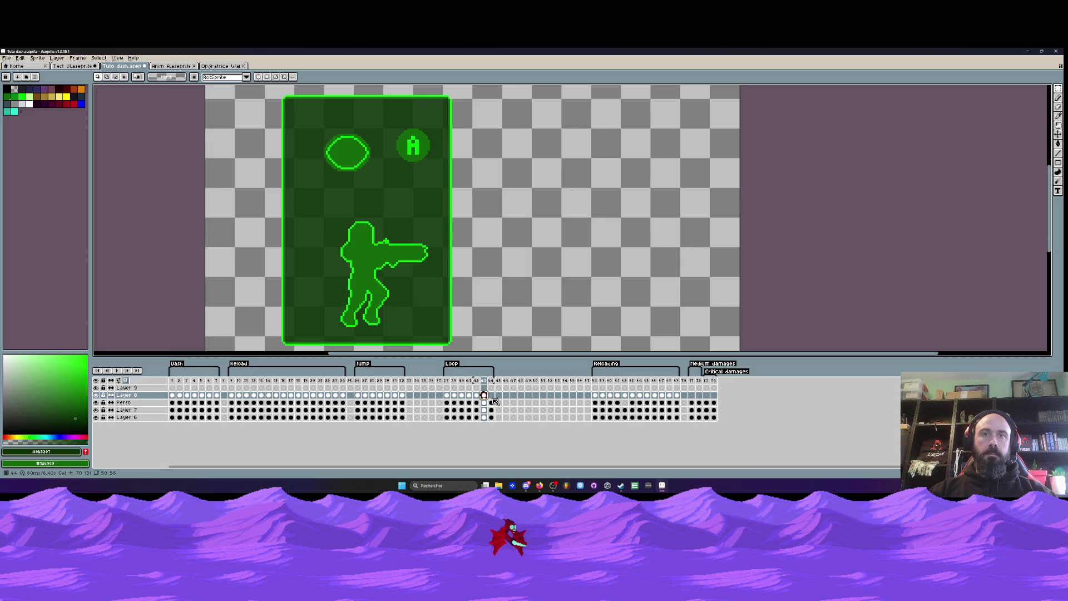
click(493, 397)
key(Return)
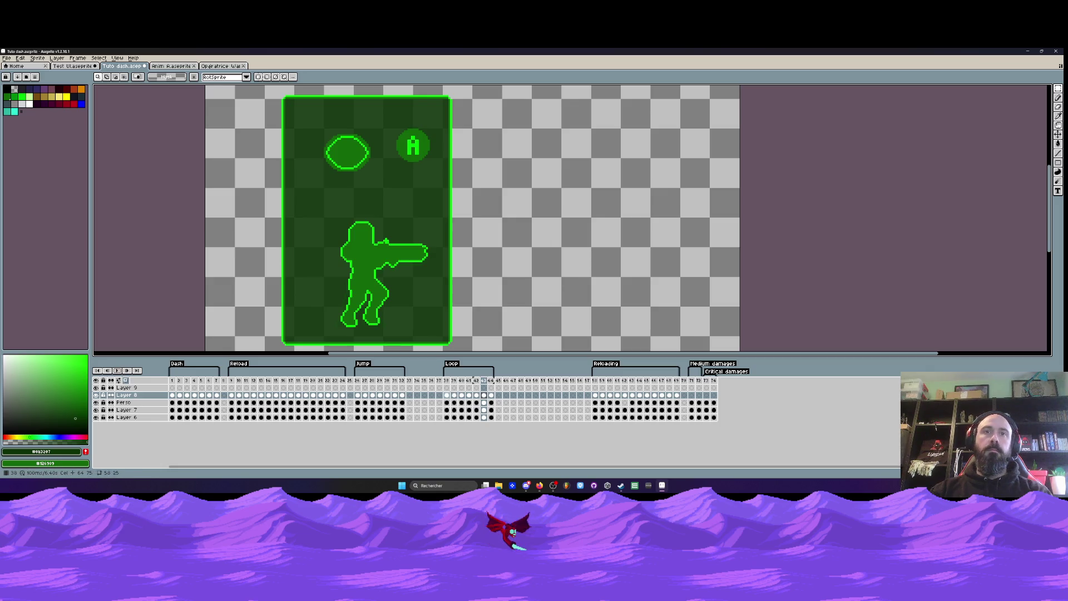
- Raise the figure on frames 41, 42 and 43 by about 28, 12 and 6 px
drag(279, 190, 514, 353)
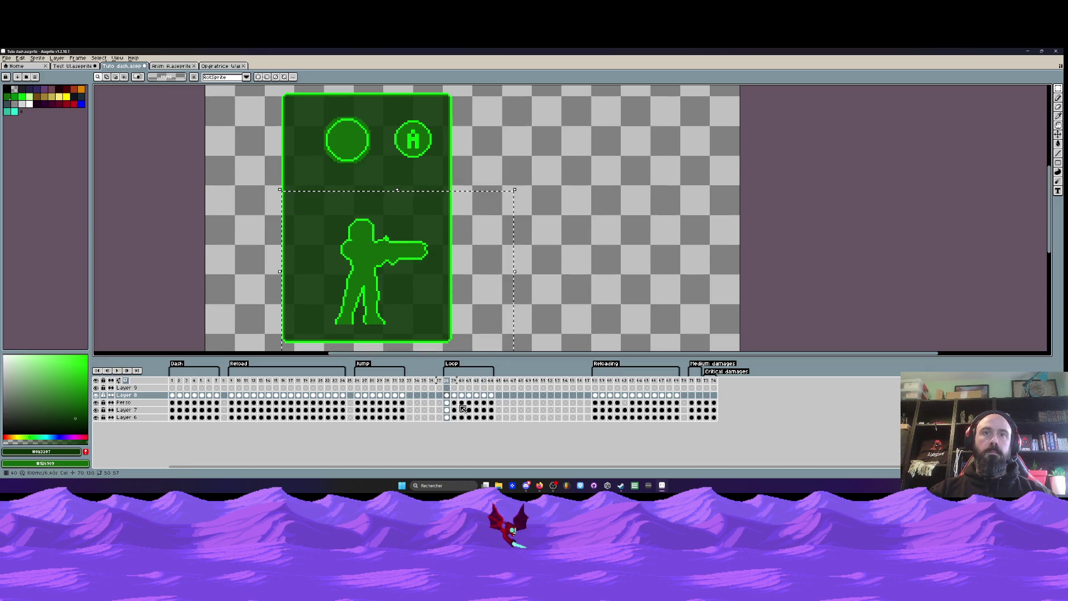
drag(447, 402, 471, 407)
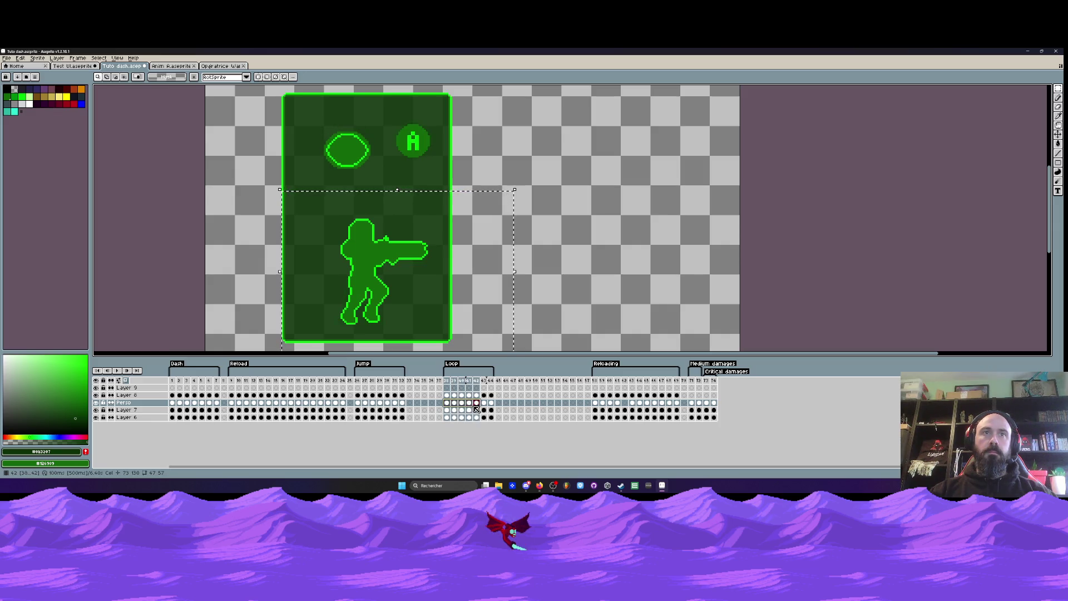
drag(372, 288, 374, 272)
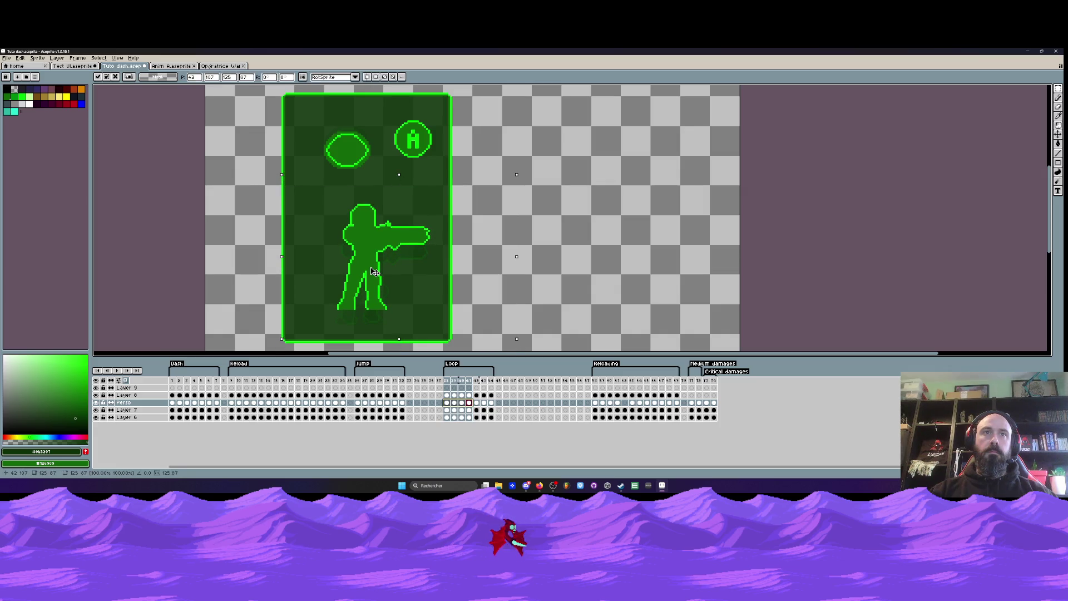
key(Return)
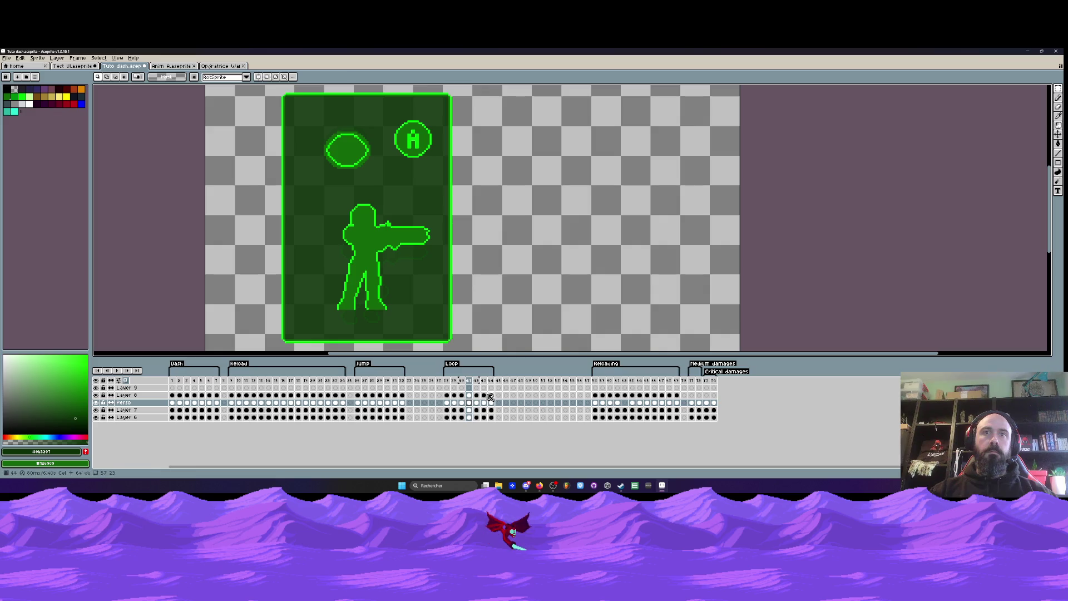
click(478, 403)
drag(302, 203, 481, 345)
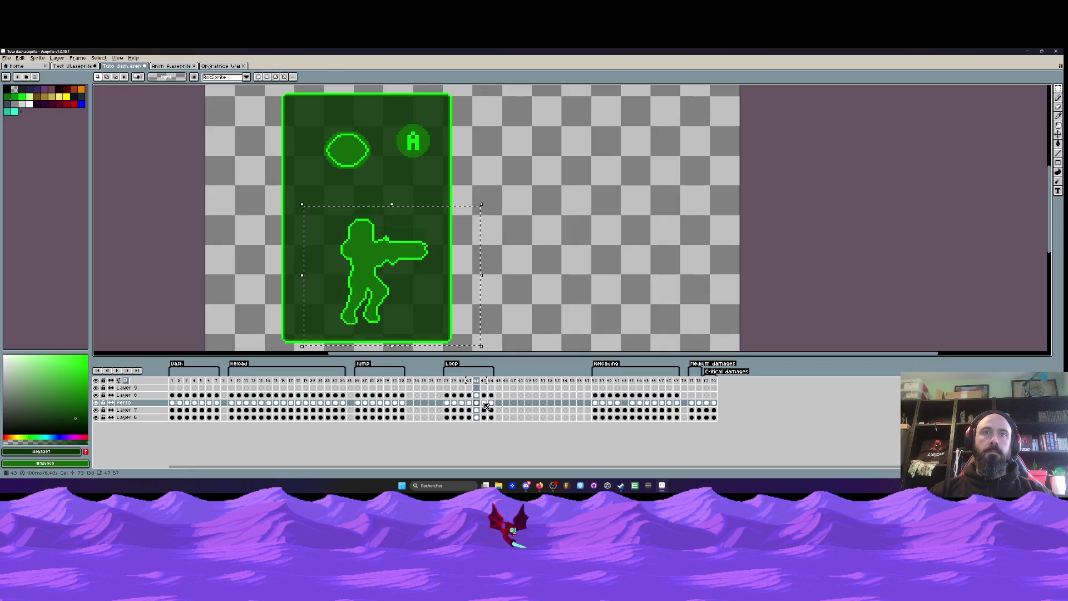
drag(371, 289, 371, 282)
key(Return)
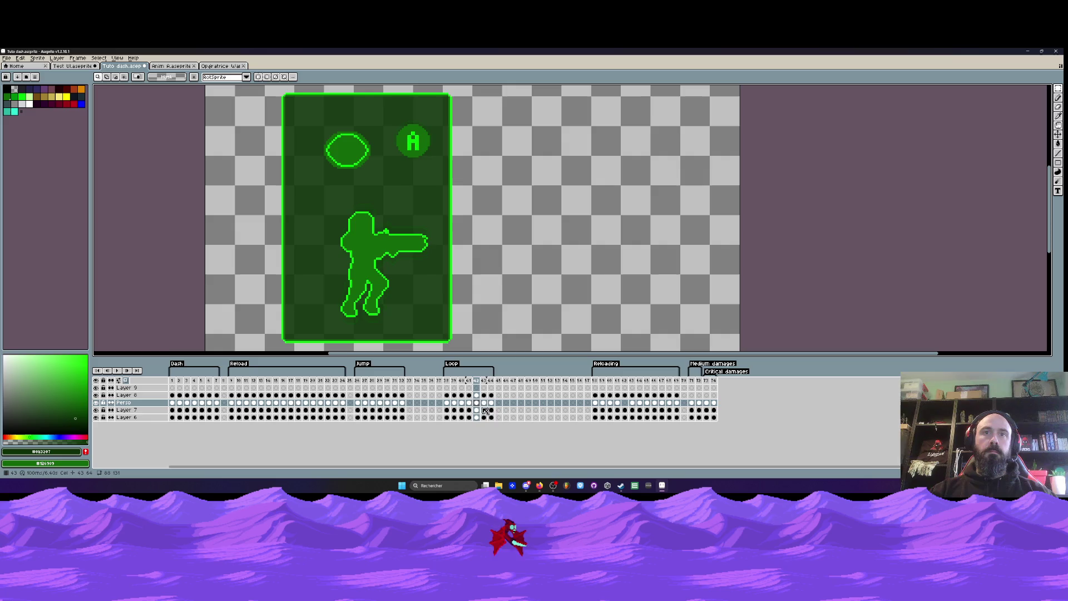
click(484, 403)
drag(312, 203, 466, 344)
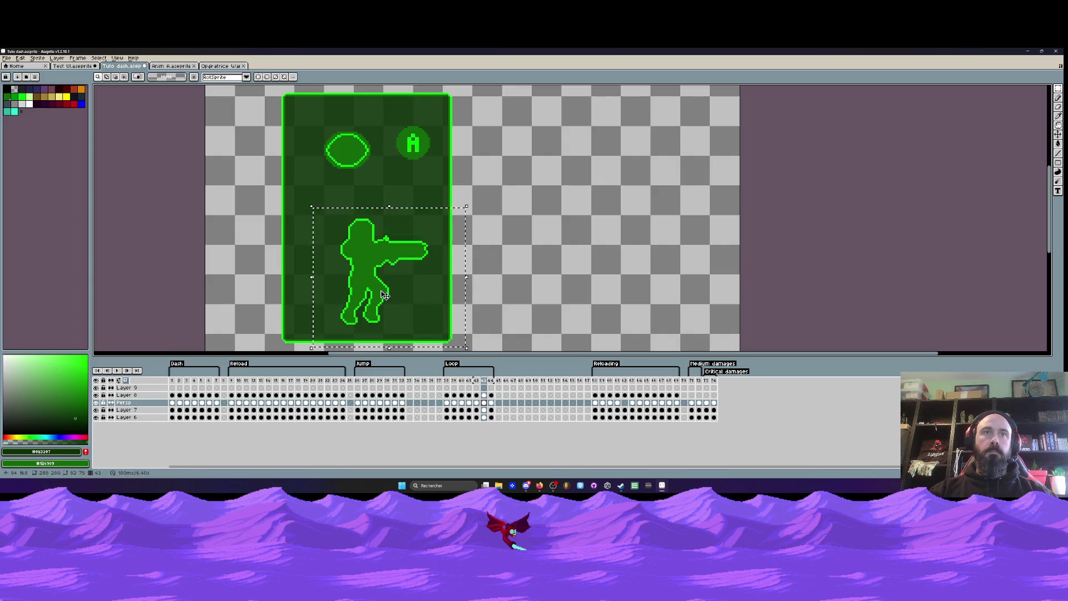
drag(383, 293, 384, 289)
key(Return)
key(Return)
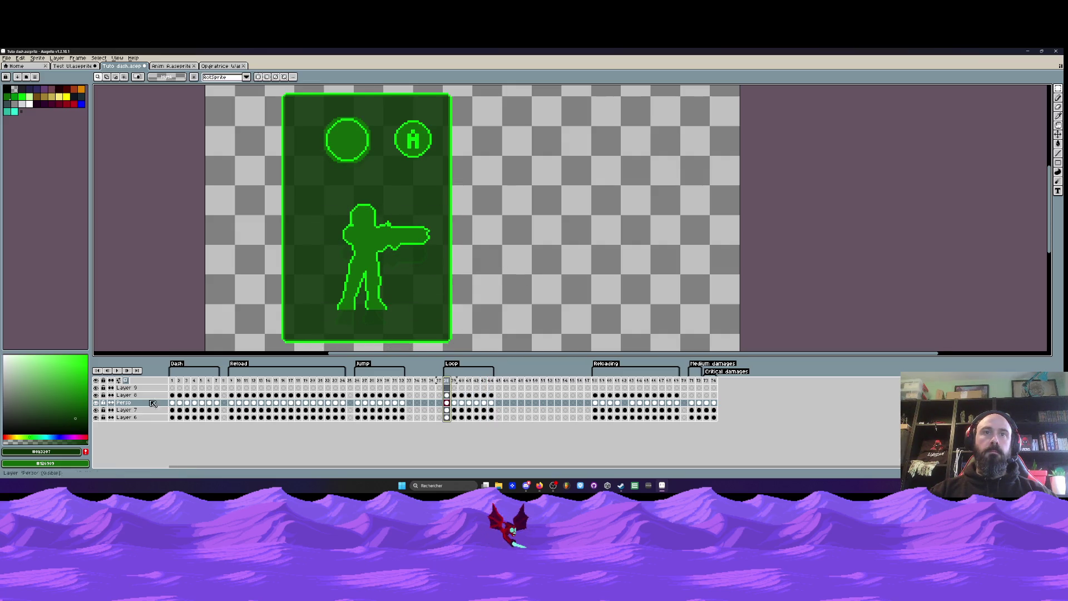
- Stop playback and check the figure's position on frames 42, 43 and 44
click(115, 370)
key(Right)
mouse_move(291, 194)
mouse_down()
mouse_move(377, 234)
mouse_move(485, 333)
mouse_up()
key(Right)
drag(315, 202, 466, 331)
key(Right)
mouse_move(291, 207)
mouse_down()
mouse_move(460, 322)
mouse_move(463, 339)
mouse_up()
key(Right)
key(Left)
- Replay the Loop from frame 38, cancelling an accidental transform
click(446, 381)
key(Return)
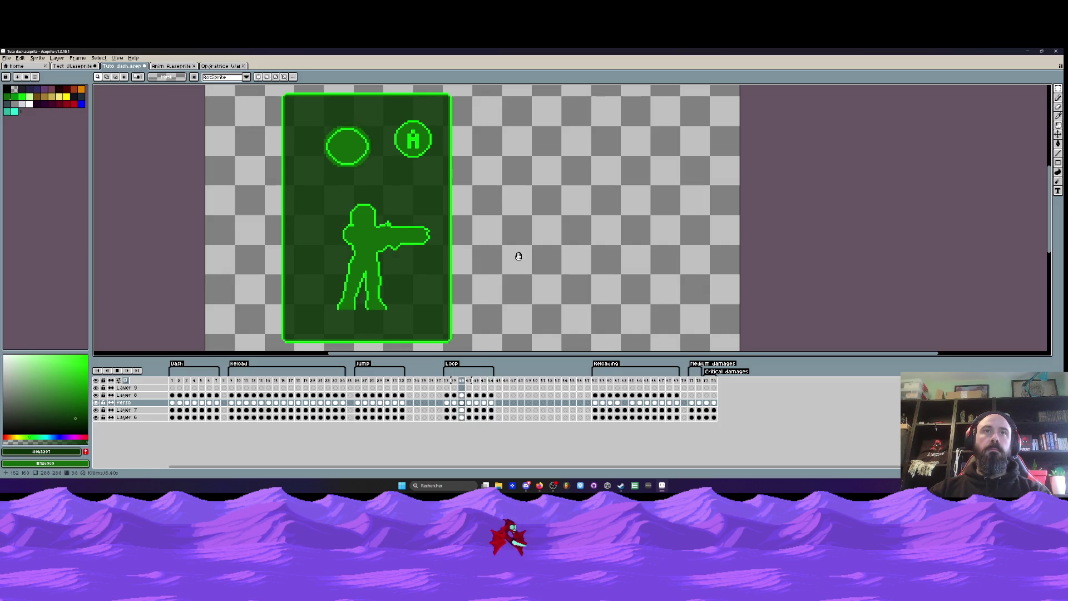
scroll(519, 256, down, 1)
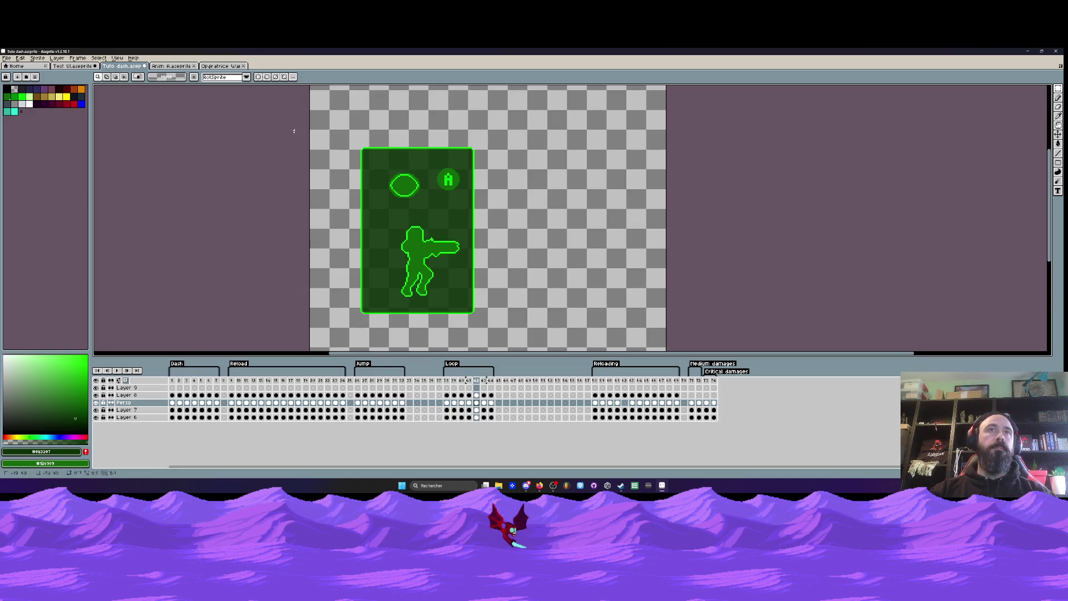
key(Return)
scroll(404, 180, up, 1)
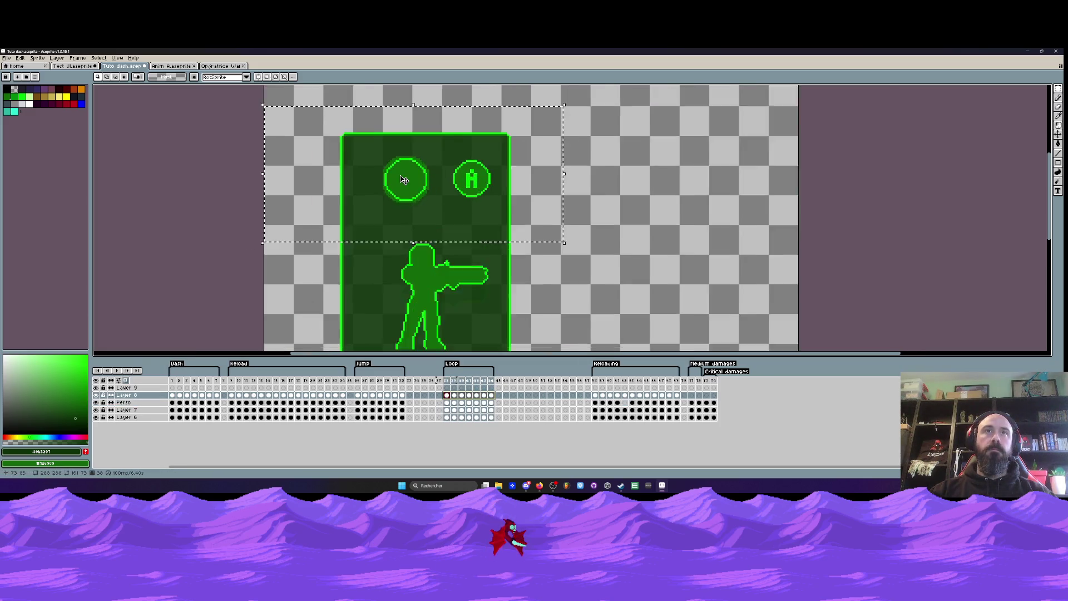
scroll(405, 179, up, 1)
click(396, 186)
scroll(390, 191, down, 2)
key(Return)
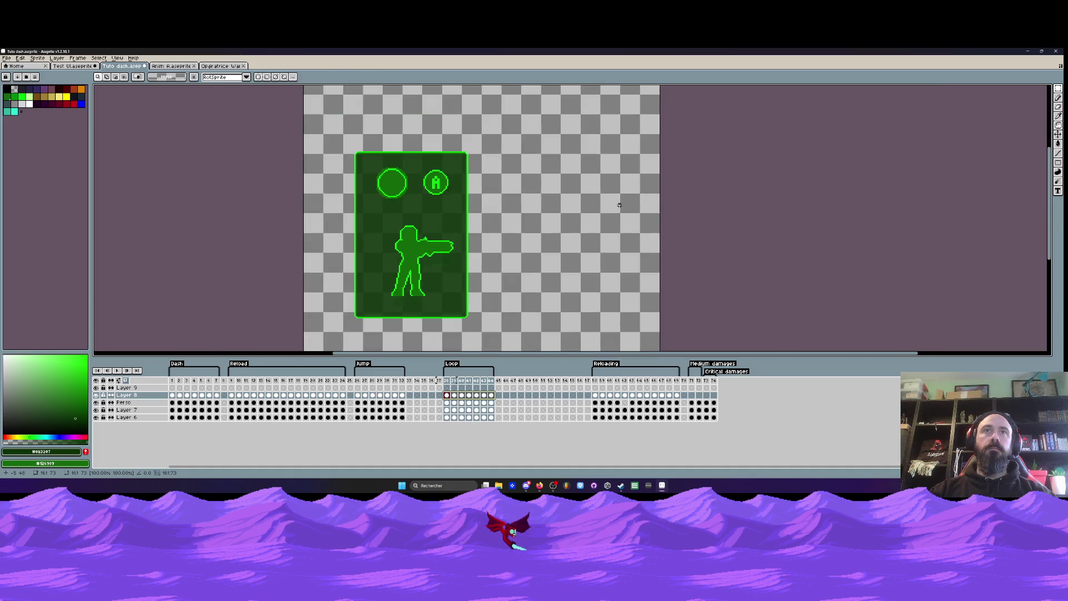
click(446, 380)
click(118, 372)
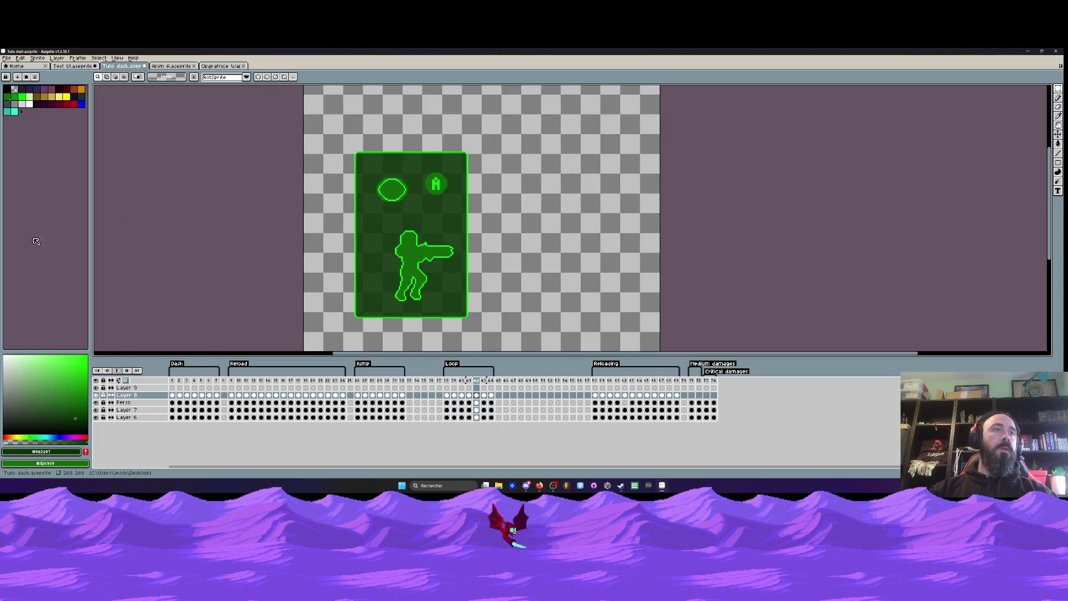
click(6, 58)
- Rename the Loop tag to 'Jump down' and delete frames 33–36
key(Escape)
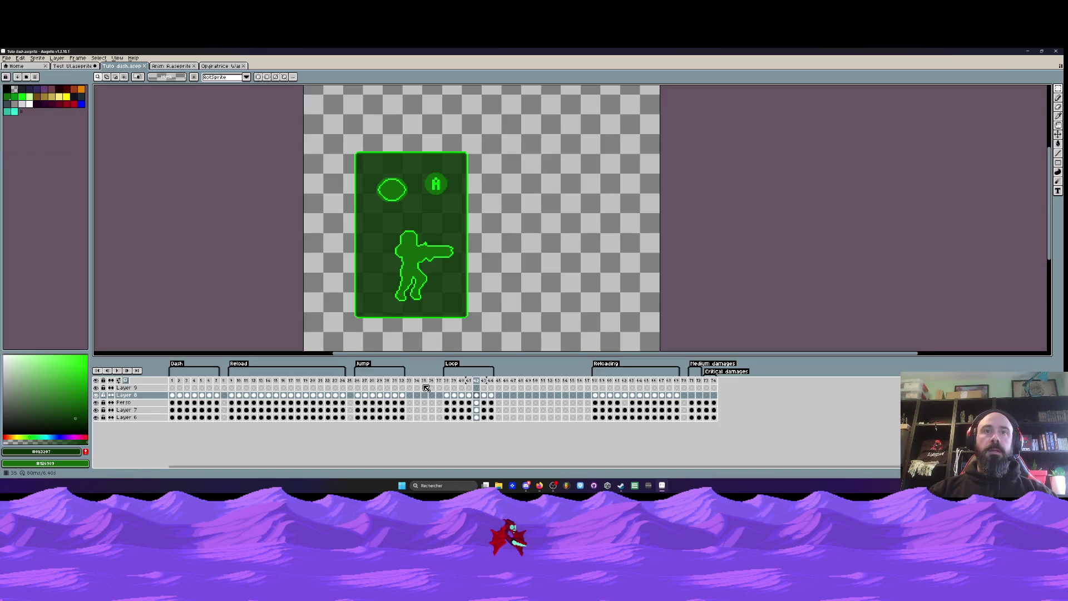
double_click(452, 369)
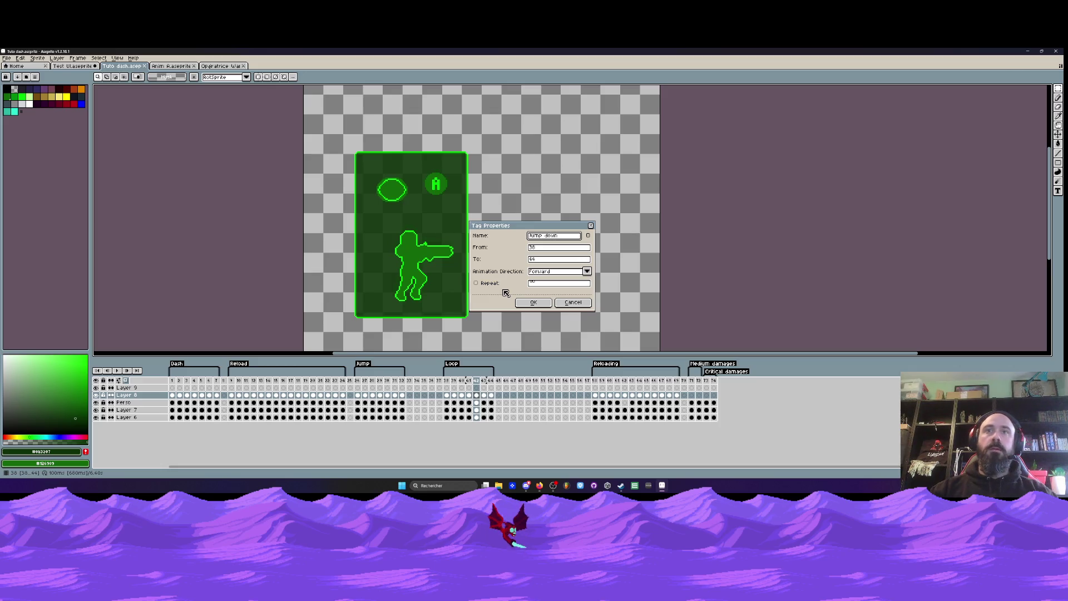
click(535, 306)
drag(431, 380, 415, 387)
key(Delete)
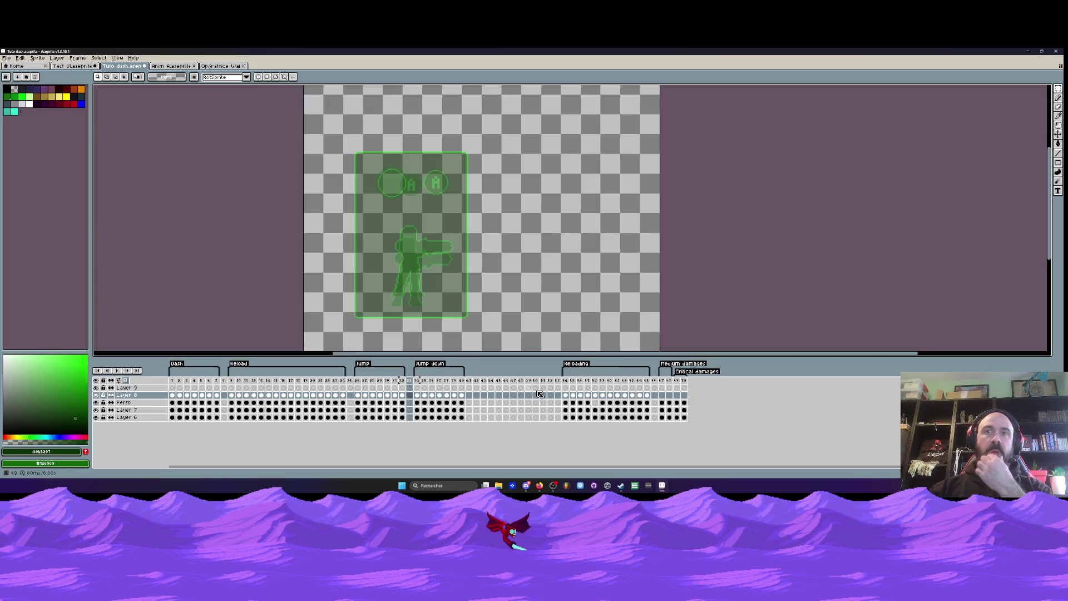
- Play the Reloading animation, then switch to the Opératrice Wanda document
click(565, 388)
key(Return)
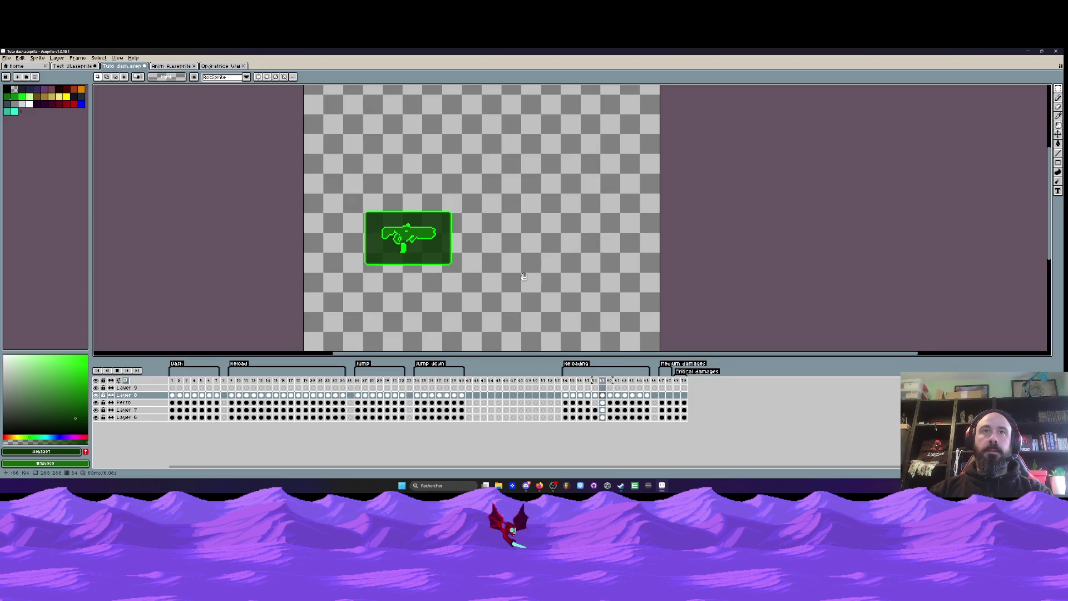
click(676, 387)
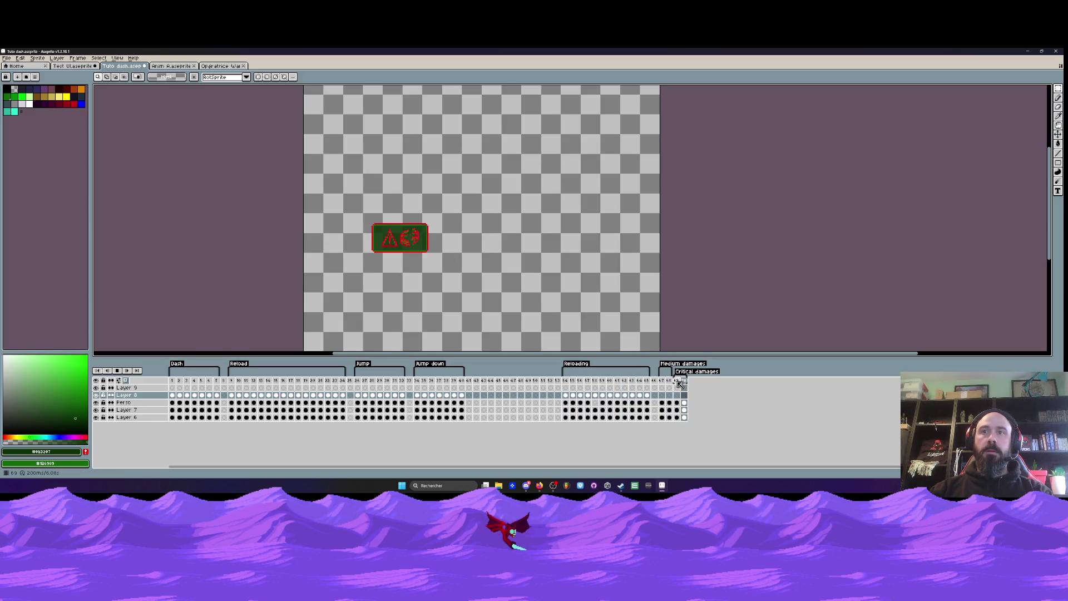
key(Return)
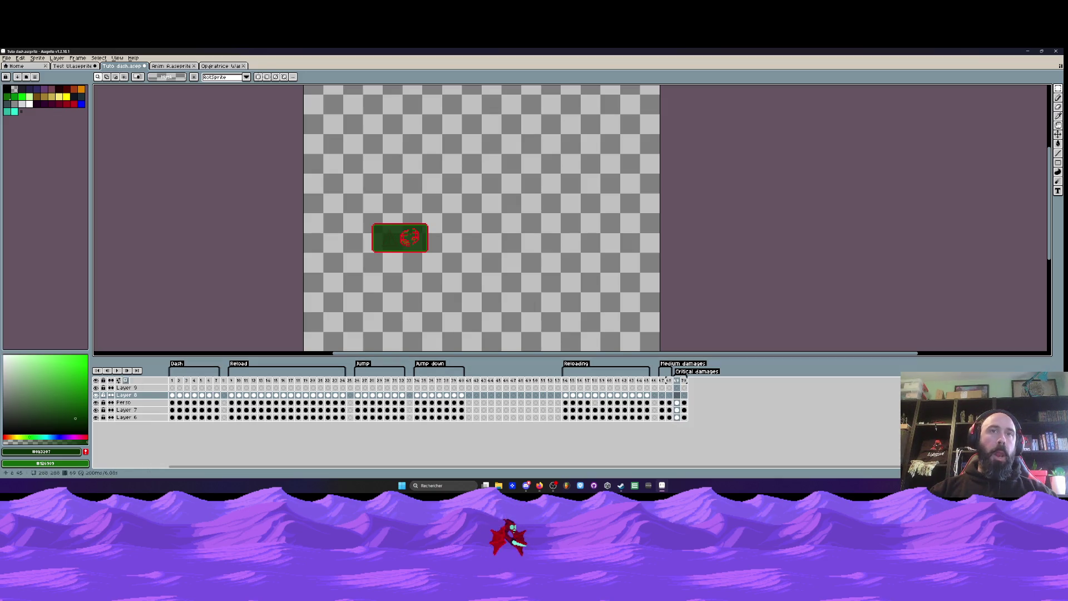
key(ctrl+Tab)
key(ctrl+Tab)
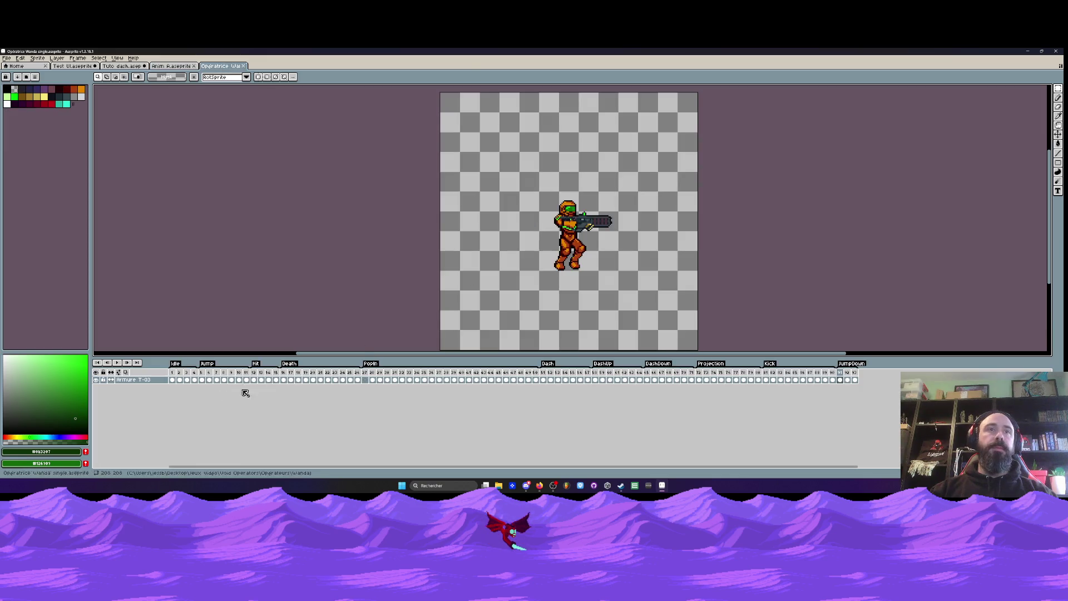
- Select frames 6–53 in Opératrice Wanda, then return to Tuto dash
click(253, 379)
drag(208, 379, 833, 383)
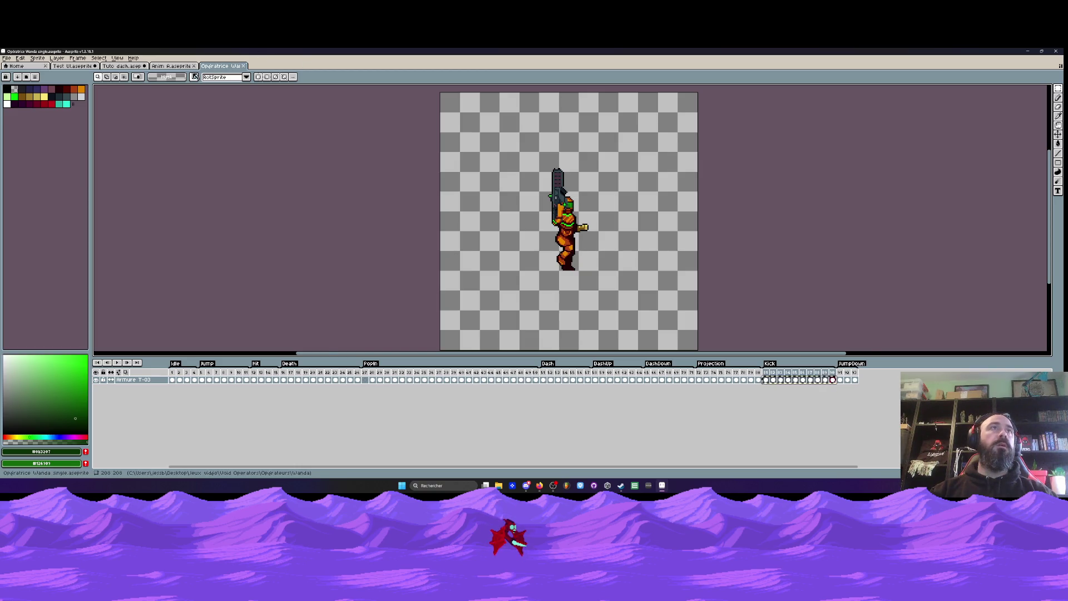
click(173, 67)
click(137, 69)
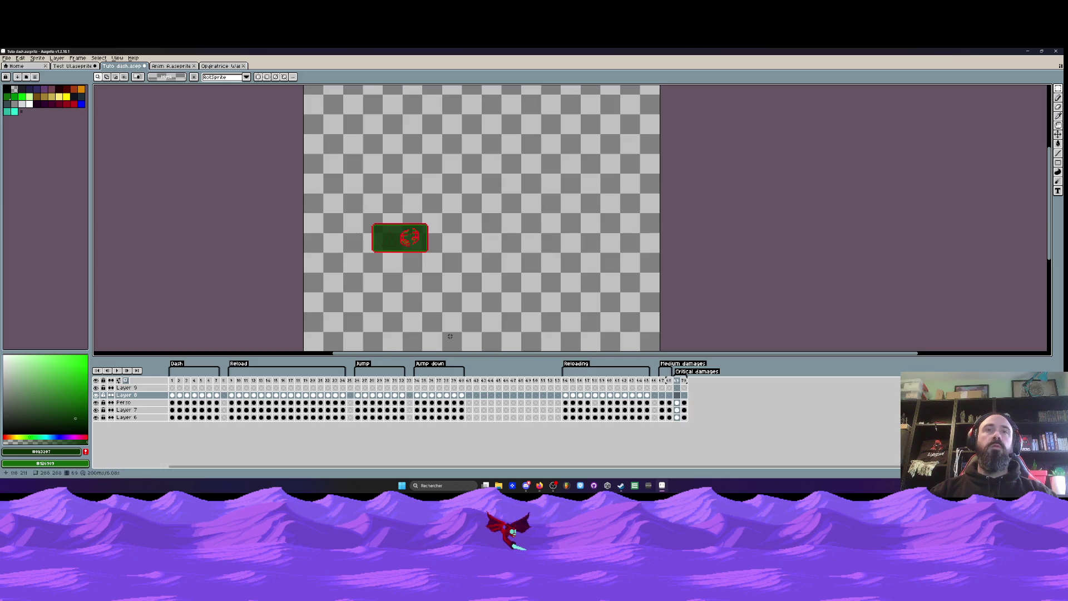
- Insert empty frames after frame 45 and check the Perso cels at frames 44 and 50
click(501, 397)
key(alt+n)
key(alt+n)
key(alt+n)
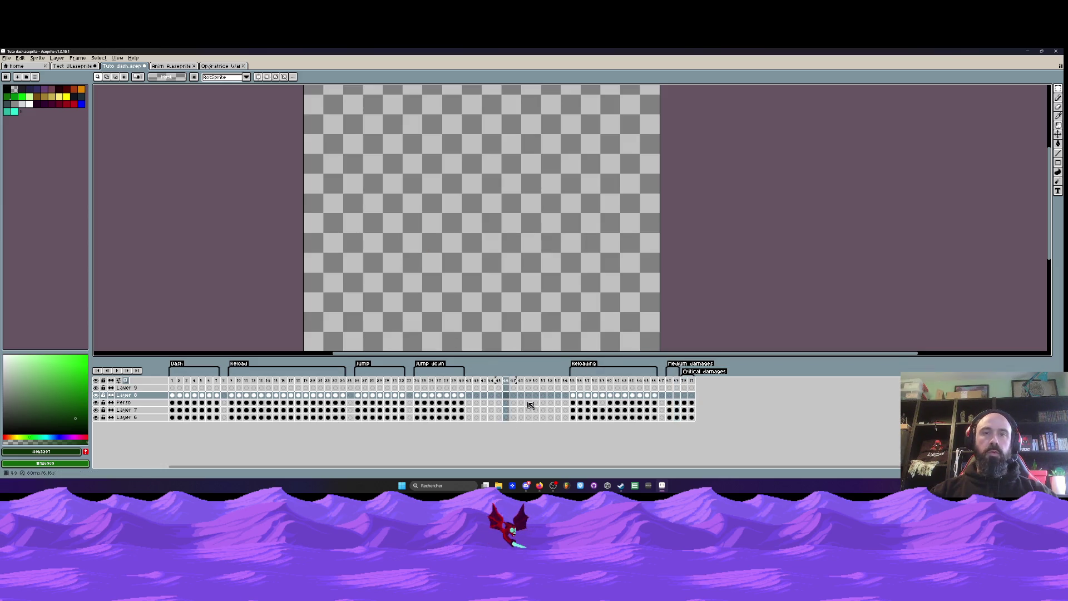
key(alt+n)
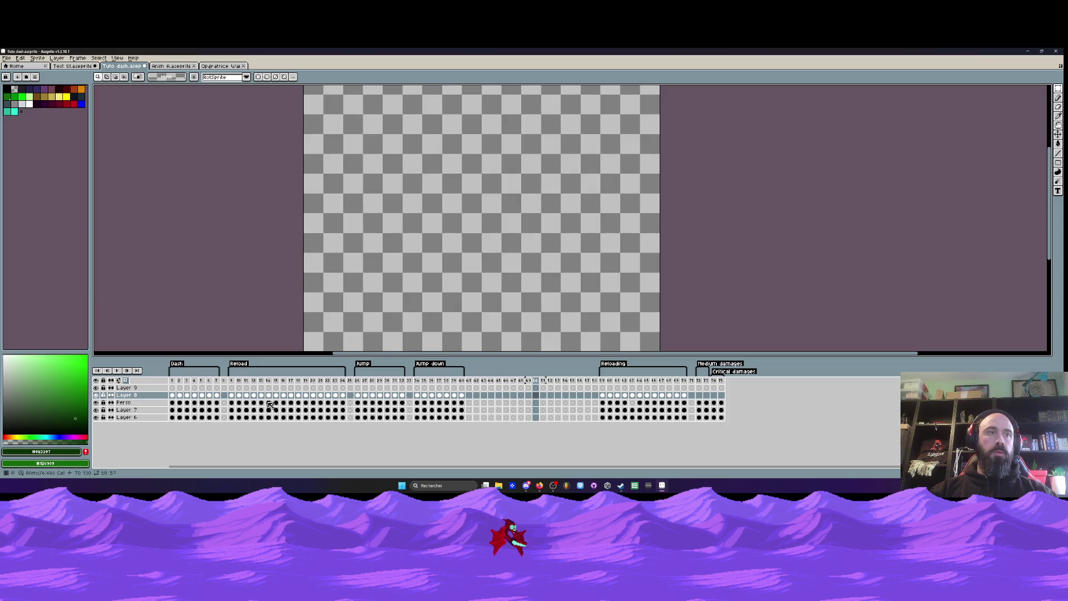
click(492, 402)
click(534, 405)
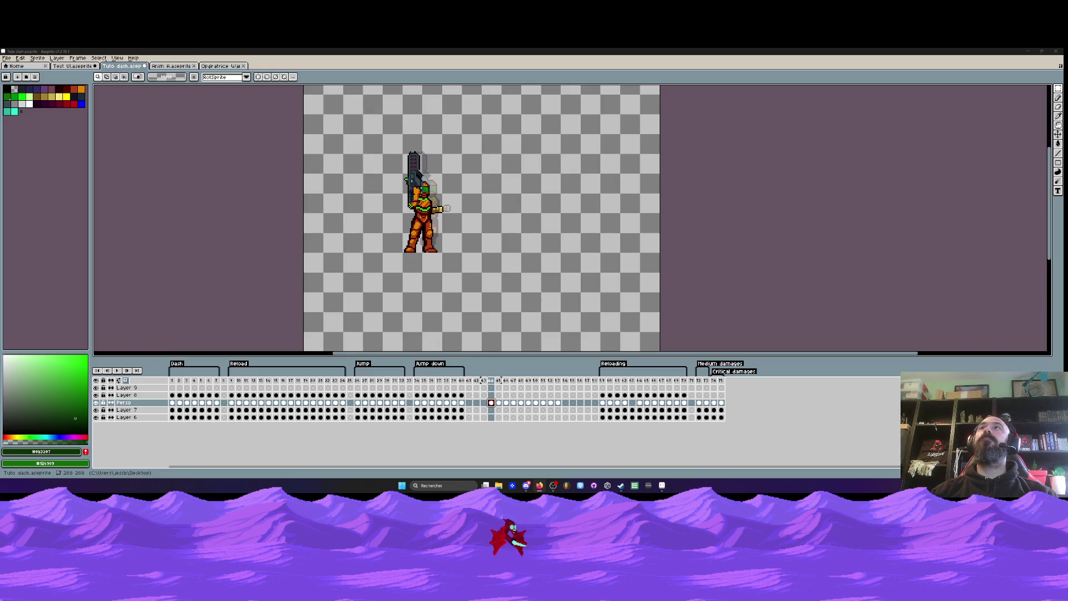
- Select the Perso cels of frames 44–53 and box-select the character on the canvas
drag(172, 381, 456, 386)
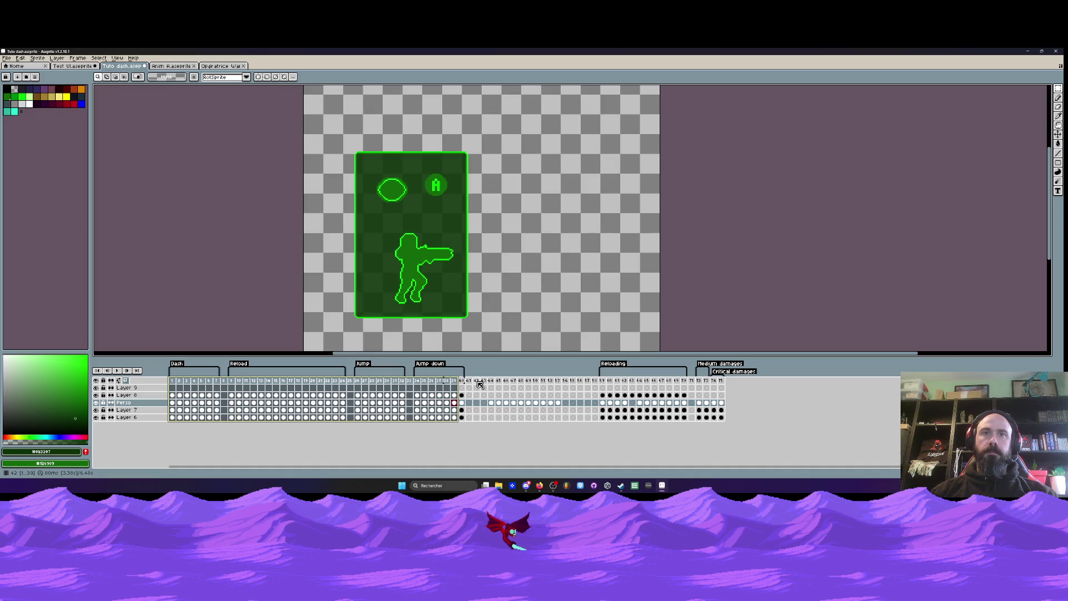
click(492, 382)
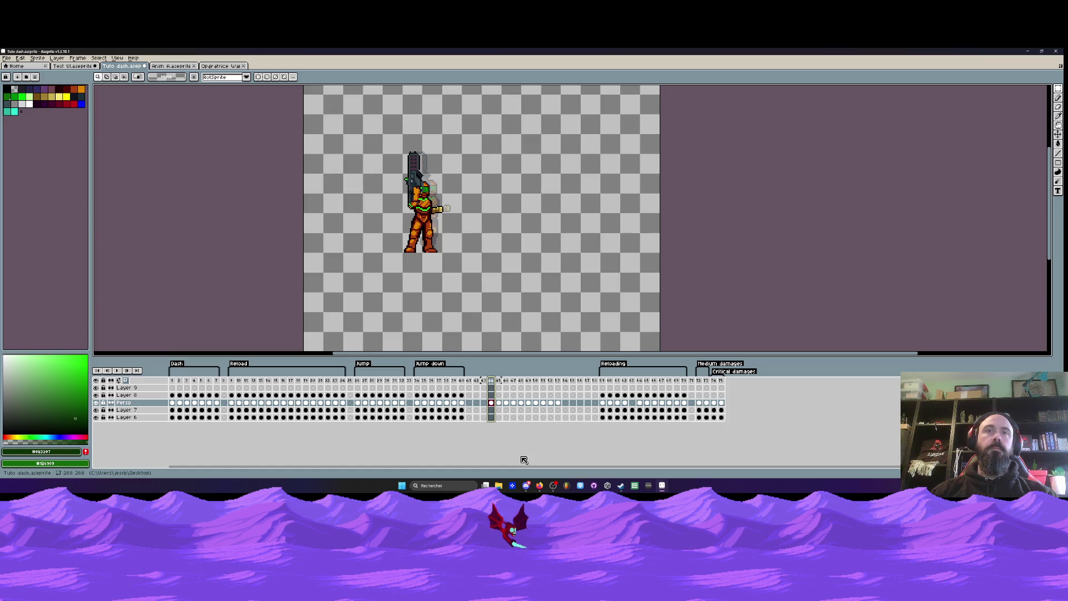
mouse_move(491, 402)
mouse_down()
mouse_move(561, 409)
mouse_move(491, 400)
mouse_up()
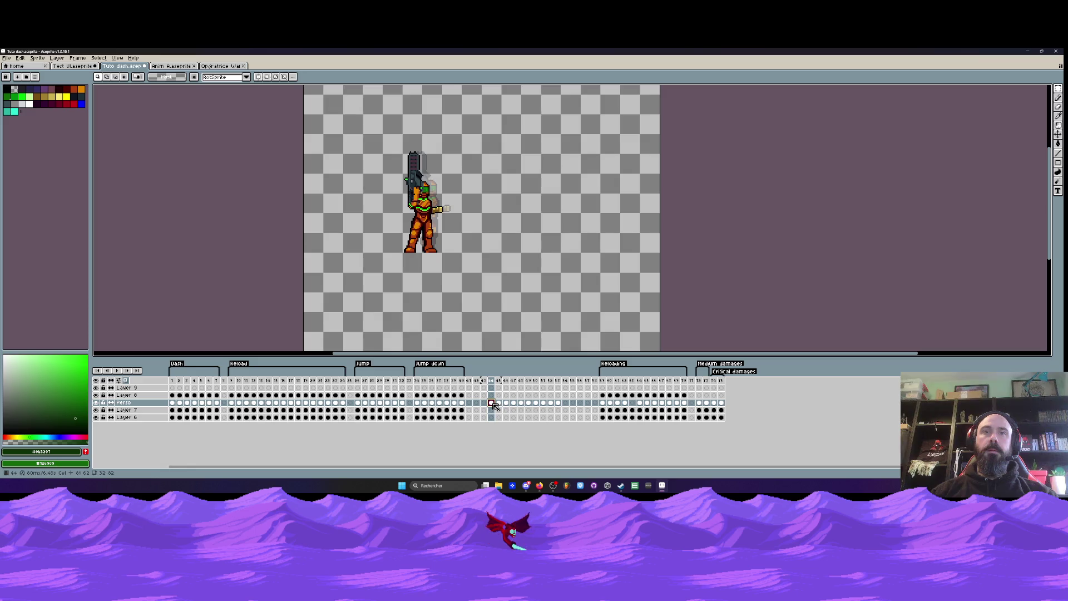
drag(351, 120, 506, 279)
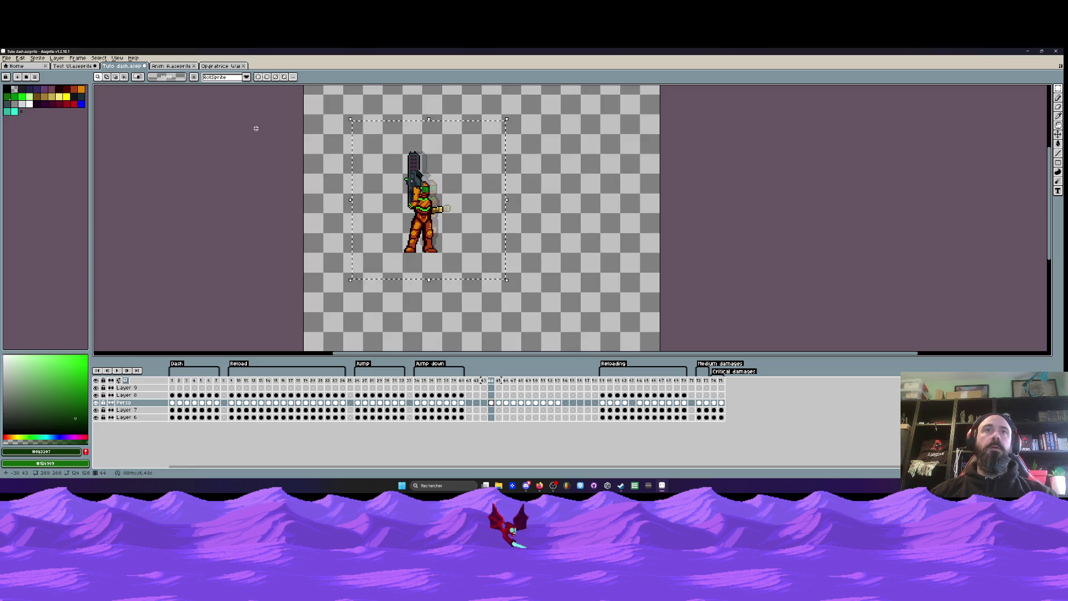
- Look through the Anim A, Opératrice Wanda and Test UI documents, then minimise Aseprite
click(176, 68)
key(ctrl+Tab)
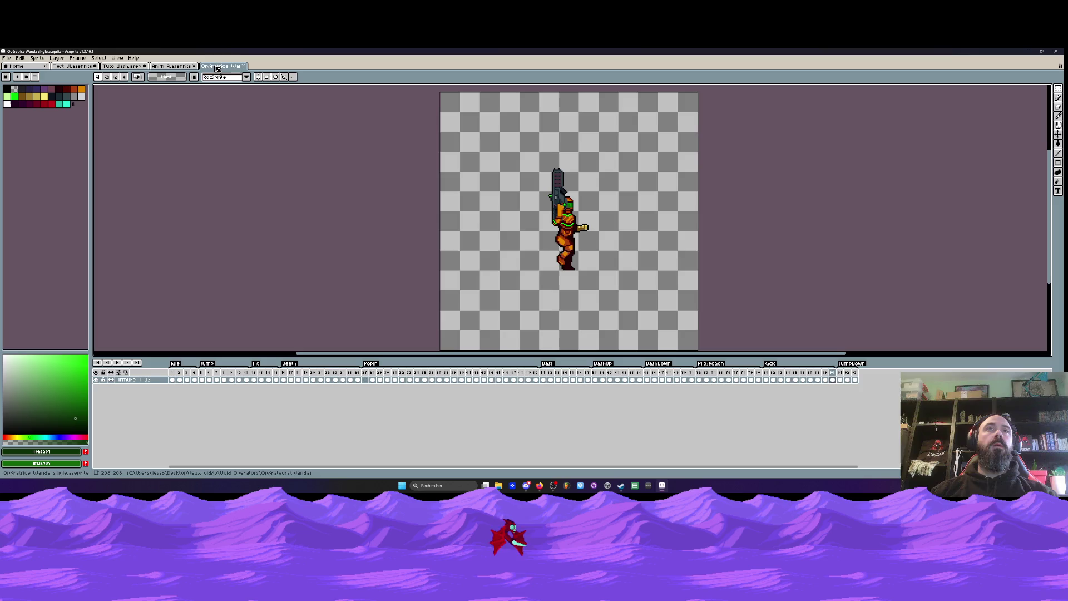
click(66, 69)
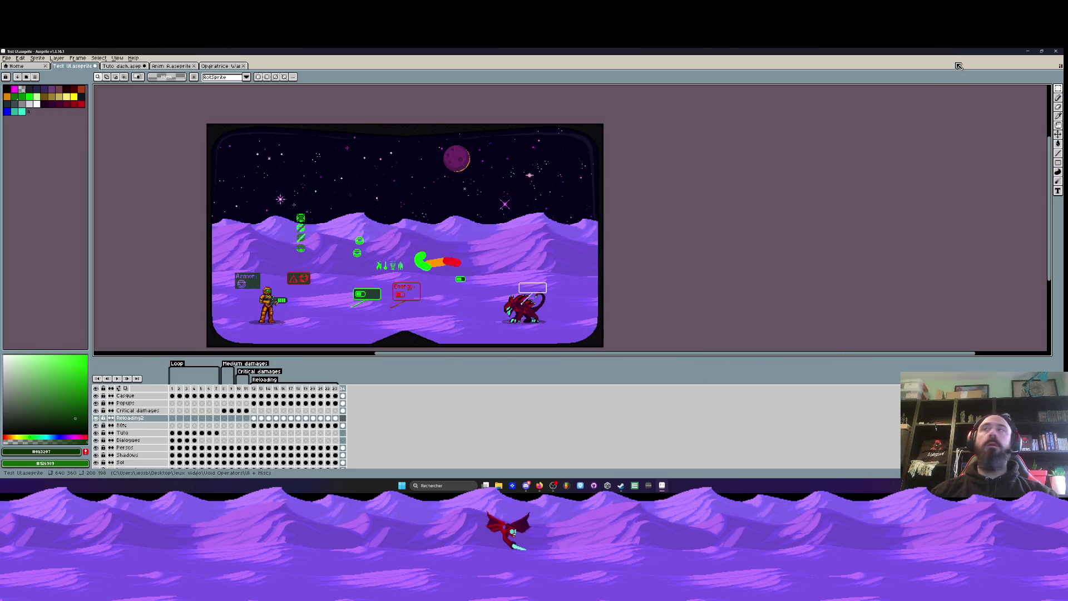
click(1028, 52)
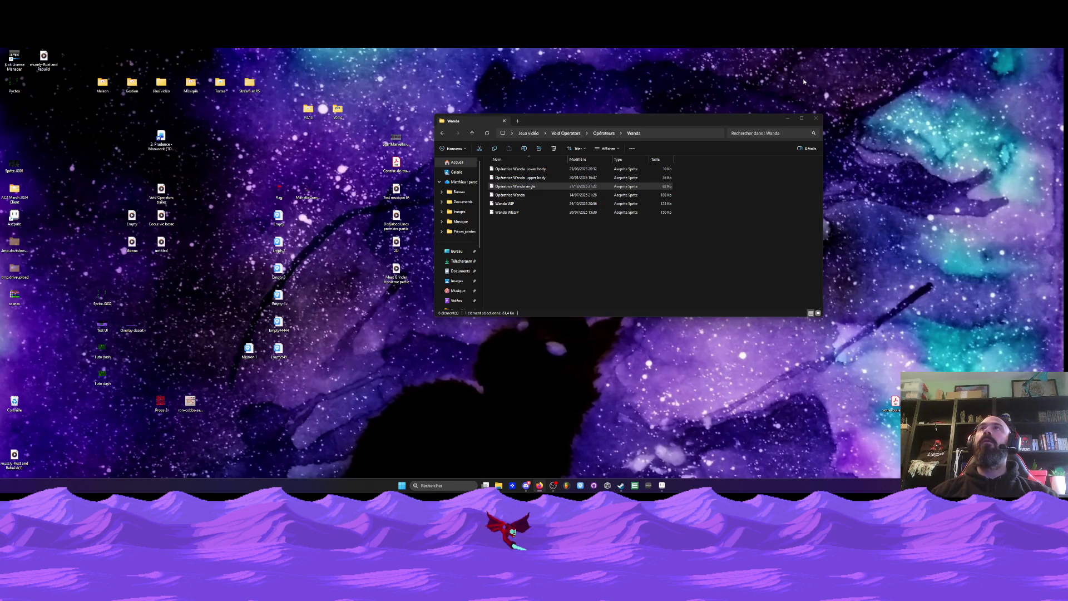
- From Void Operators, open Niveaux > Props communes > Crate in Aseprite
drag(689, 128, 628, 141)
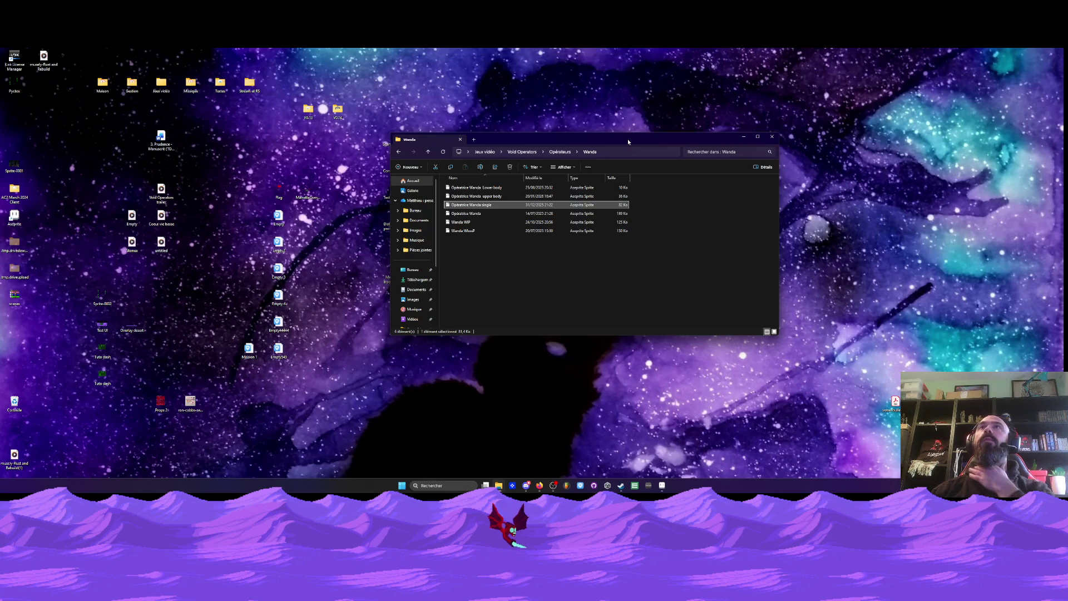
click(527, 253)
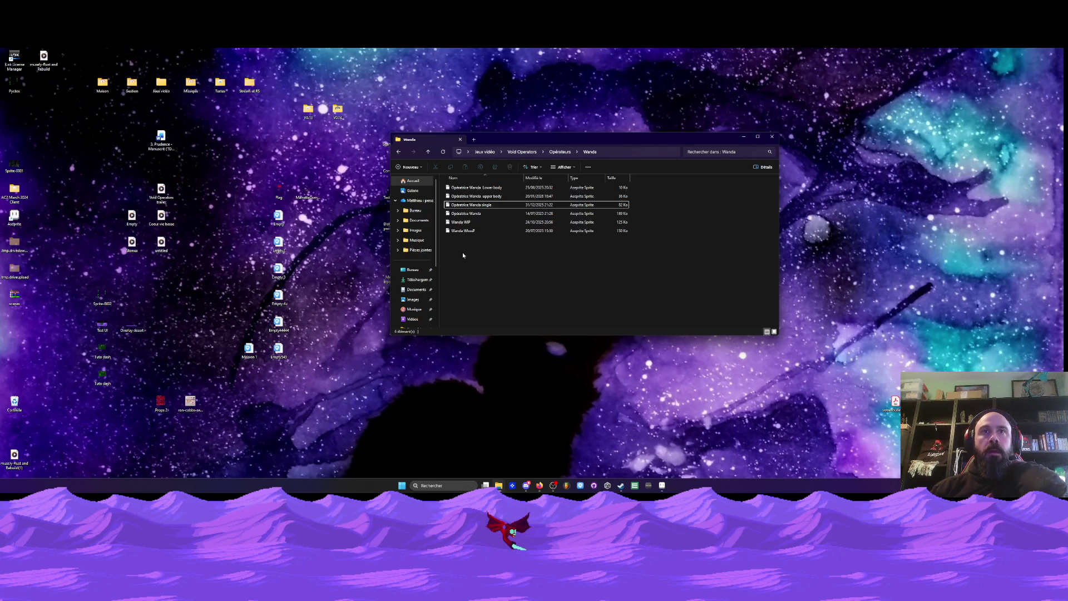
click(399, 152)
click(399, 152)
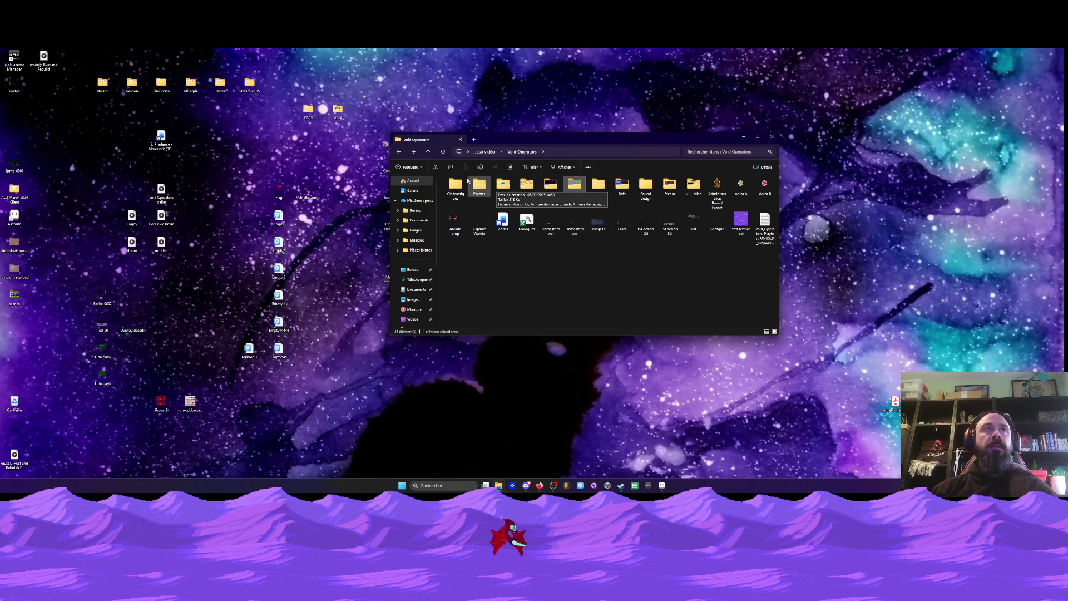
click(527, 186)
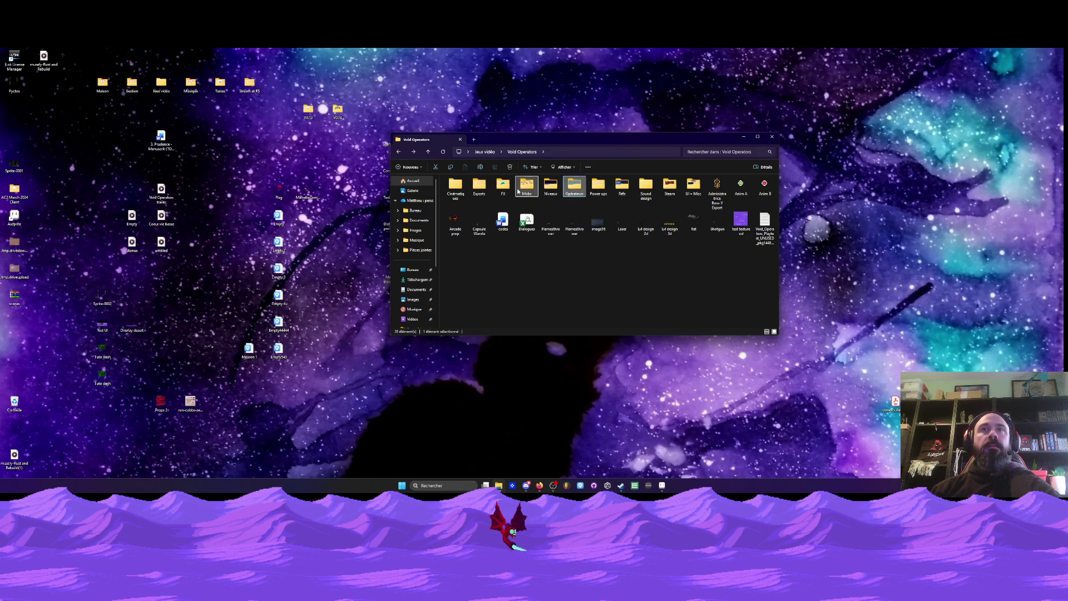
double_click(550, 187)
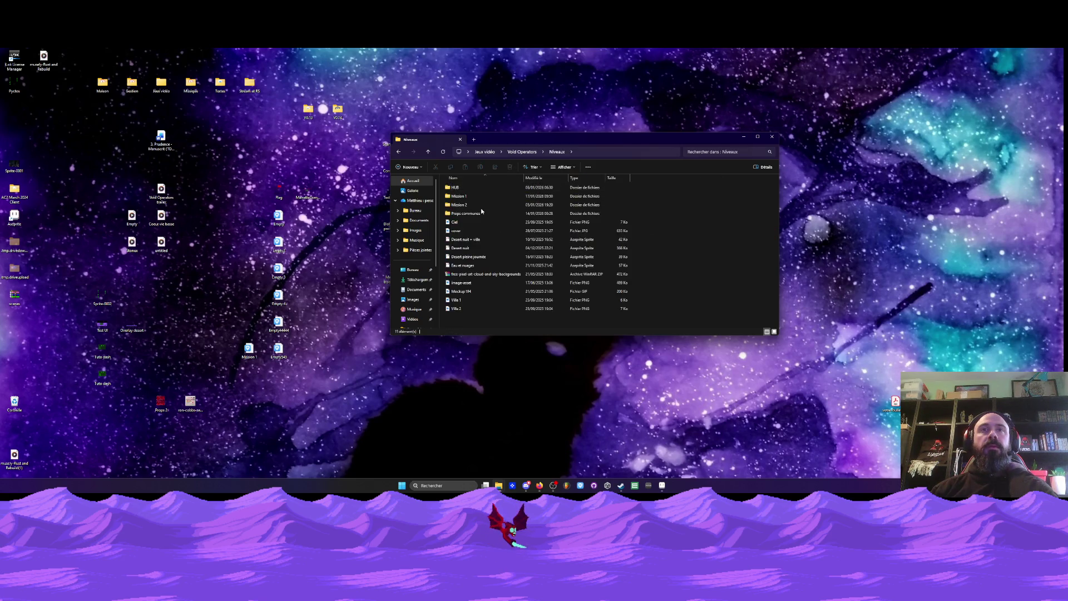
double_click(470, 214)
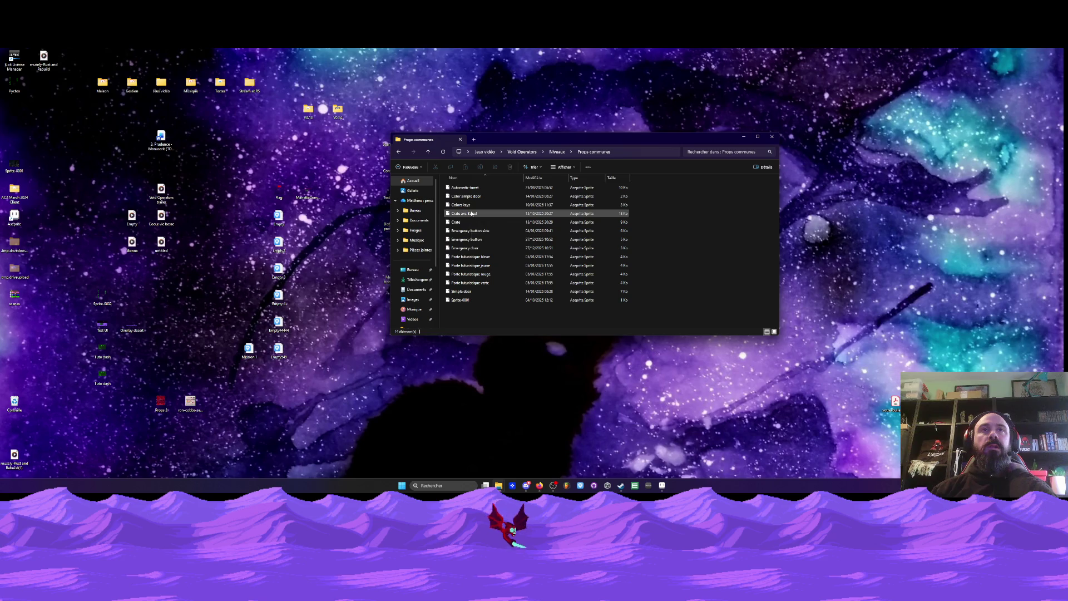
click(473, 222)
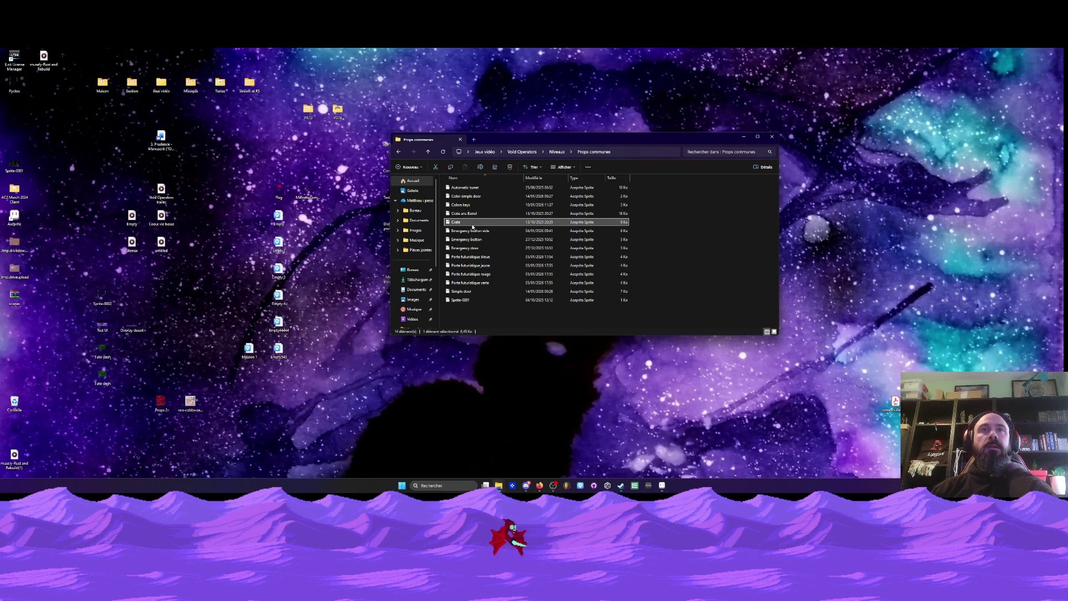
click(629, 415)
click(662, 486)
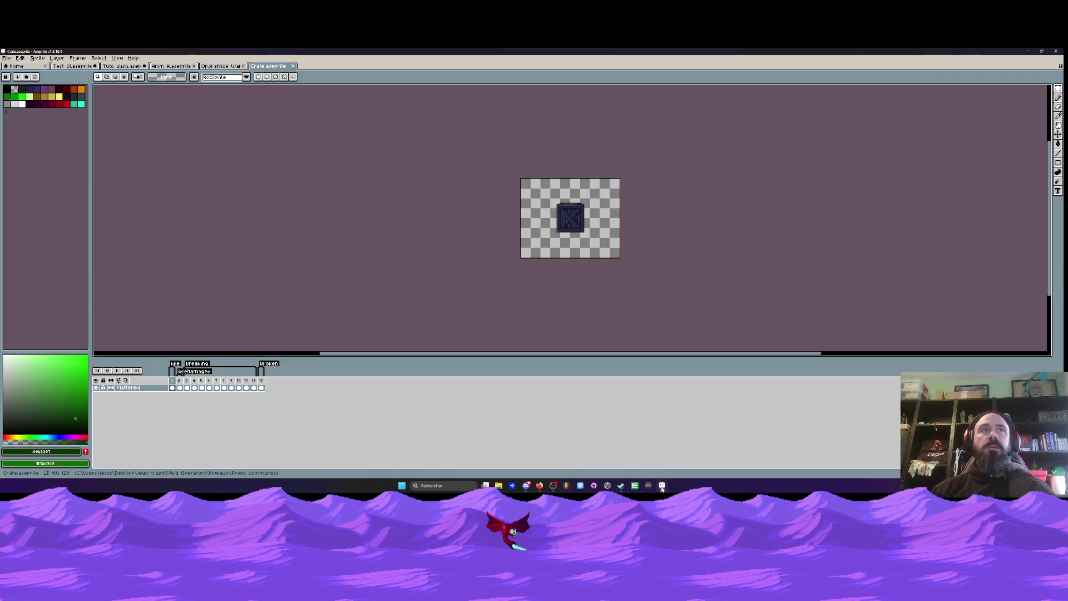
click(661, 486)
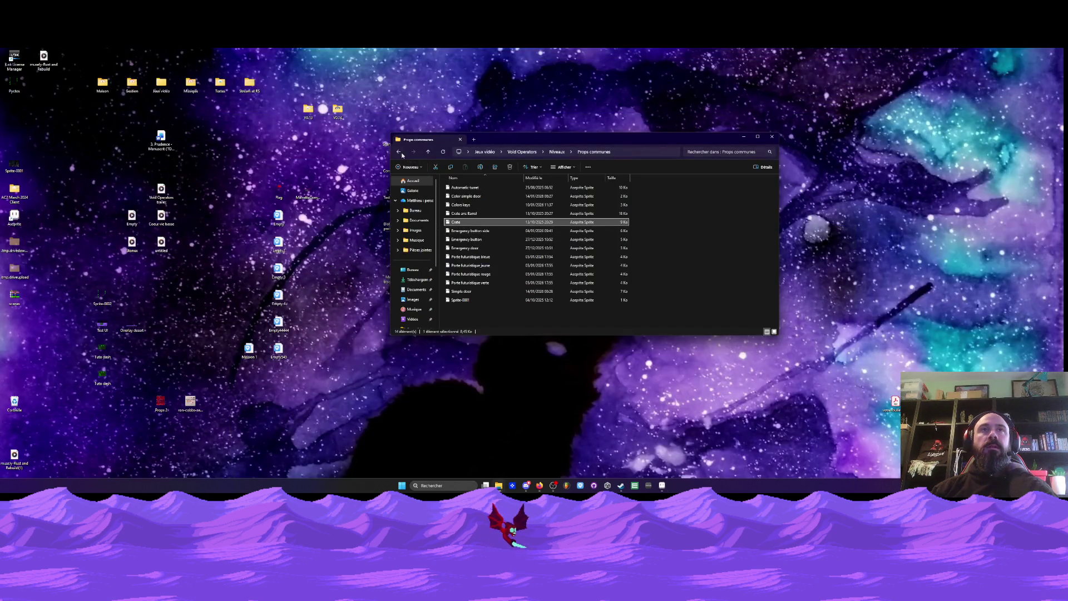
- Open Unbreakable crate from Niveaux > Mission 1 > Props and box-select the crate
click(428, 151)
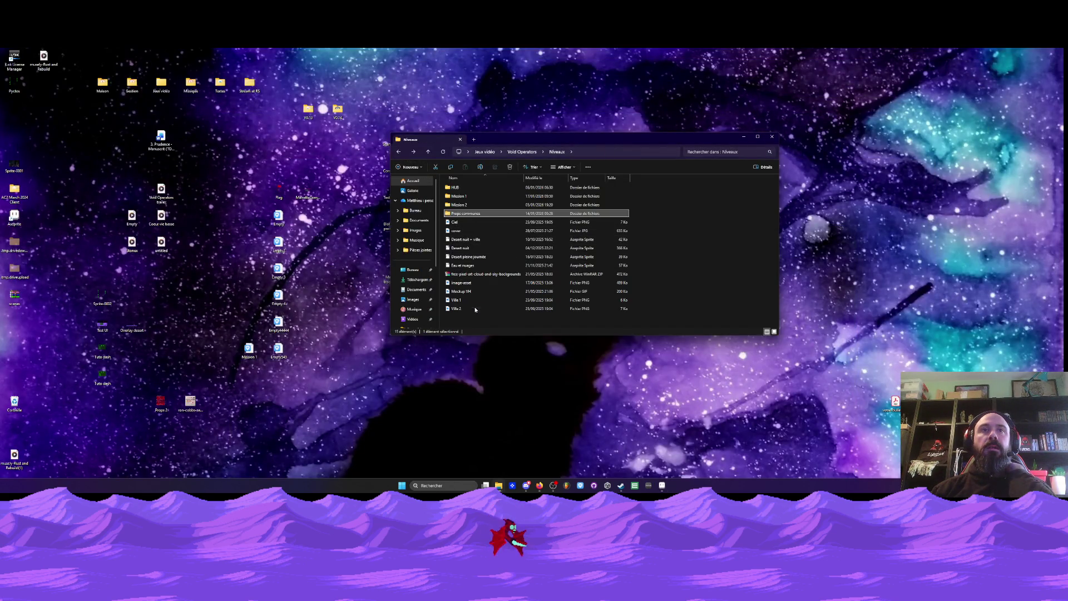
double_click(461, 196)
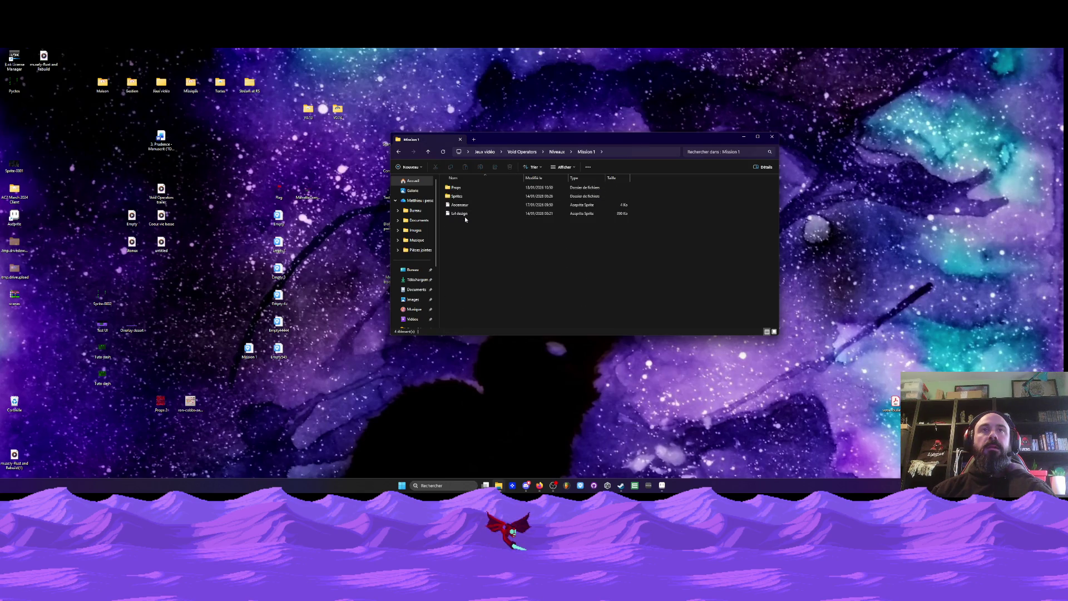
double_click(466, 189)
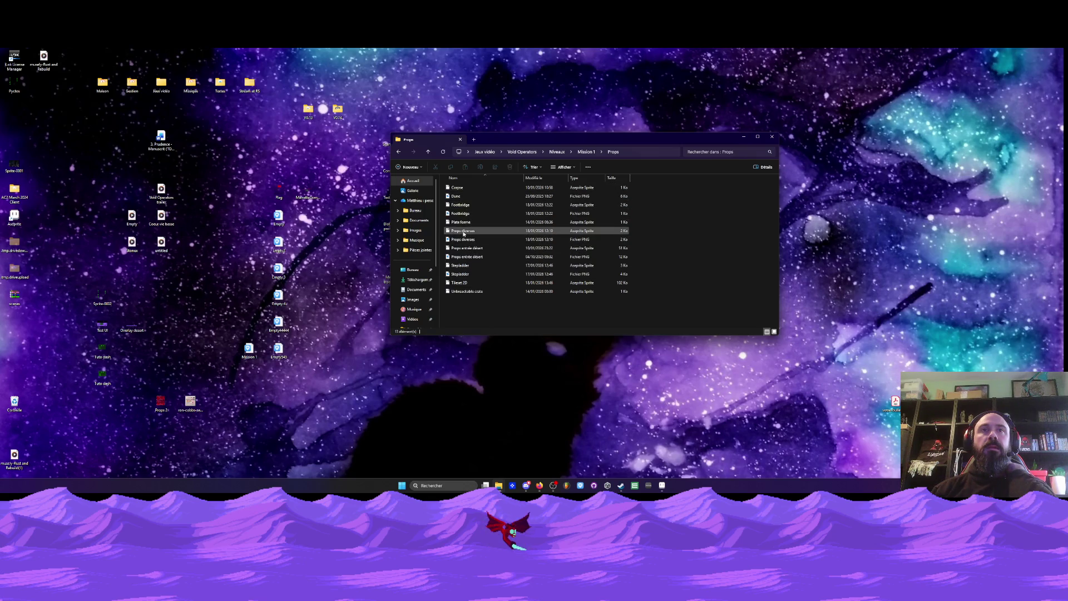
click(466, 291)
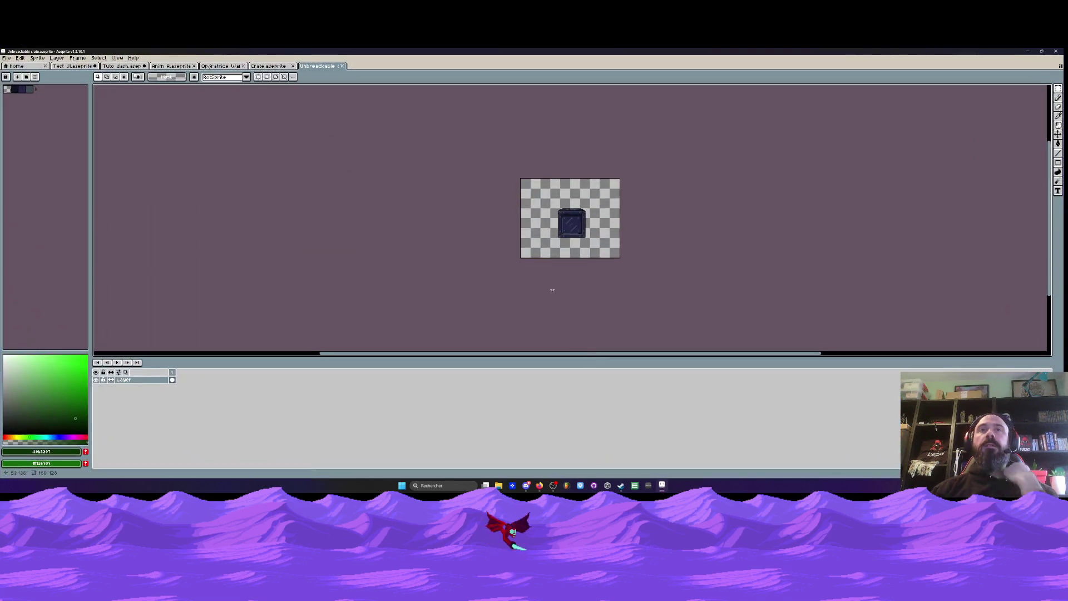
scroll(568, 243, up, 1)
drag(531, 149, 644, 256)
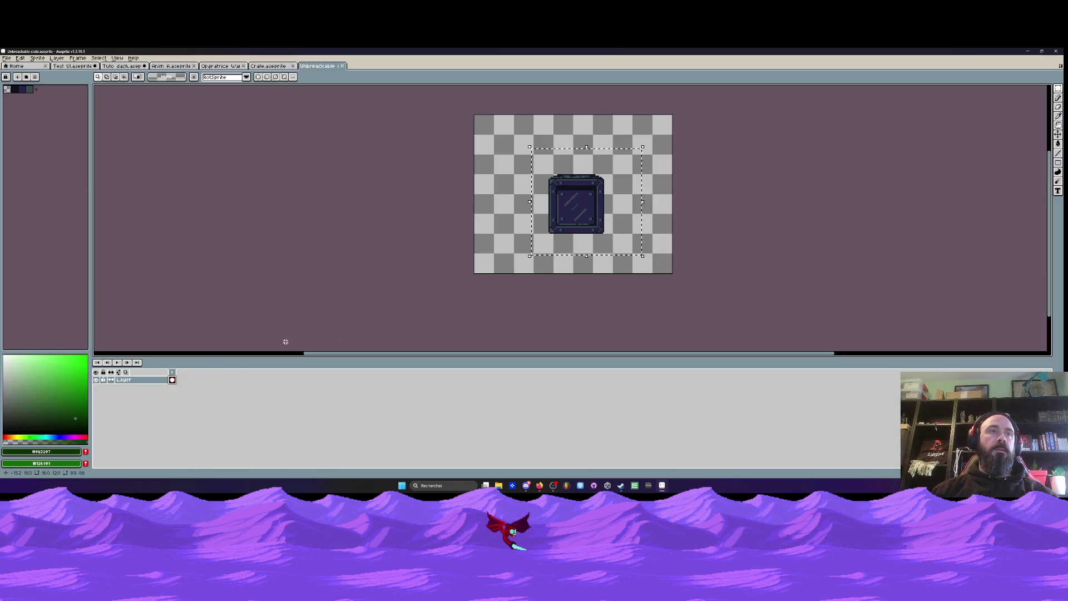
- In Tuto dash, paste the crate onto a new layer right beside the character
click(269, 66)
click(75, 66)
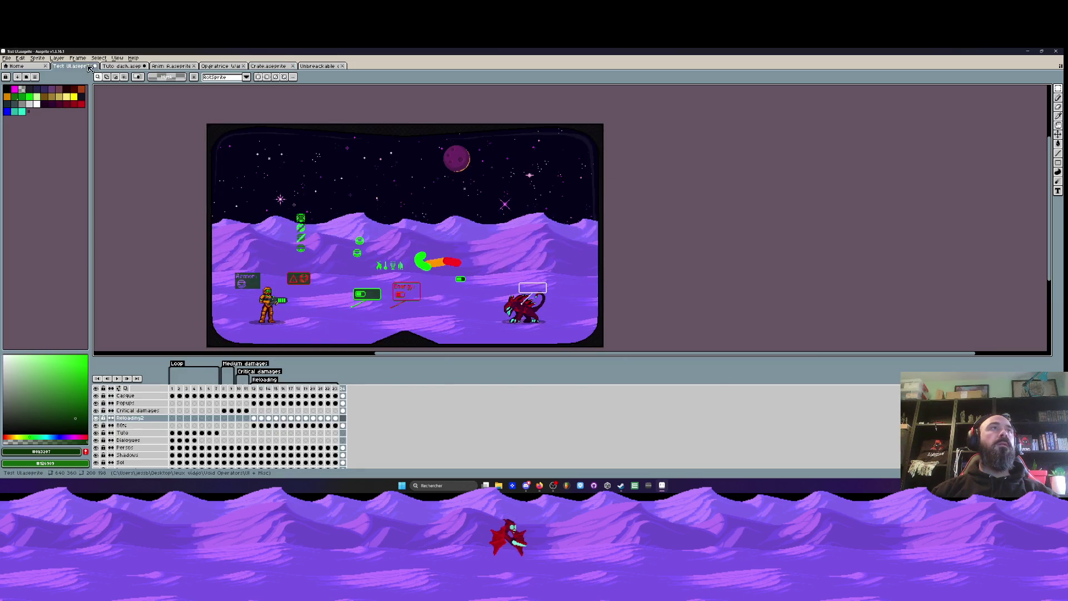
click(121, 67)
key(ctrl+d)
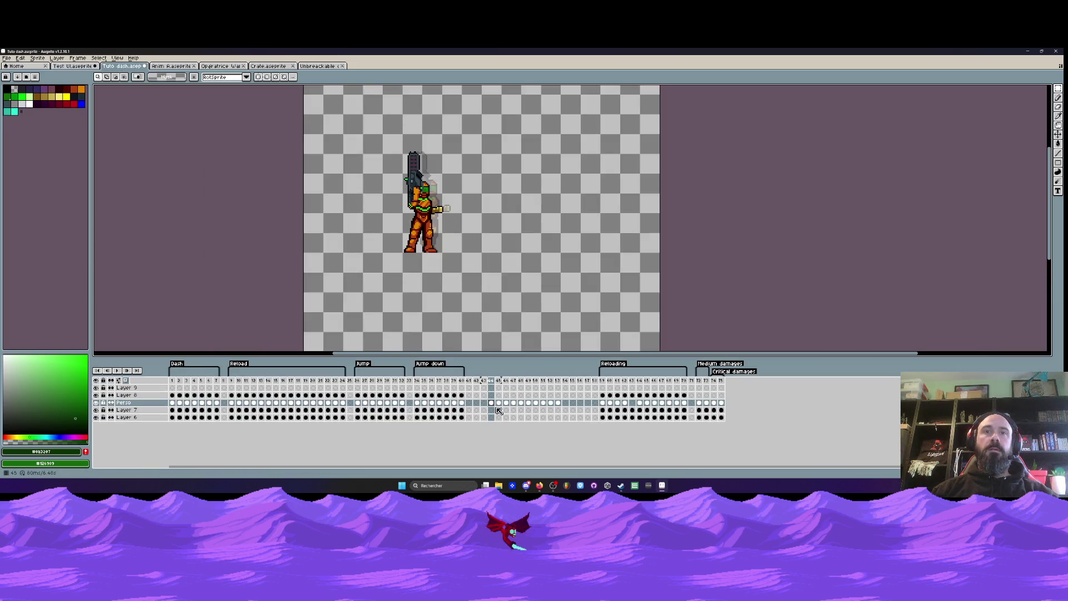
key(shift+n)
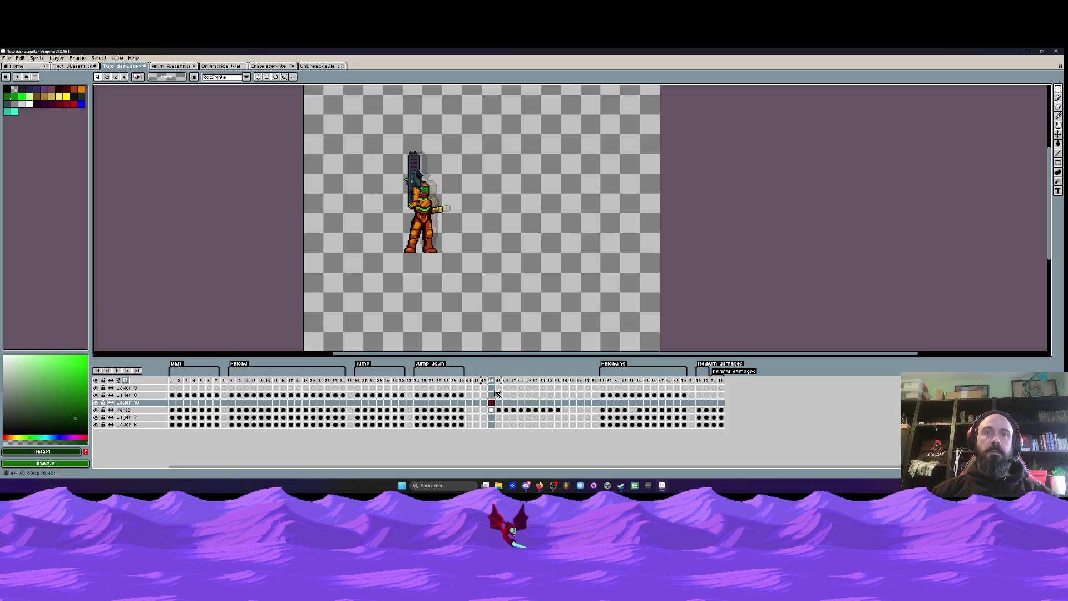
key(ctrl+v)
mouse_move(396, 173)
mouse_down()
mouse_move(460, 195)
mouse_move(478, 230)
mouse_up()
key(Return)
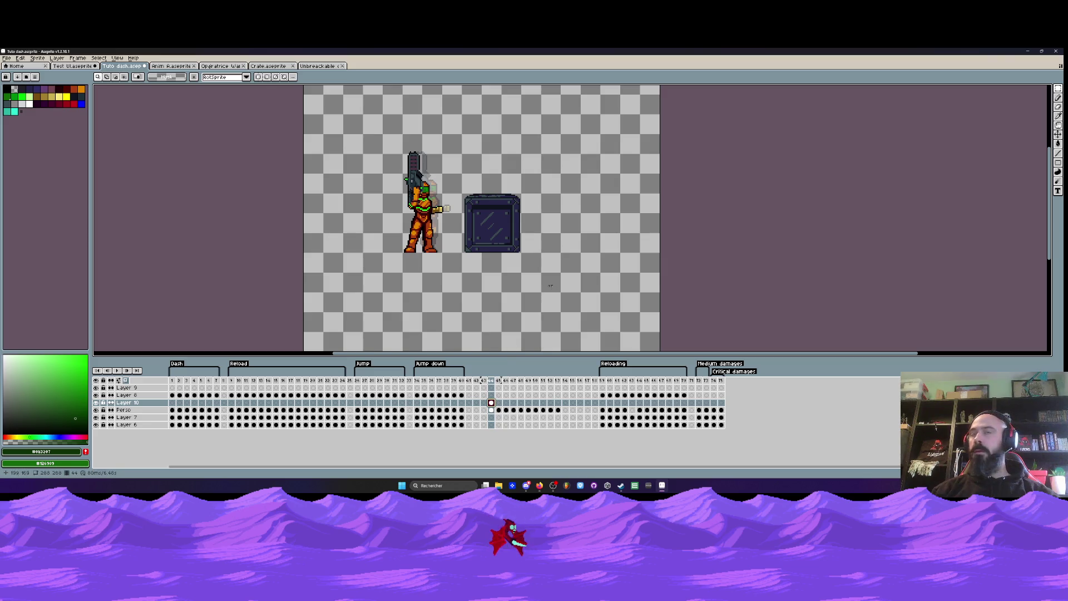
- Save the Tuto dash sprite and minimise Aseprite
scroll(457, 228, up, 1)
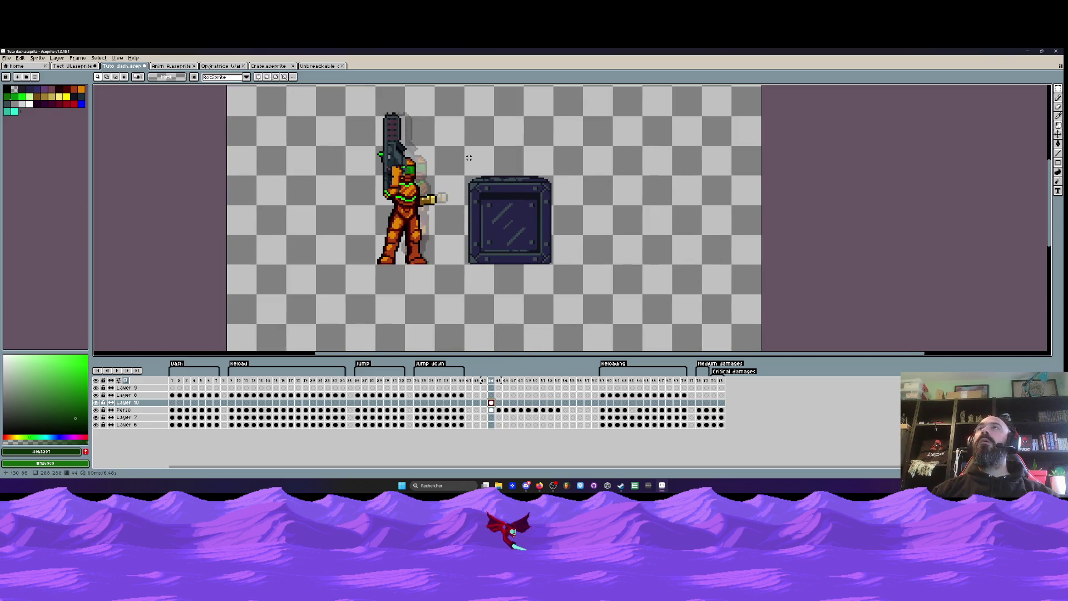
click(6, 58)
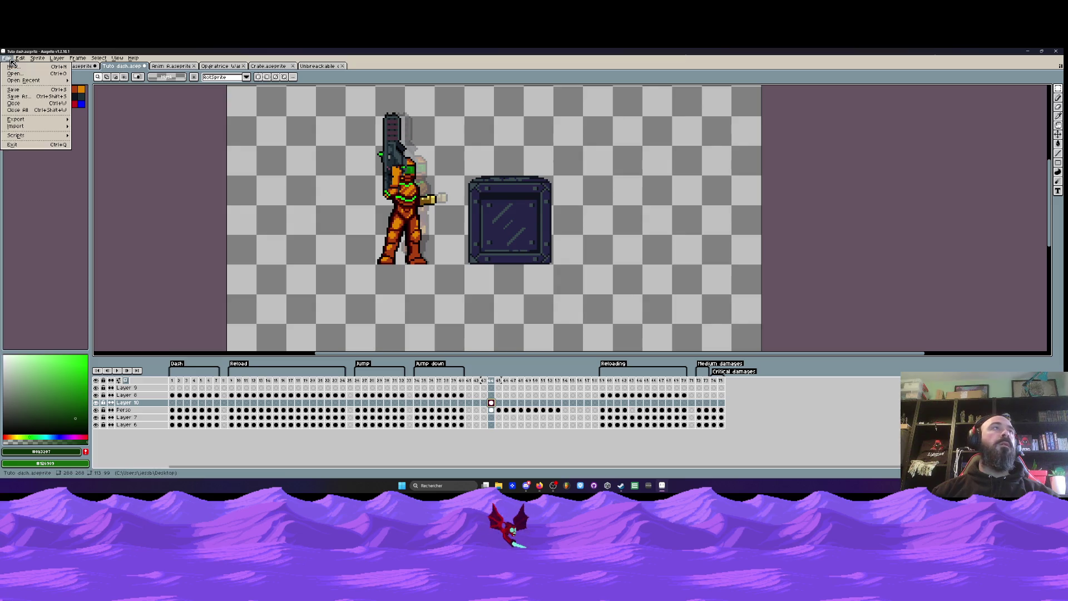
click(22, 90)
click(1027, 50)
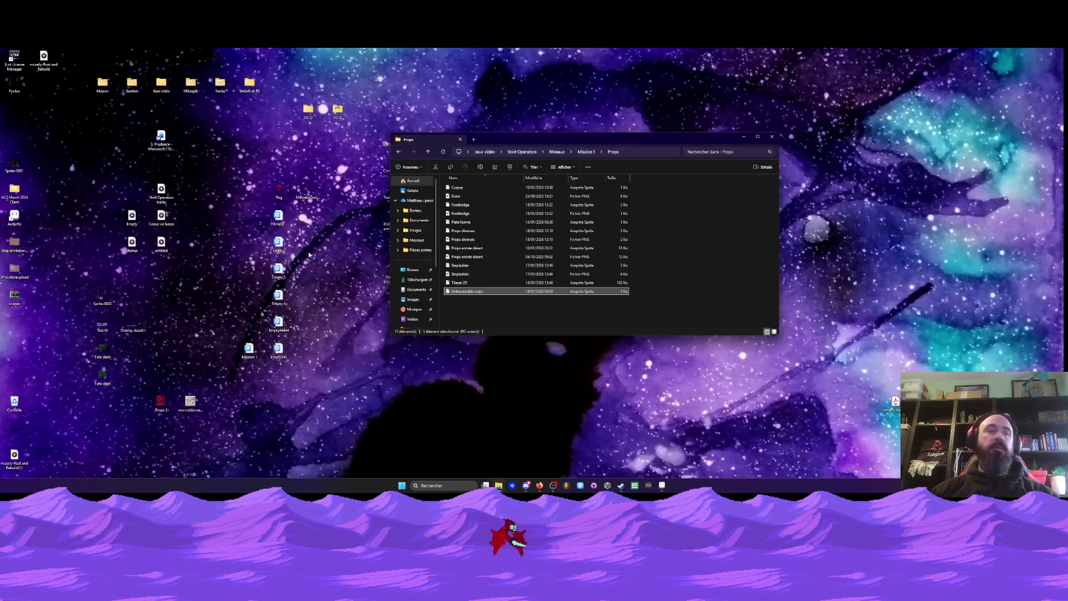
- Open the V0.14 folder and run the VoidOperators application
double_click(338, 109)
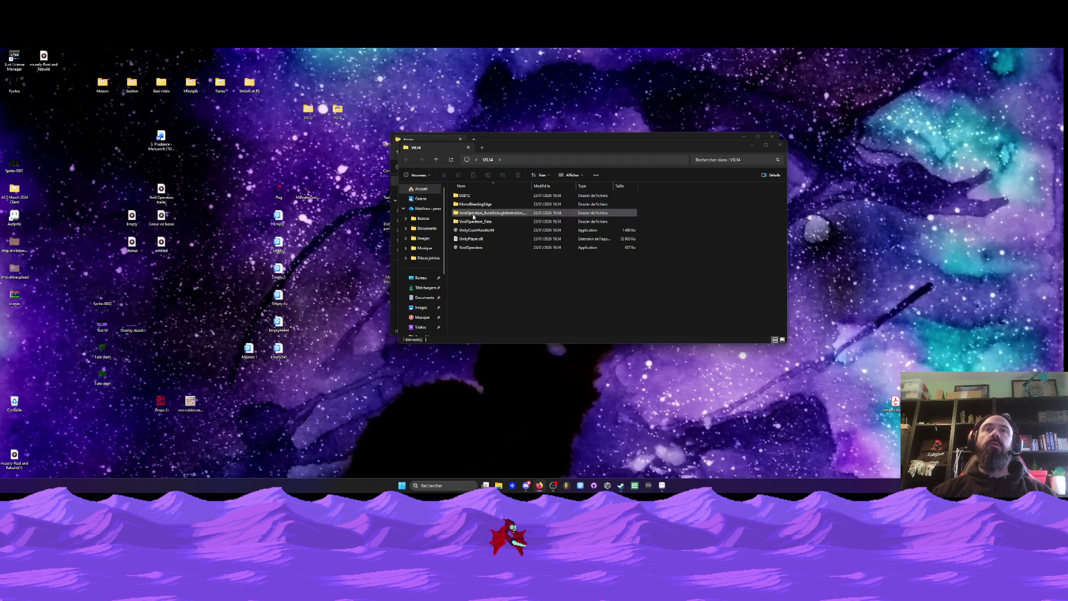
double_click(481, 248)
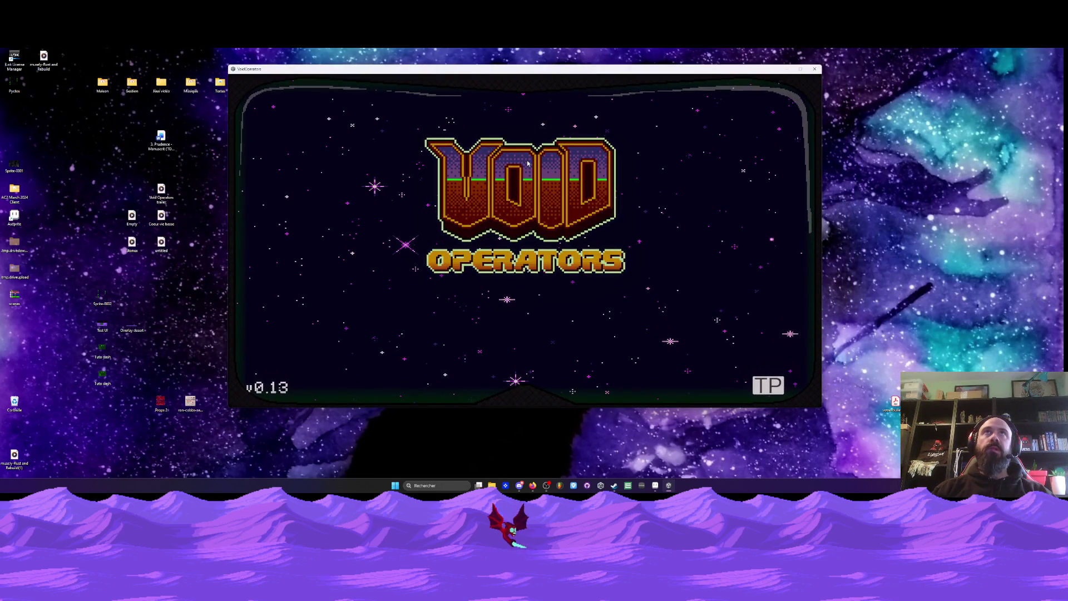
- Continue the saved game from the title menu and walk right through the machine room onto the portal pad
key(Return)
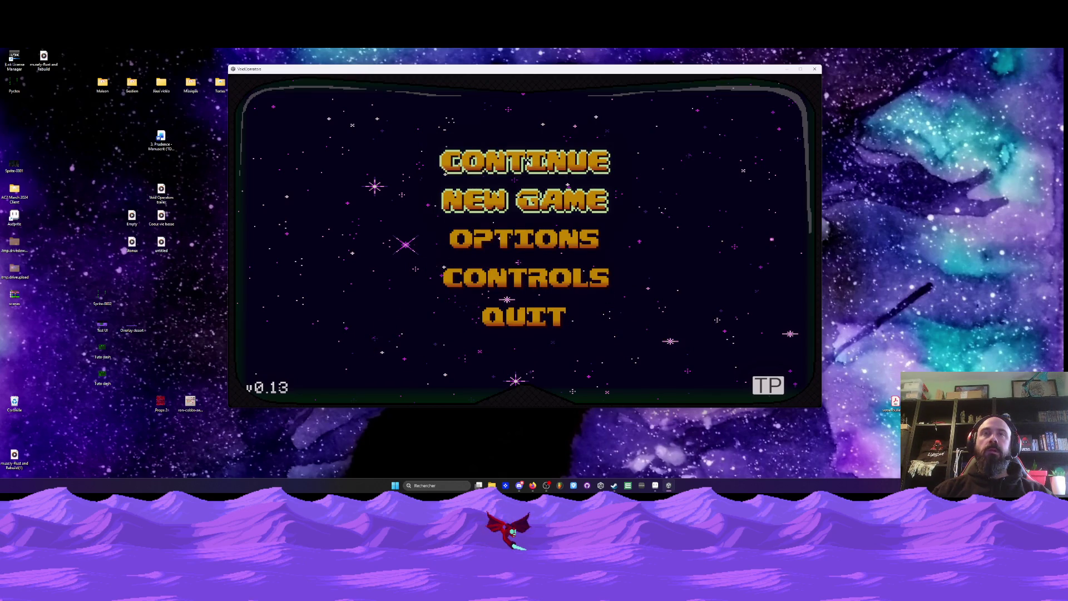
click(526, 163)
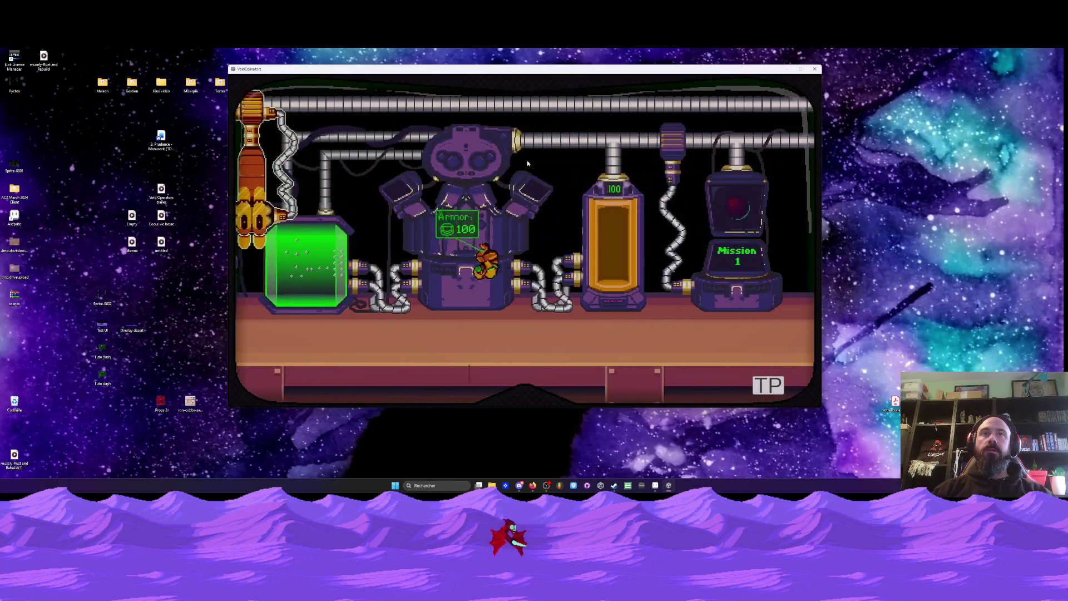
key(Right)
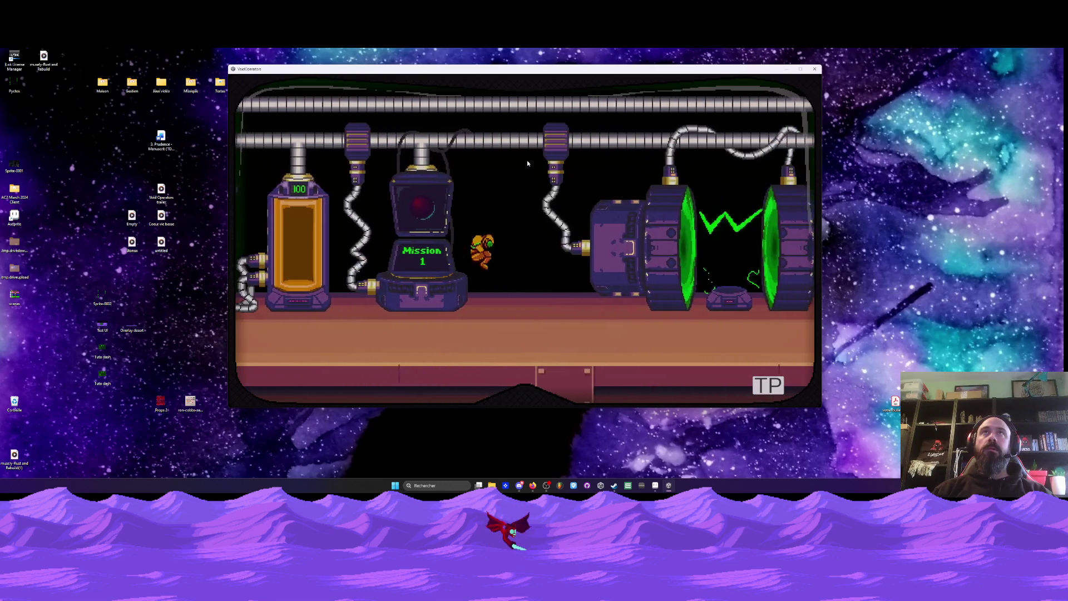
key(Right)
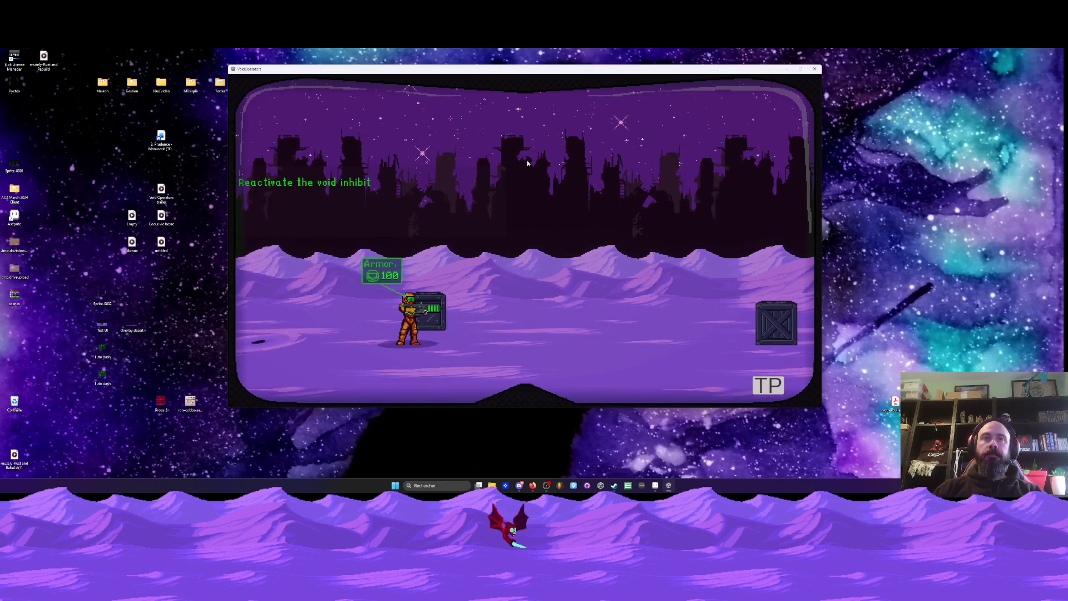
- Run and jump right into the level, turning both ways to shoot the approaching creatures
key(d)
key(space)
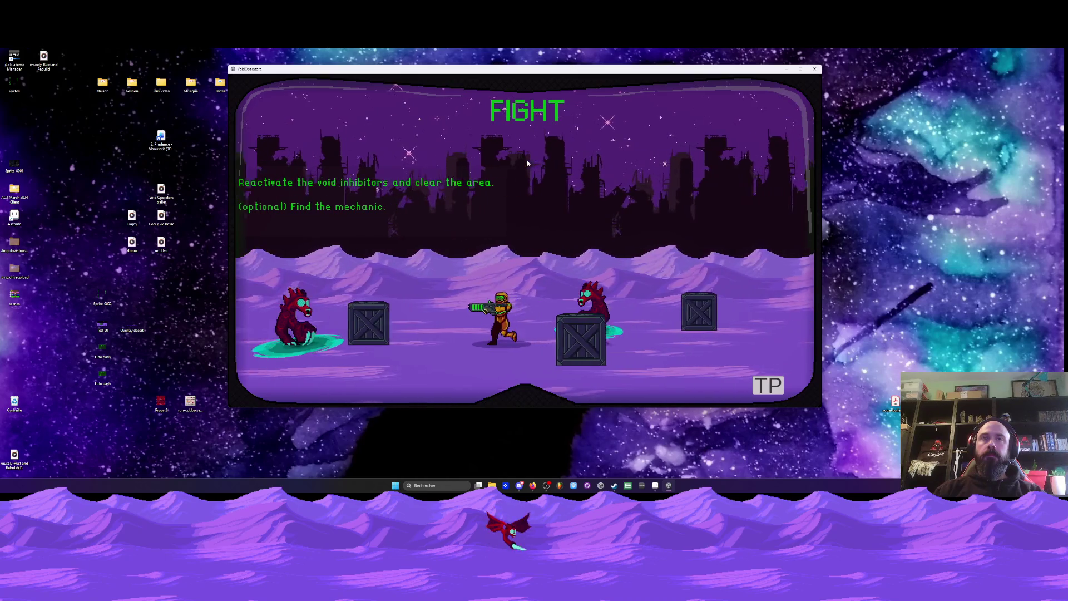
key(d)
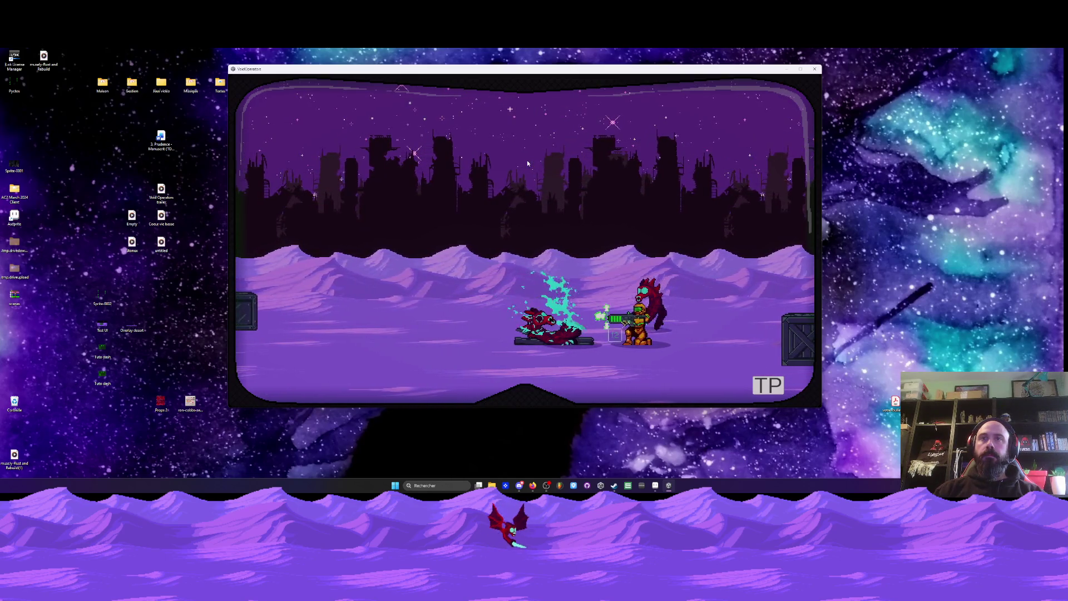
key(d)
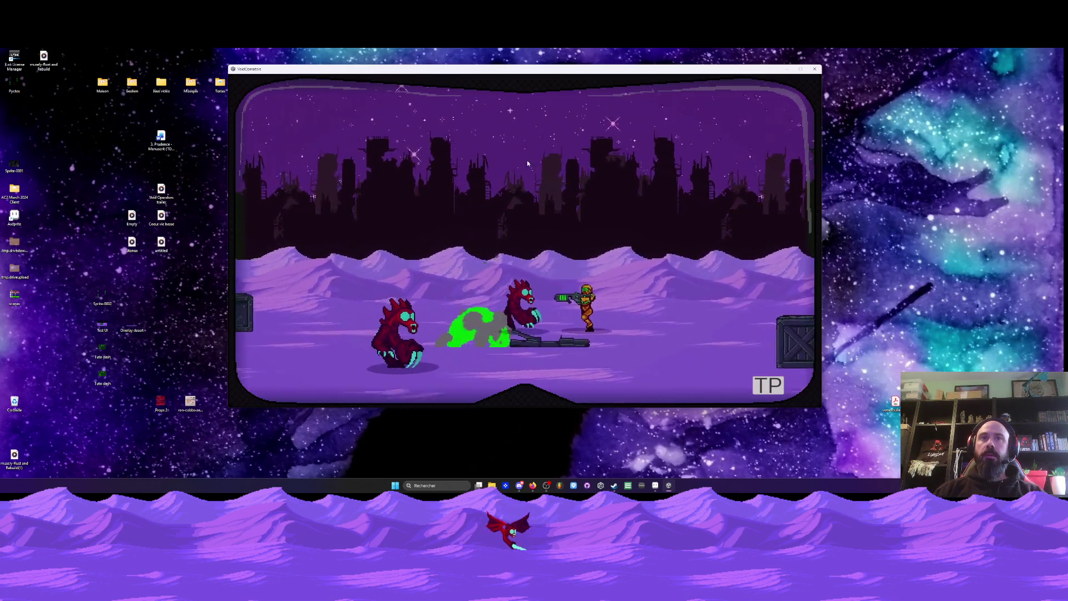
key(d)
key(d)
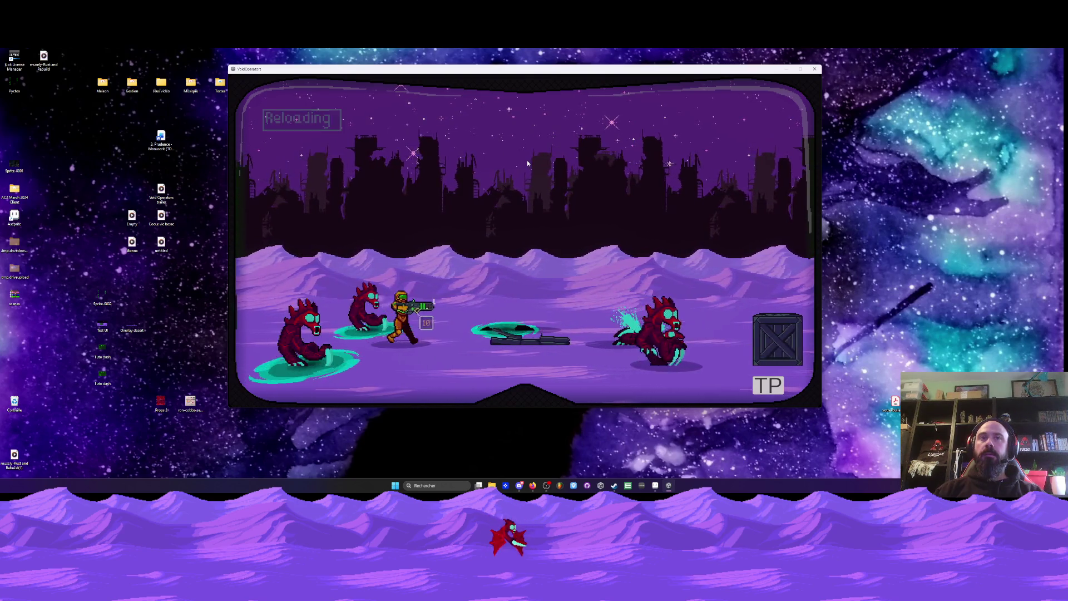
key(a)
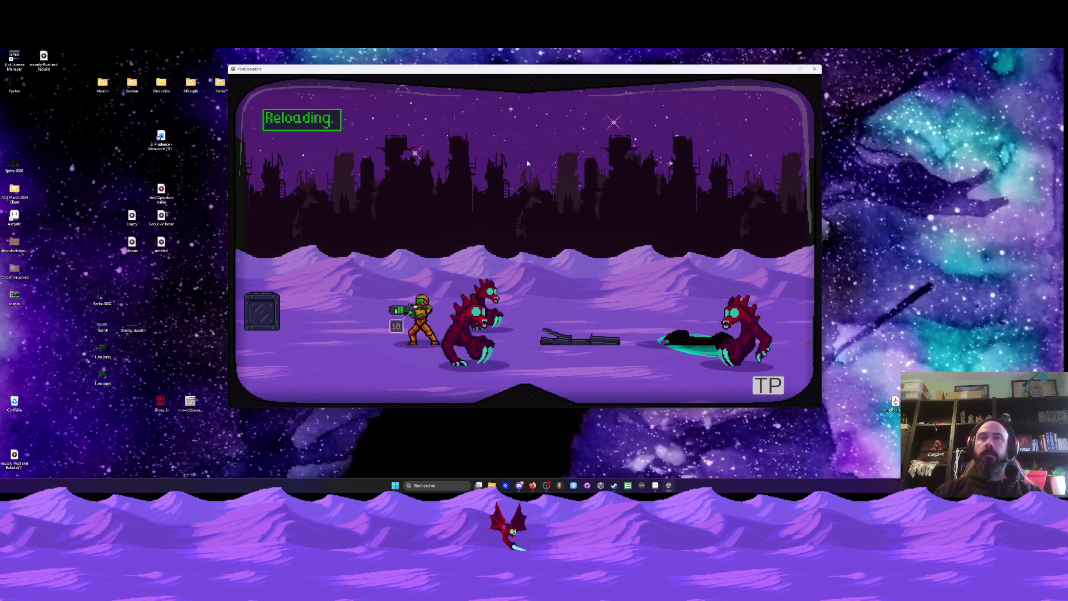
key(d)
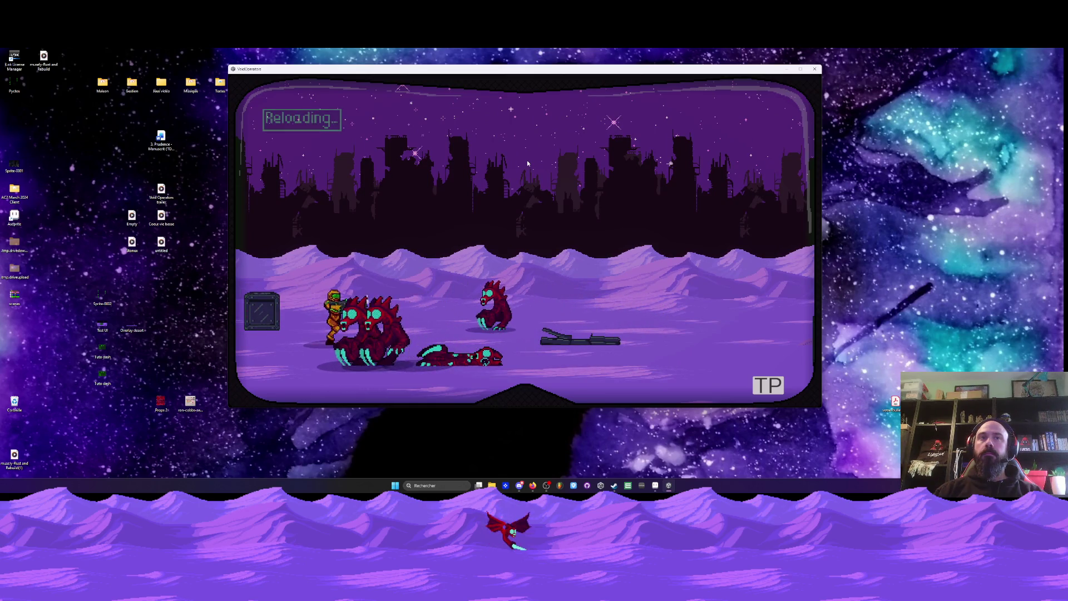
key(d)
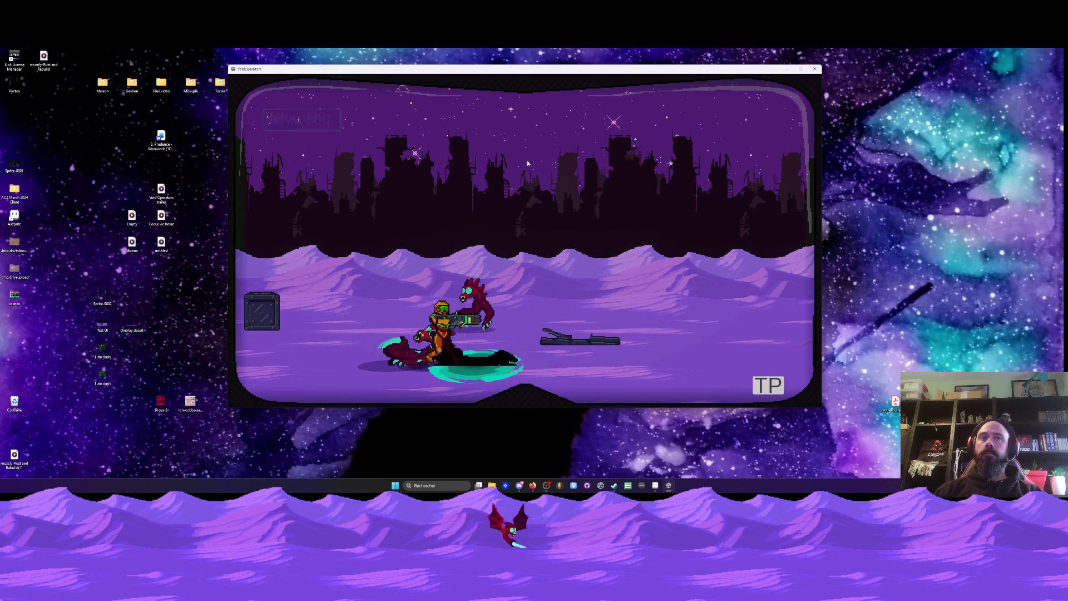
- Climb onto the crate, finish off the nearby enemy, then run right and roll over the crates
key(d)
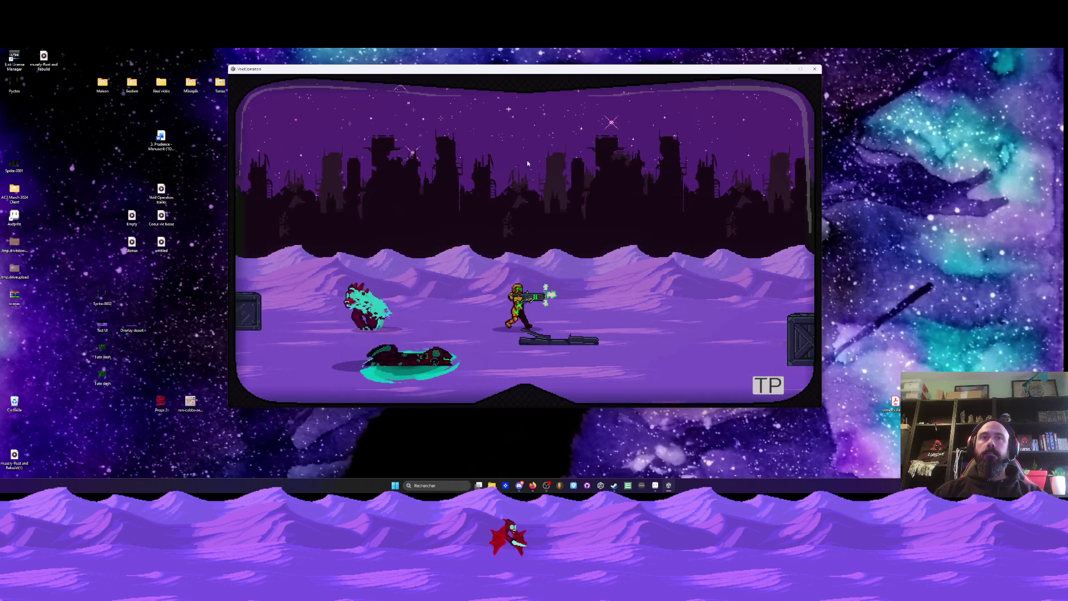
key(d)
key(space)
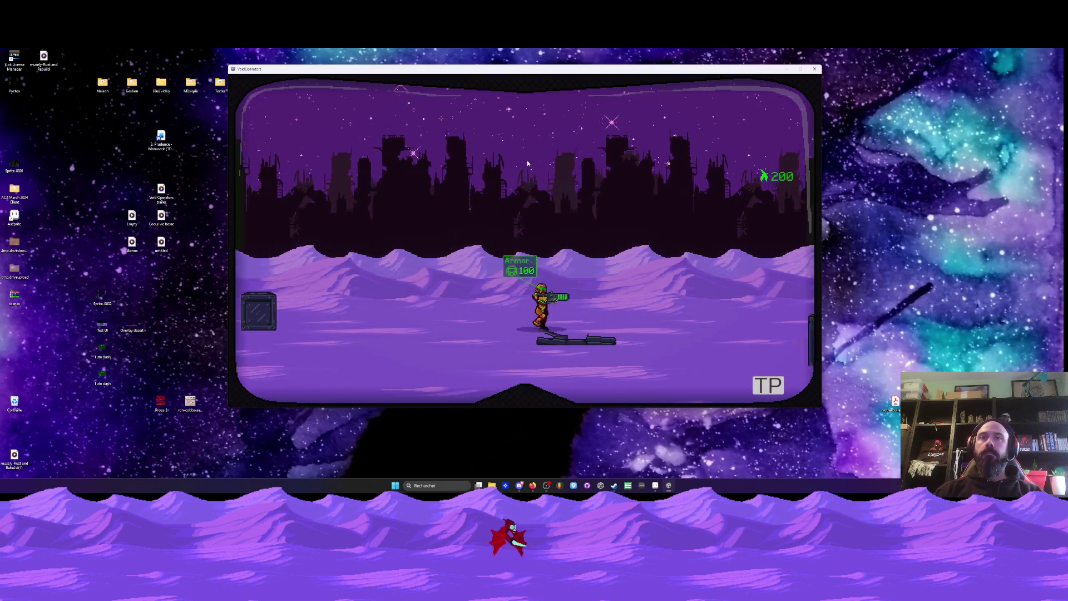
key(d)
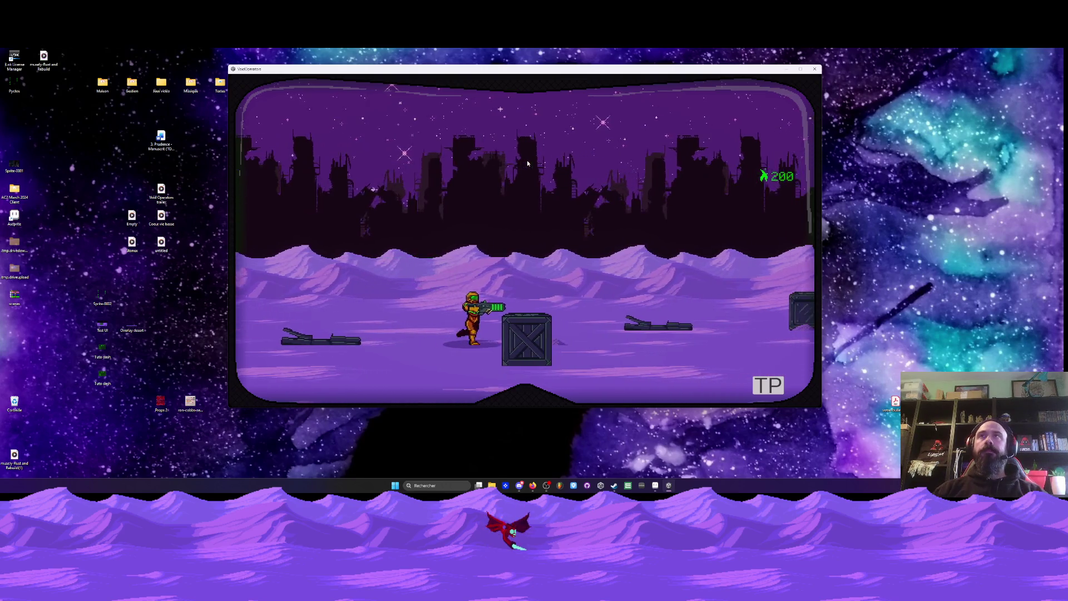
key(d)
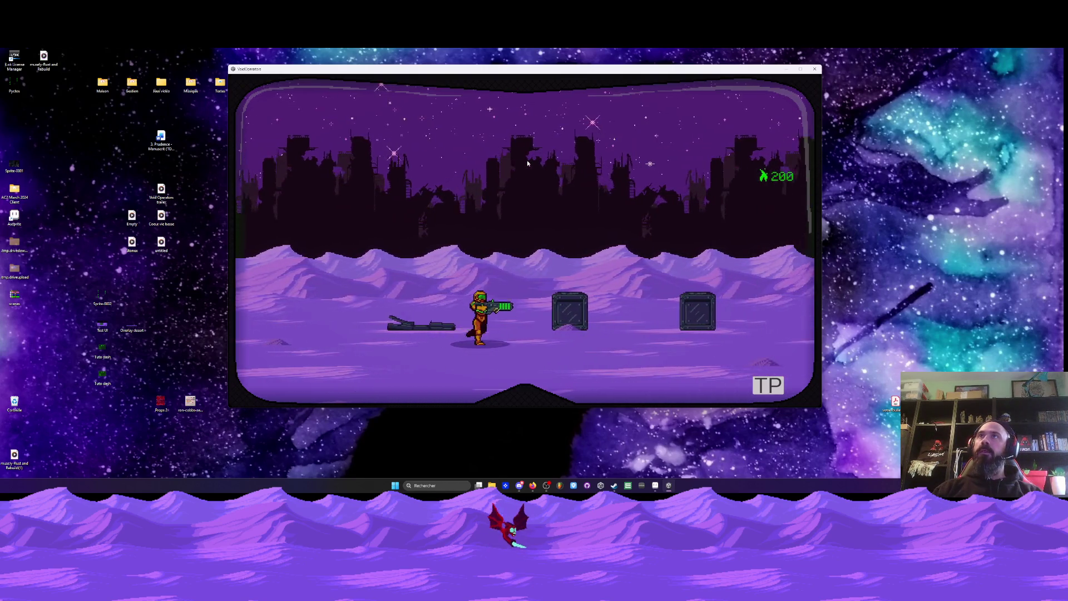
key(d)
key(space)
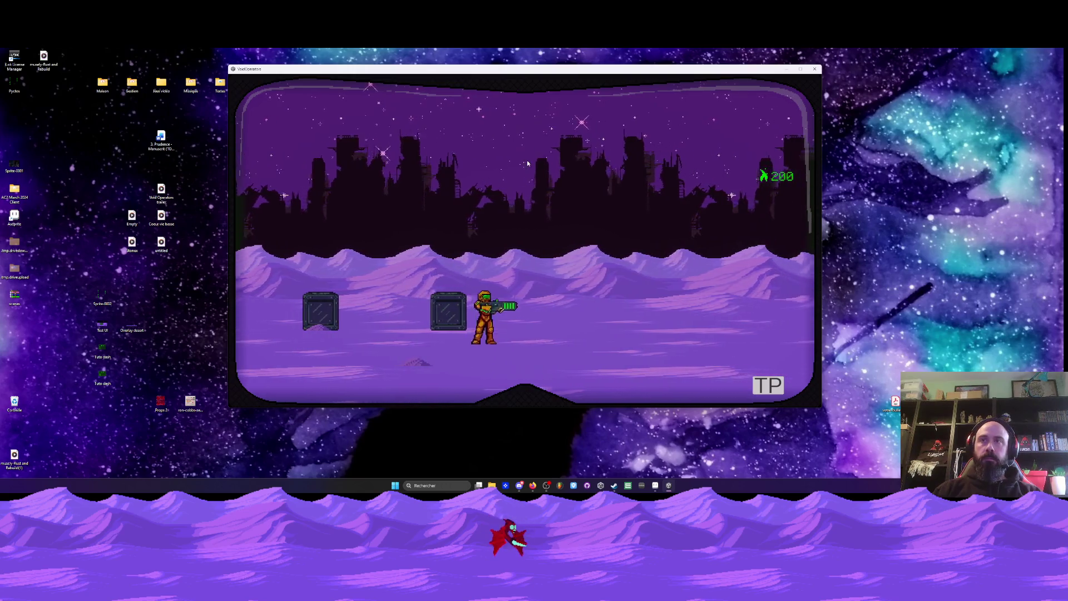
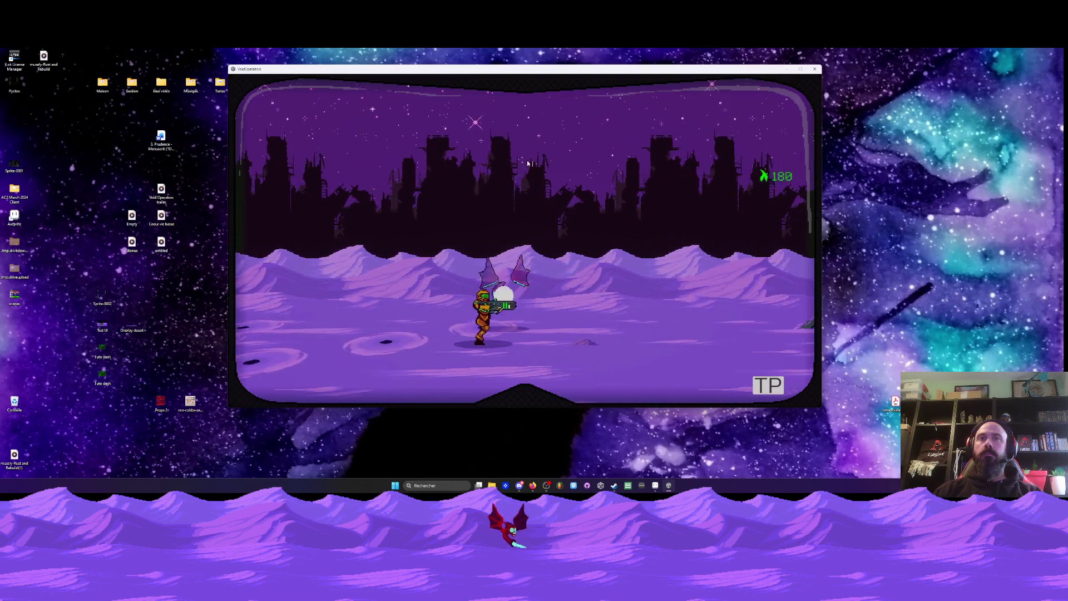
- Walk the soldier right into the building interior and flame the first enemy
key(d)
key(d)
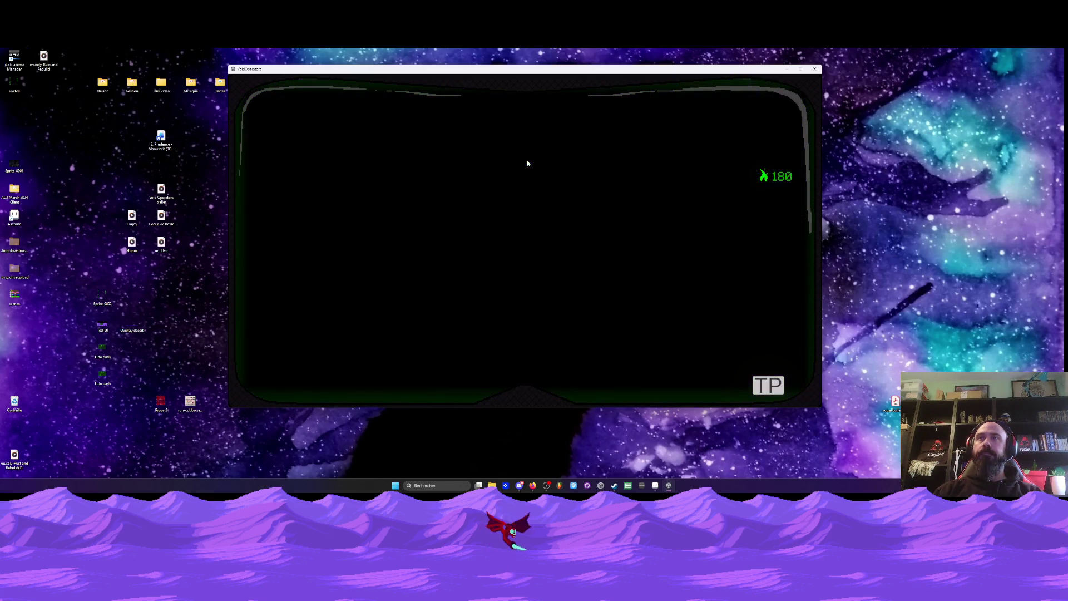
click(528, 163)
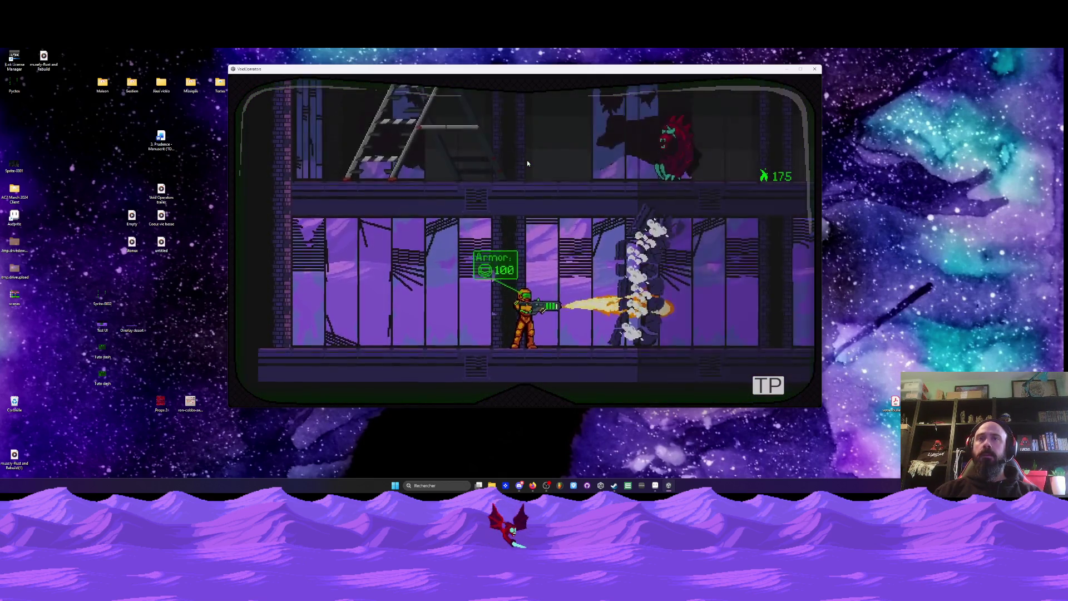
- Walk right to the crates, jump onto the stack, and drop to the lower floor firing
key(d)
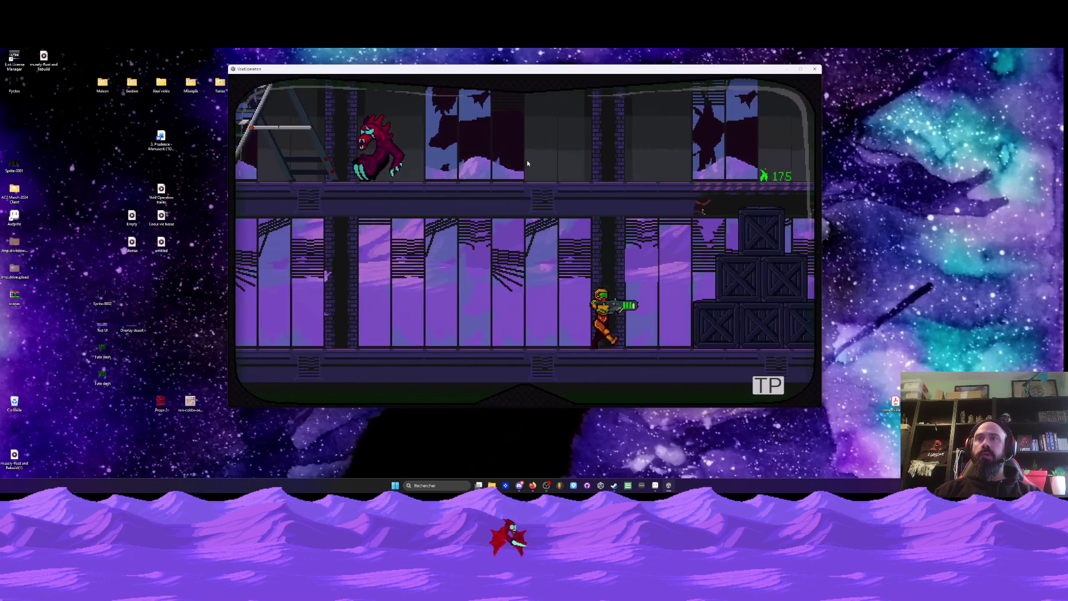
key(a)
key(r)
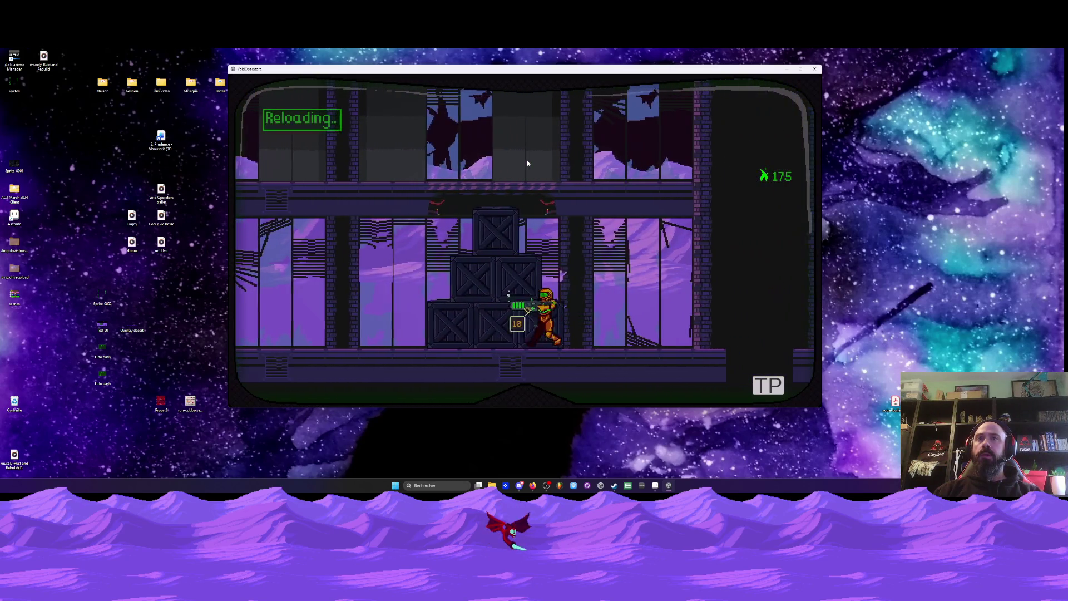
key(space)
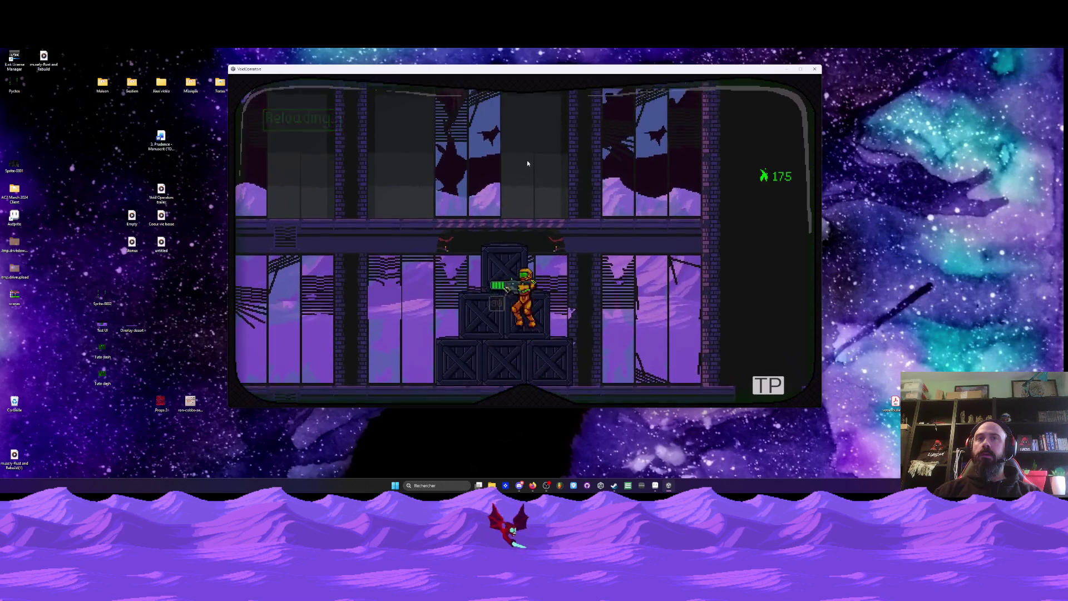
key(s)
key(a)
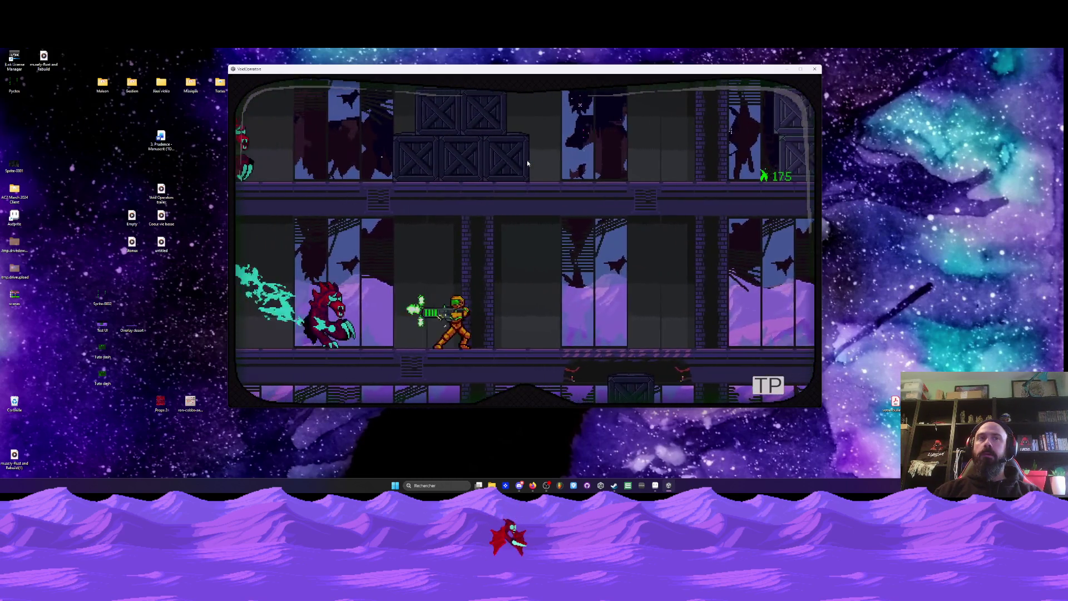
- Kill the enemy, climb the stepladder, and advance right firing before leaping onto the crates
key(a)
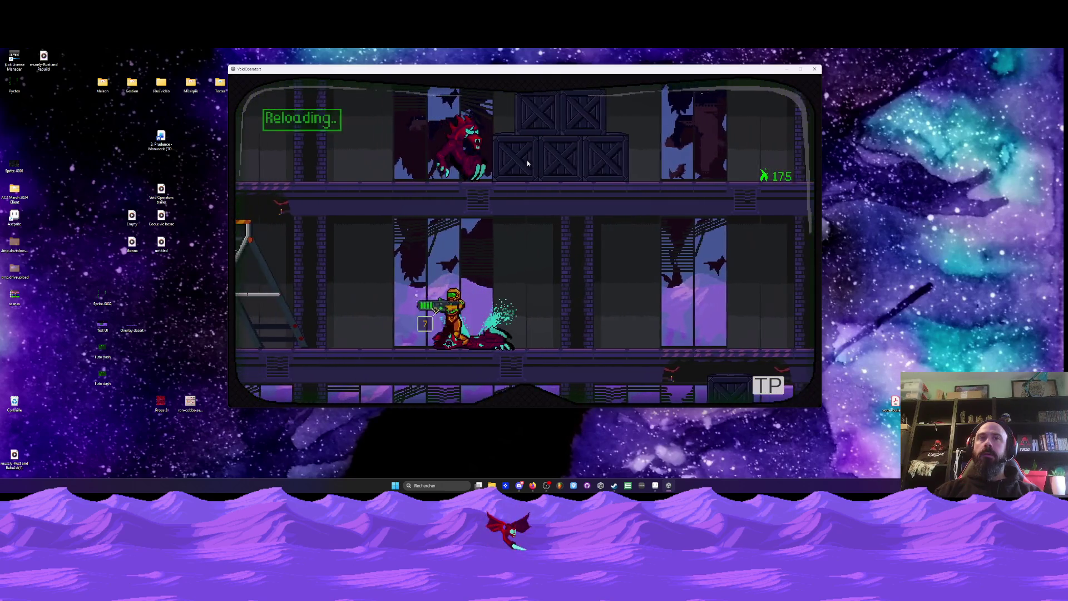
key(a)
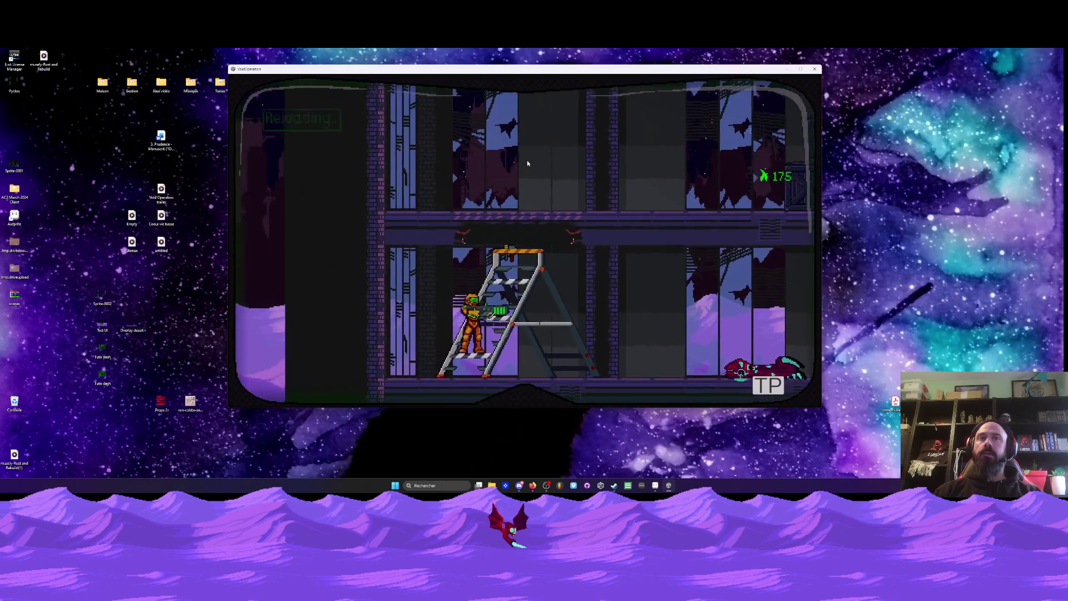
key(w)
key(d)
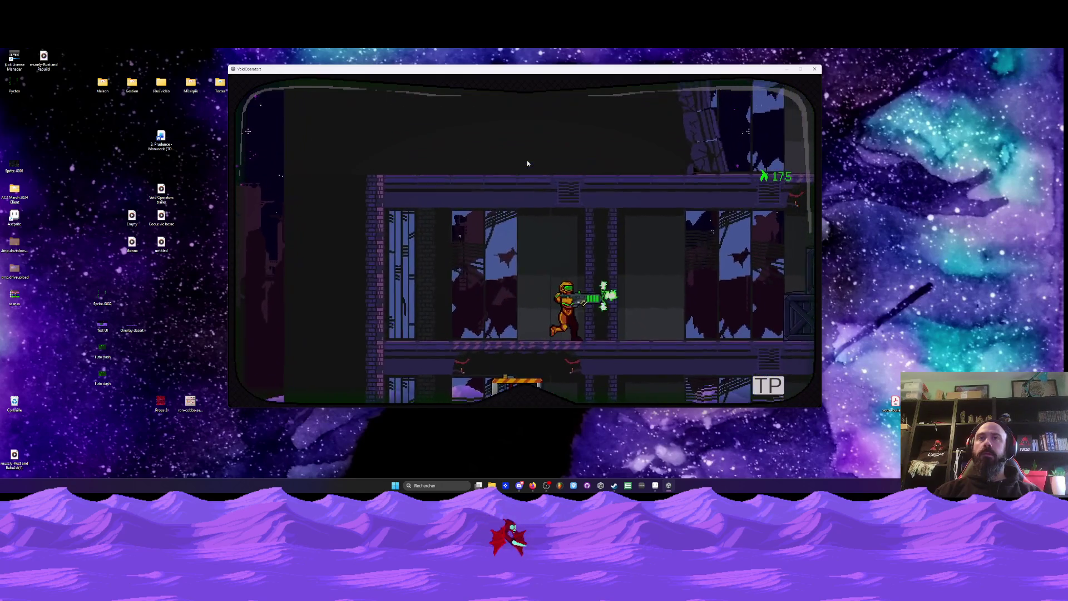
key(d)
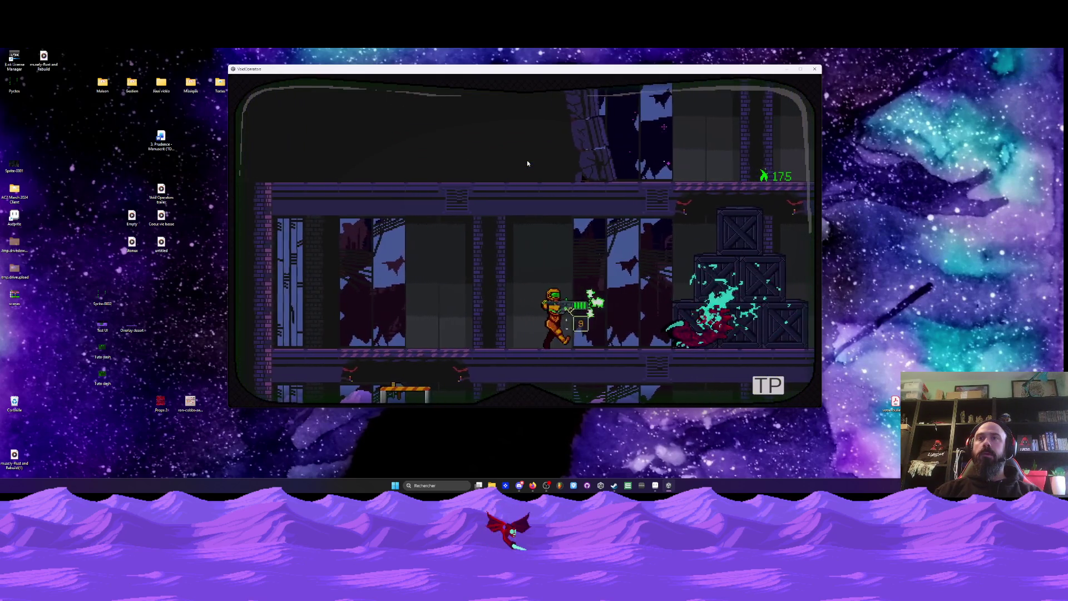
key(d)
key(space)
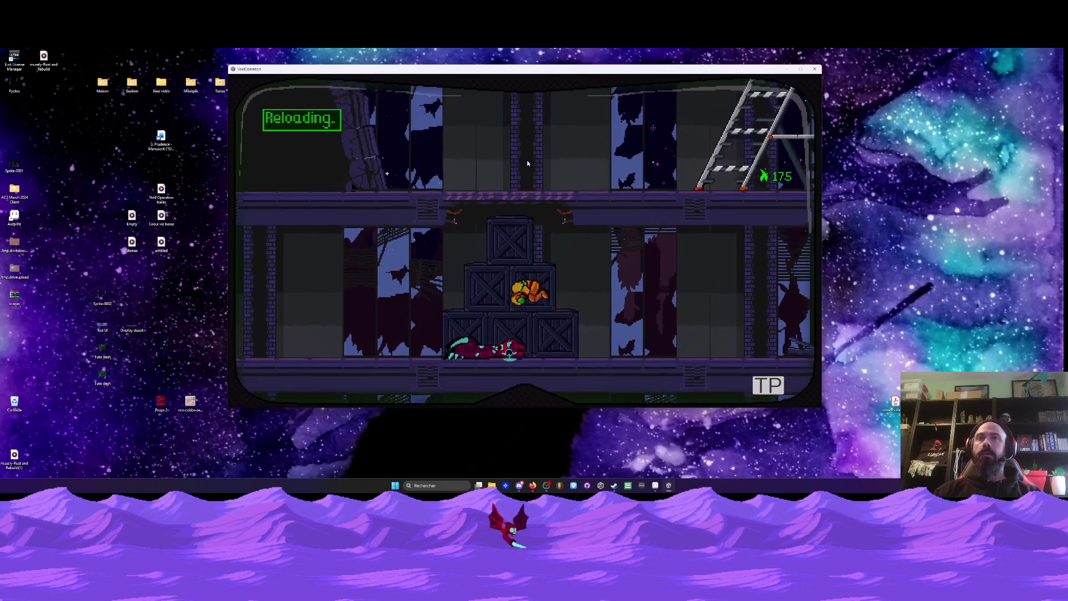
- Drop to the next floor and climb the ladder toward the two creatures
key(a)
key(d)
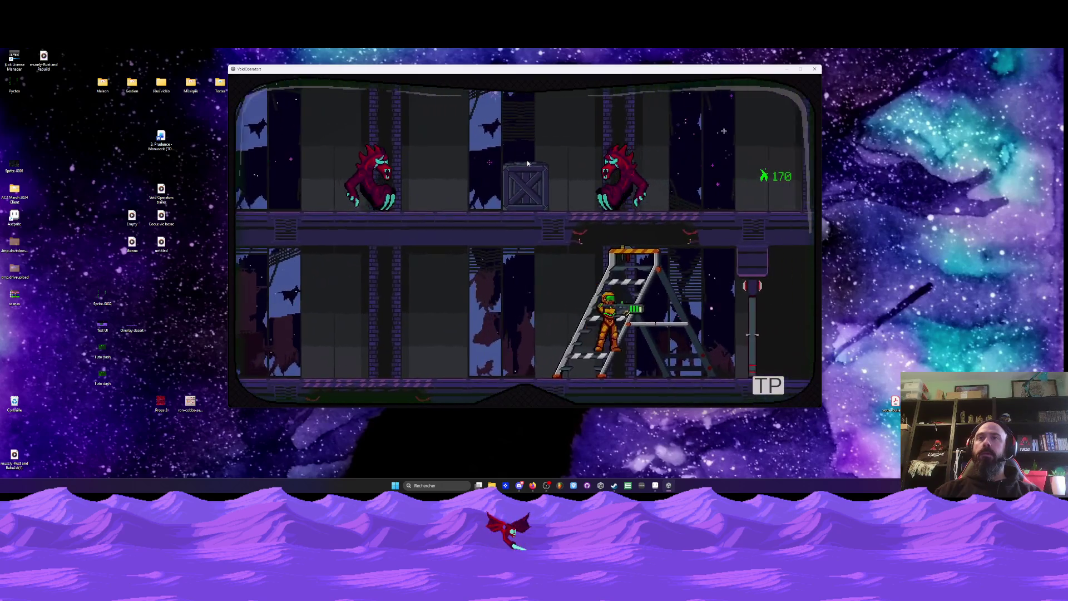
key(w)
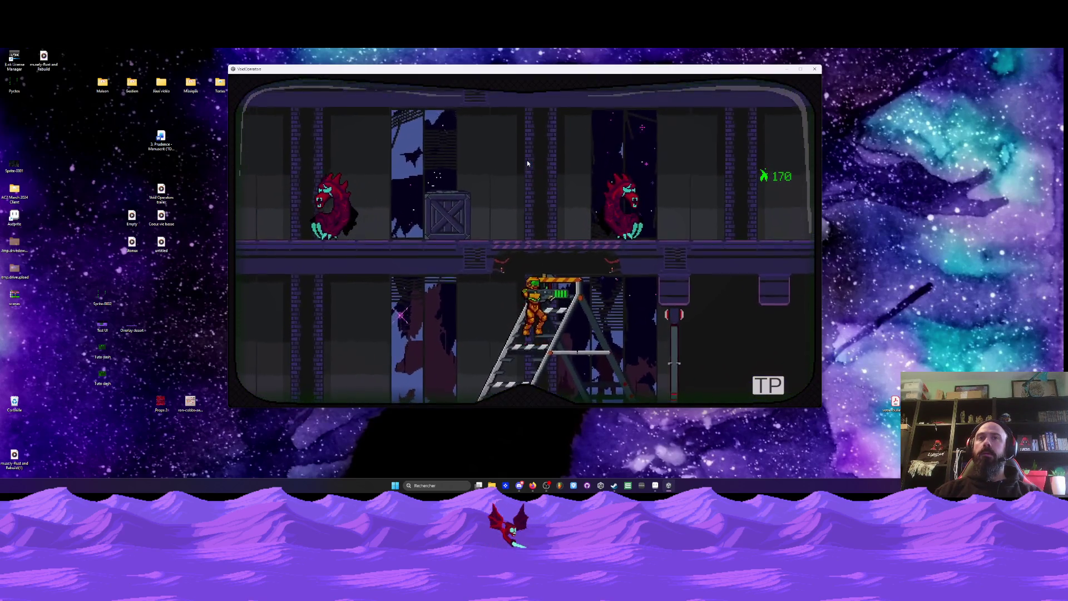
key(w)
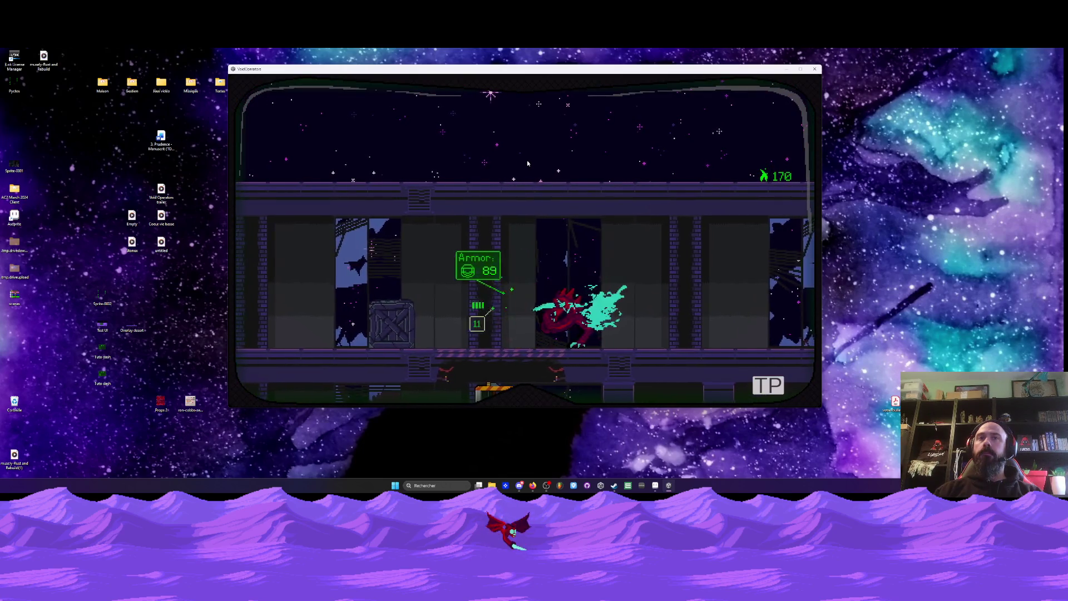
- Burn the creature on the upper floor with the flamethrower and keep walking left
key(a)
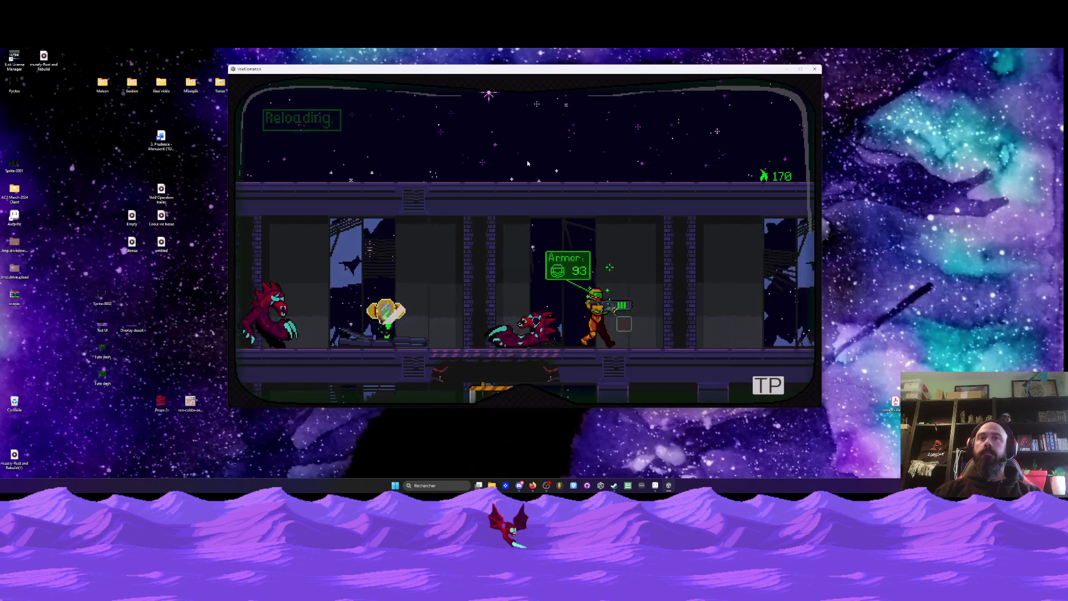
key(a)
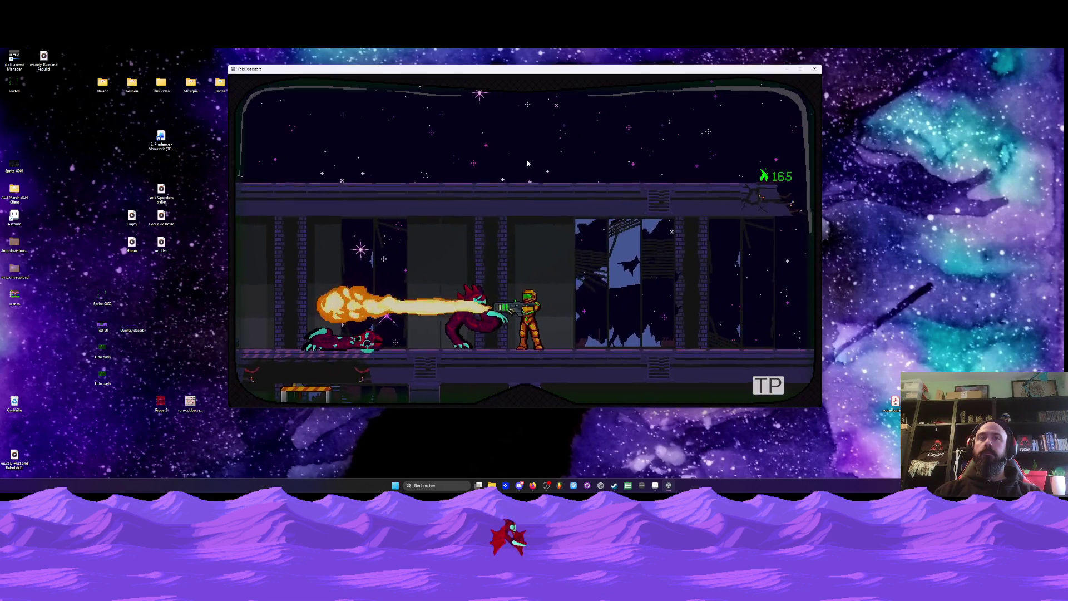
key(a)
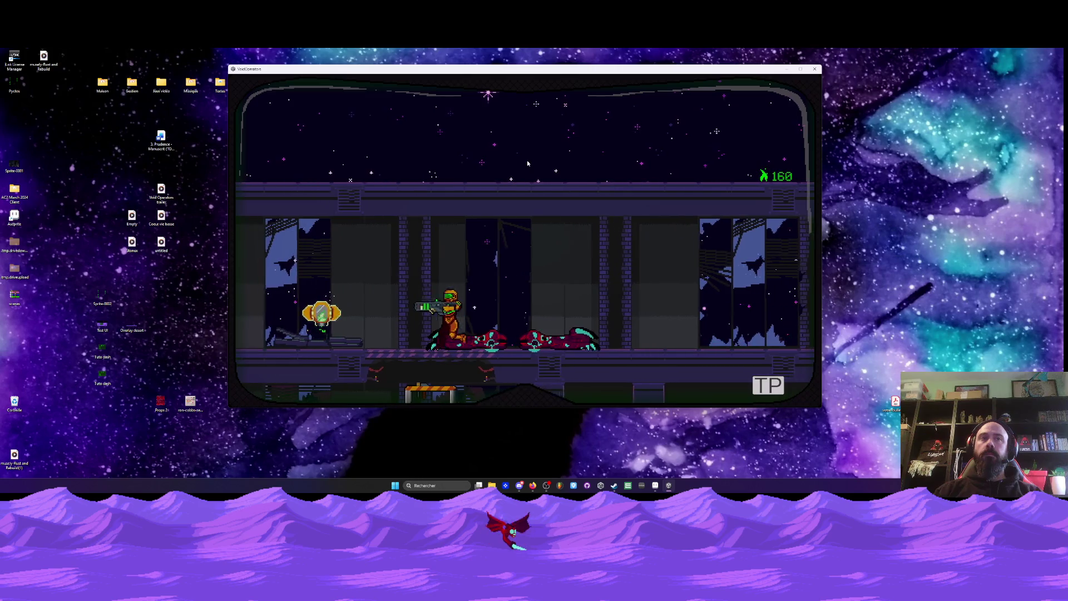
key(a)
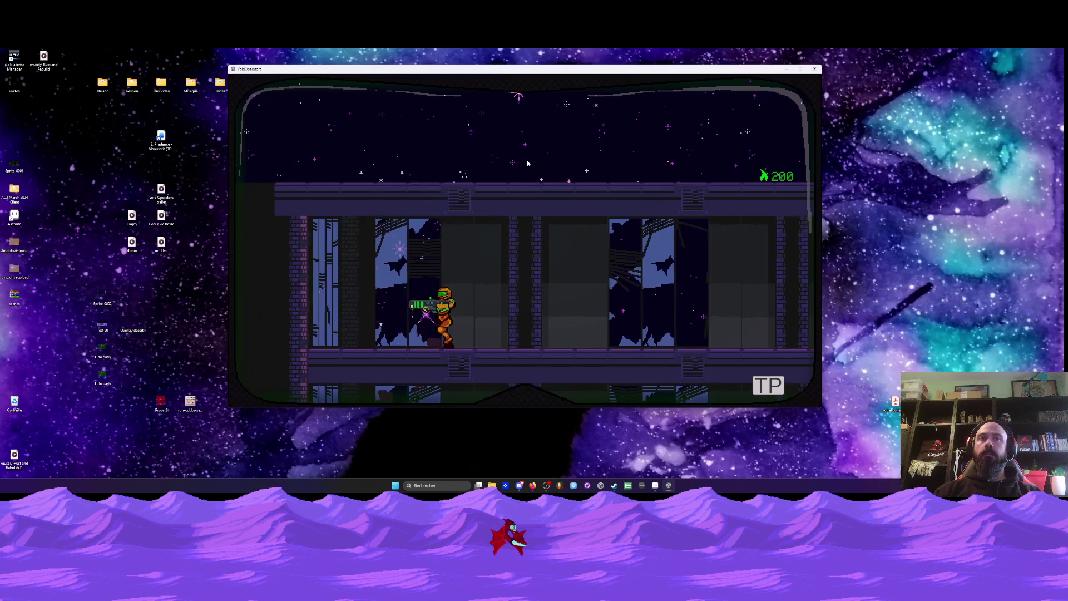
- Head back right, drop to the lower floor, and walk past the doors to the building's edge
key(d)
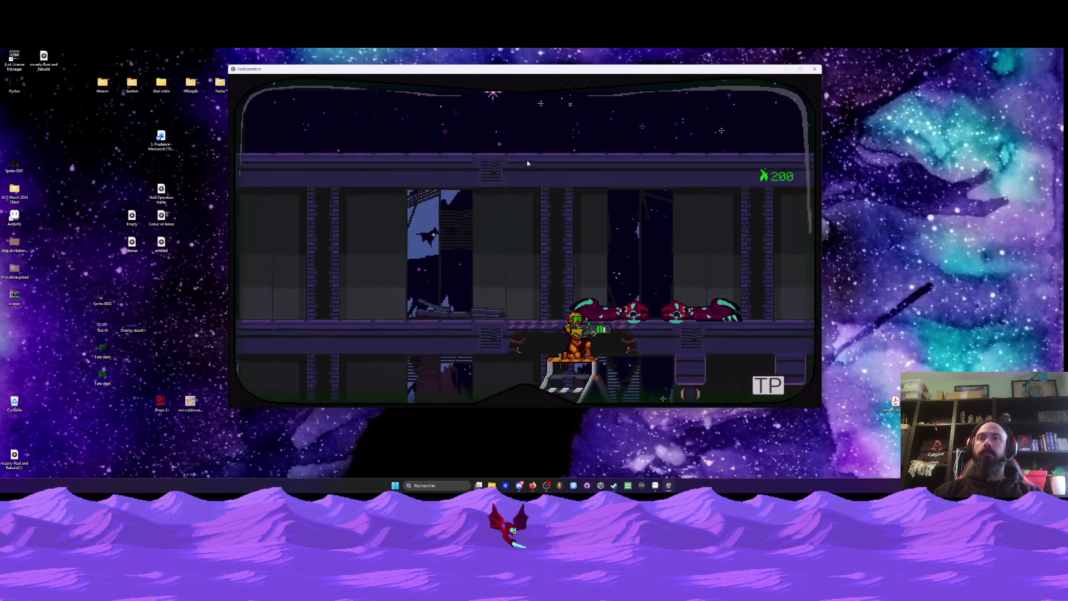
key(s)
key(d)
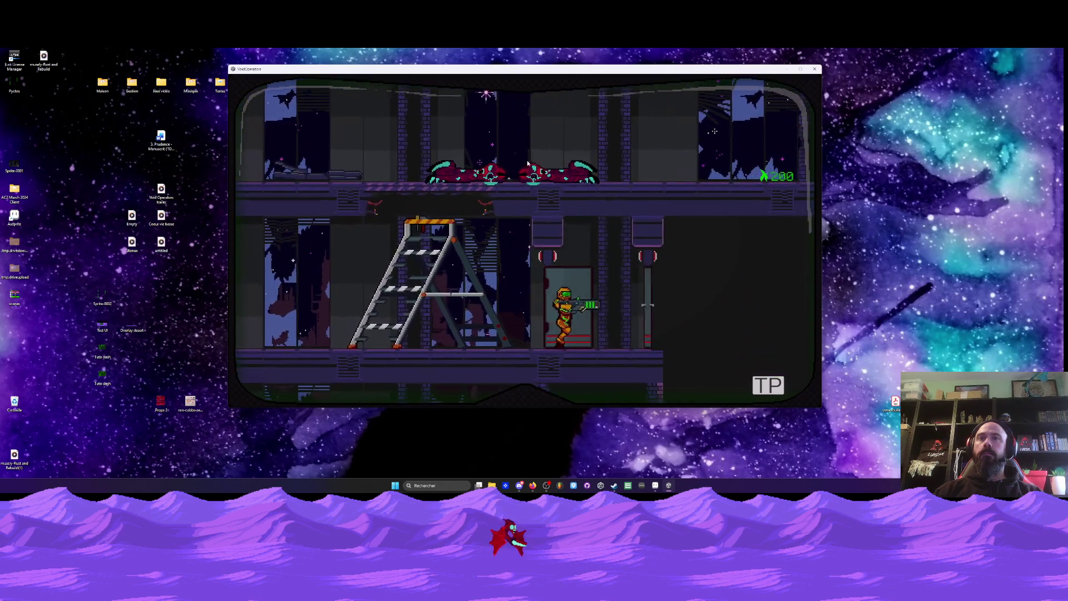
key(d)
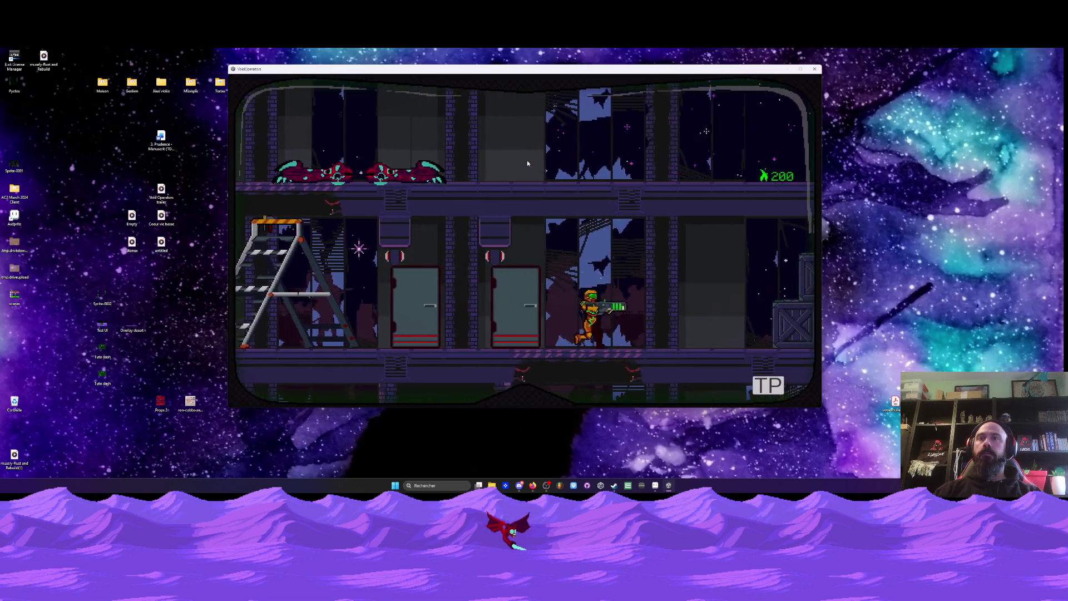
key(d)
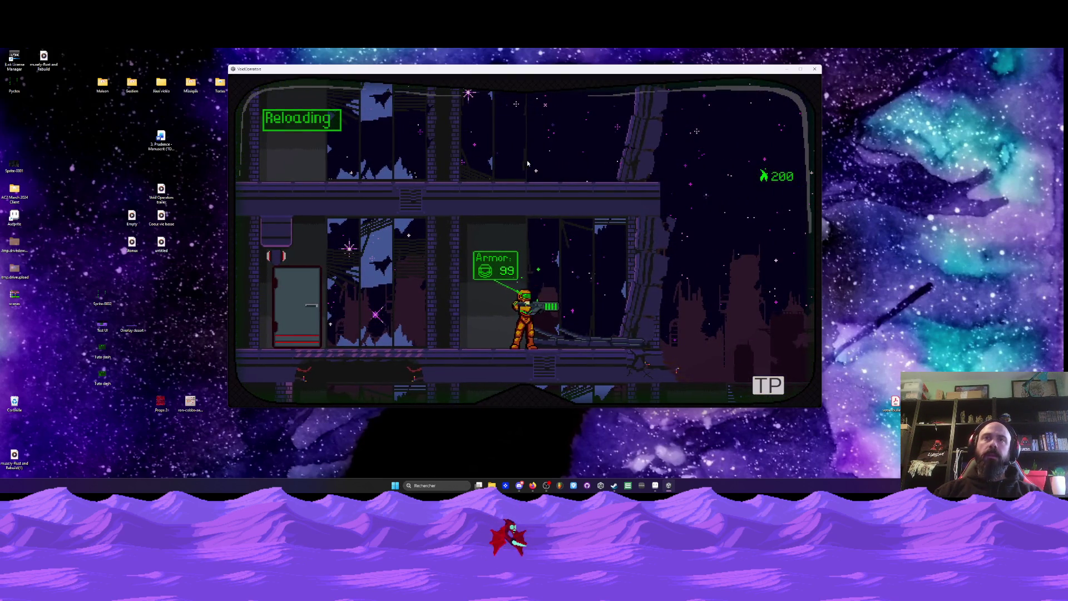
- Pause the game, view the Options screen's Volume setting, then return to the pause menu
key(Escape)
click(525, 200)
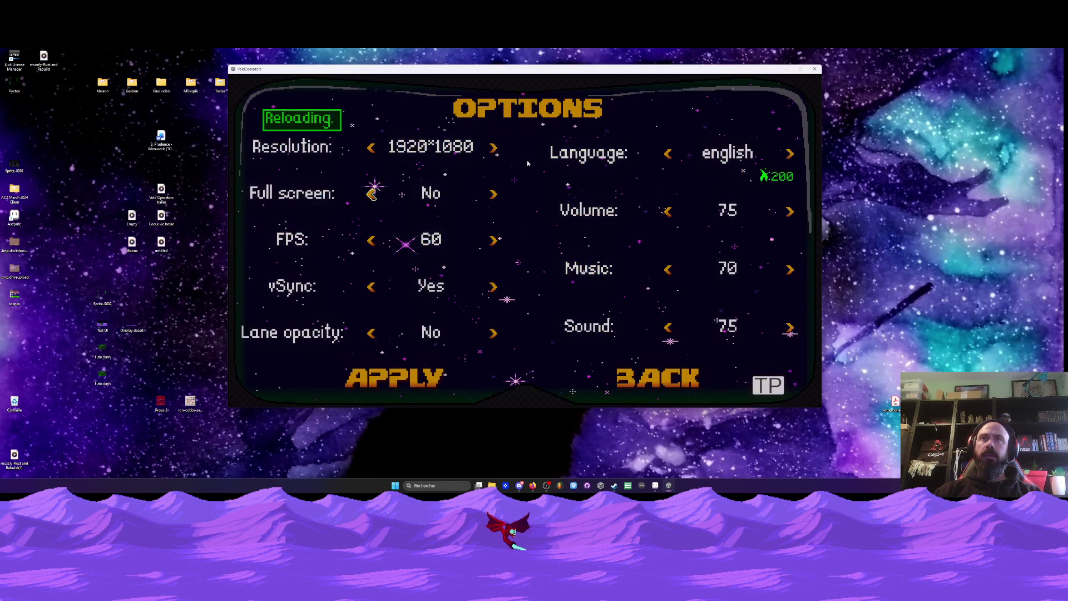
key(Right)
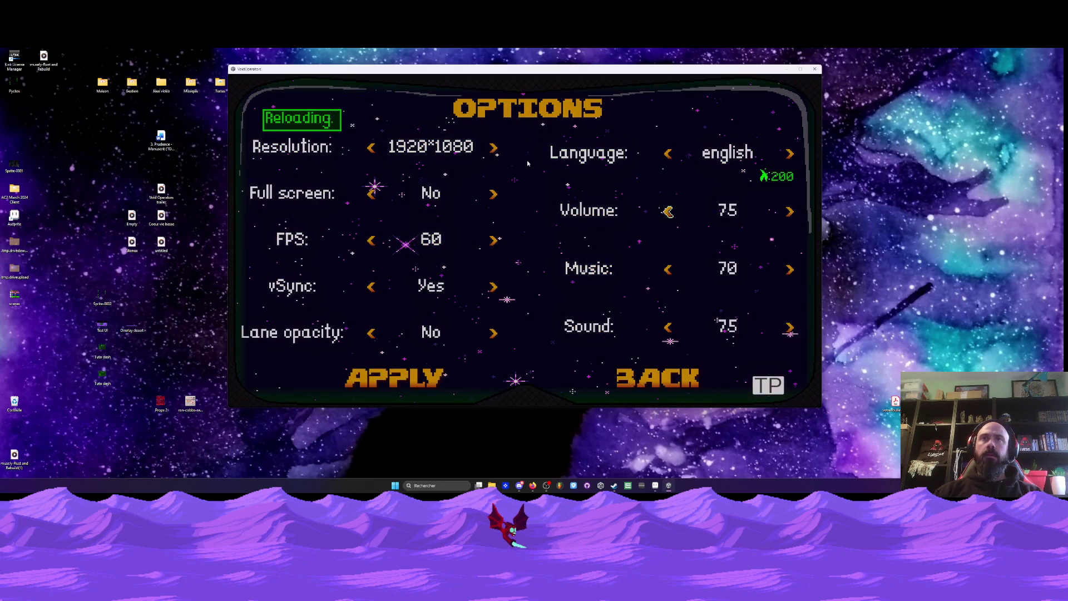
key(Down)
key(Down)
key(Down)
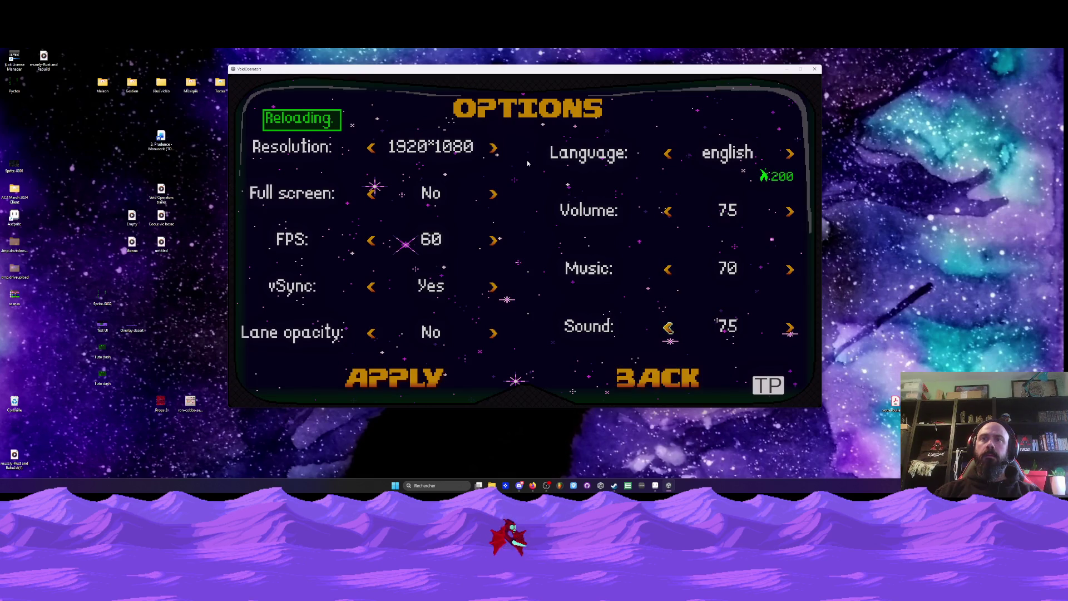
key(Escape)
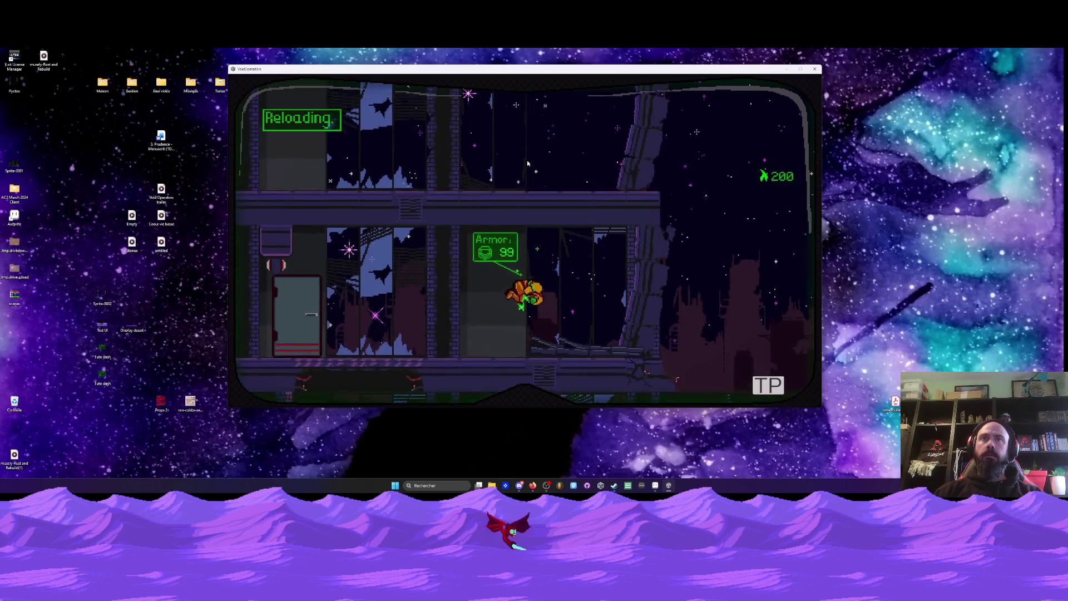
- Turn left and drop through to the floor below, heading out to the purple snowfield
key(Left)
key(r)
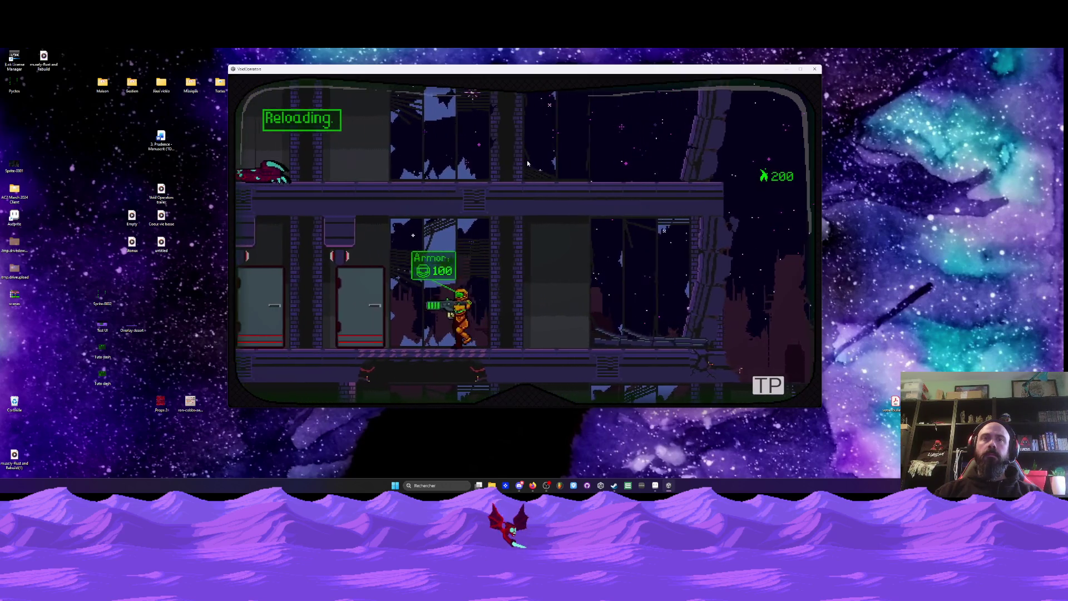
key(space)
key(Right)
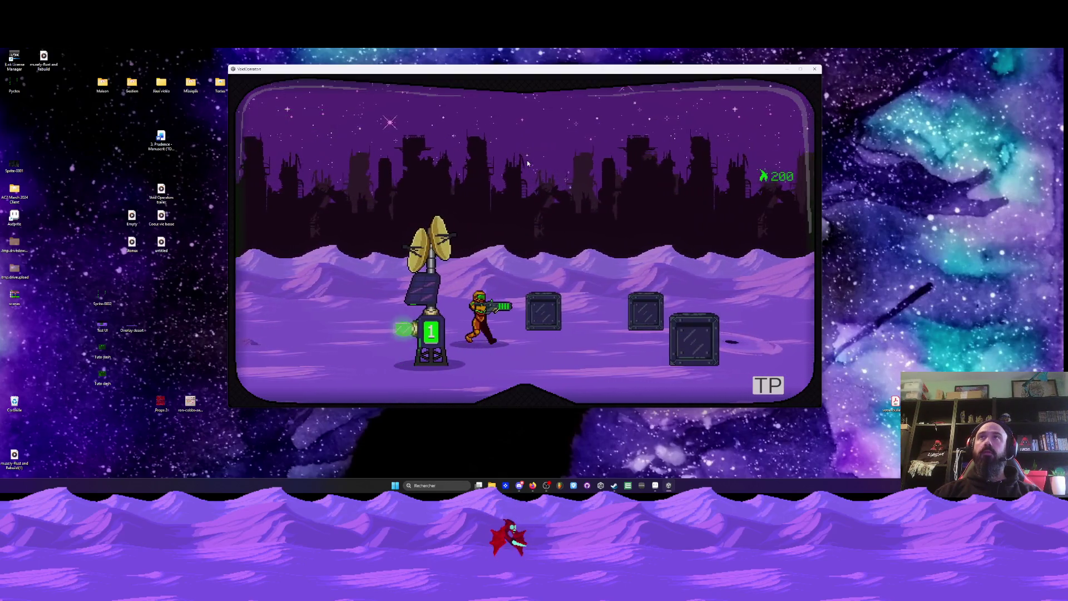
- Run right across the field, jump over the crate row, and shoot the flying creatures overhead
key(d)
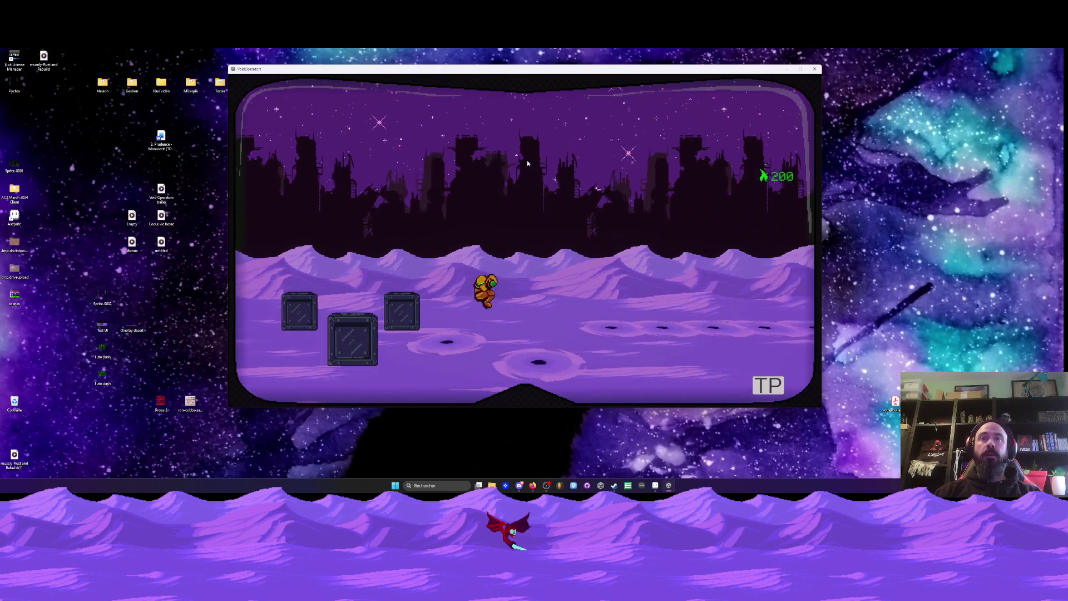
key(d)
key(d)
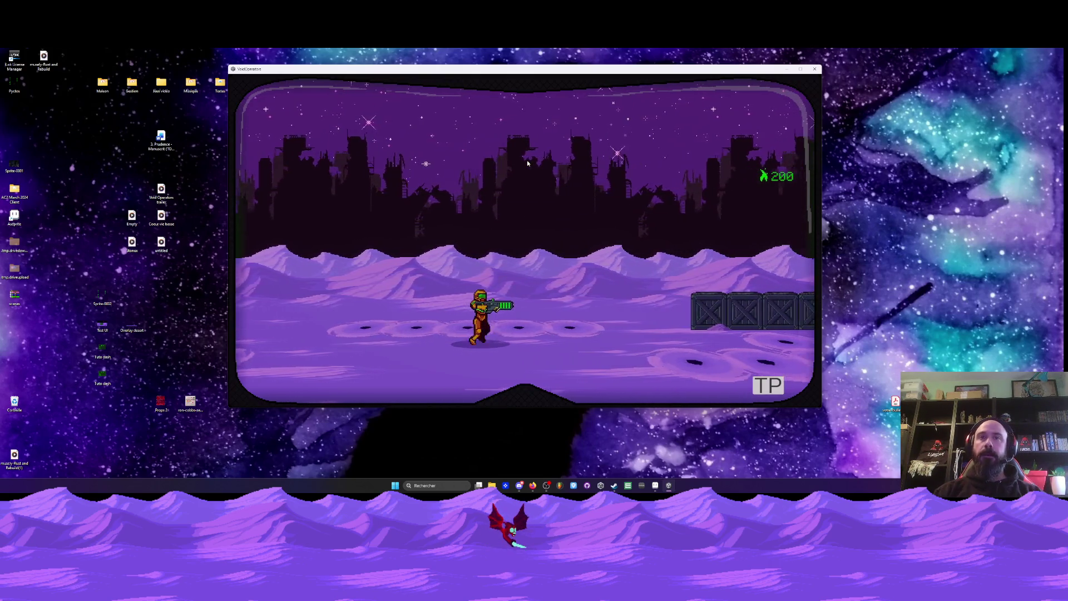
key(d)
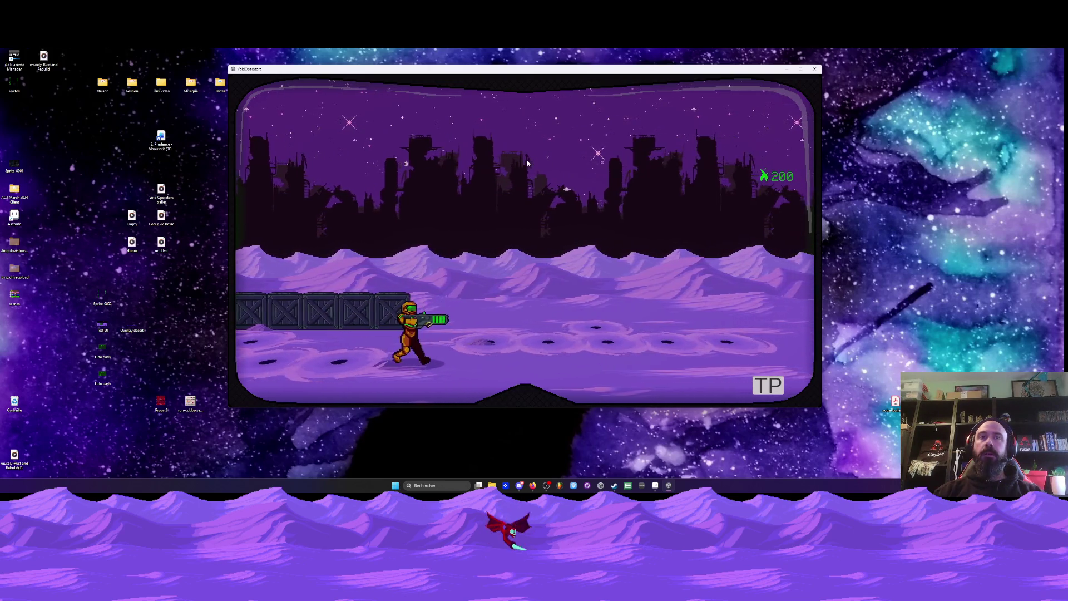
key(d)
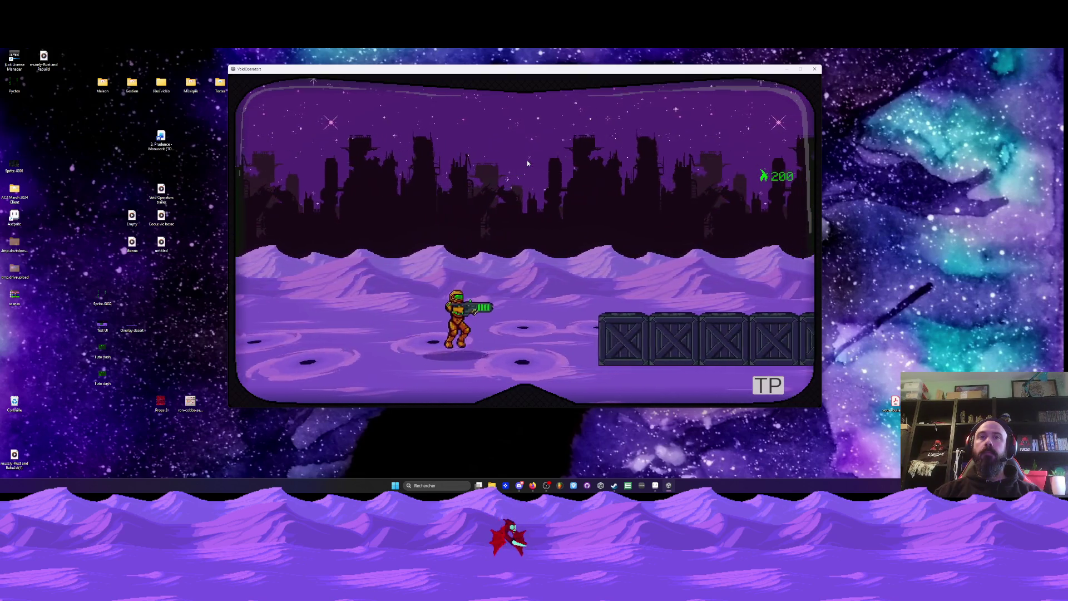
key(d)
key(space)
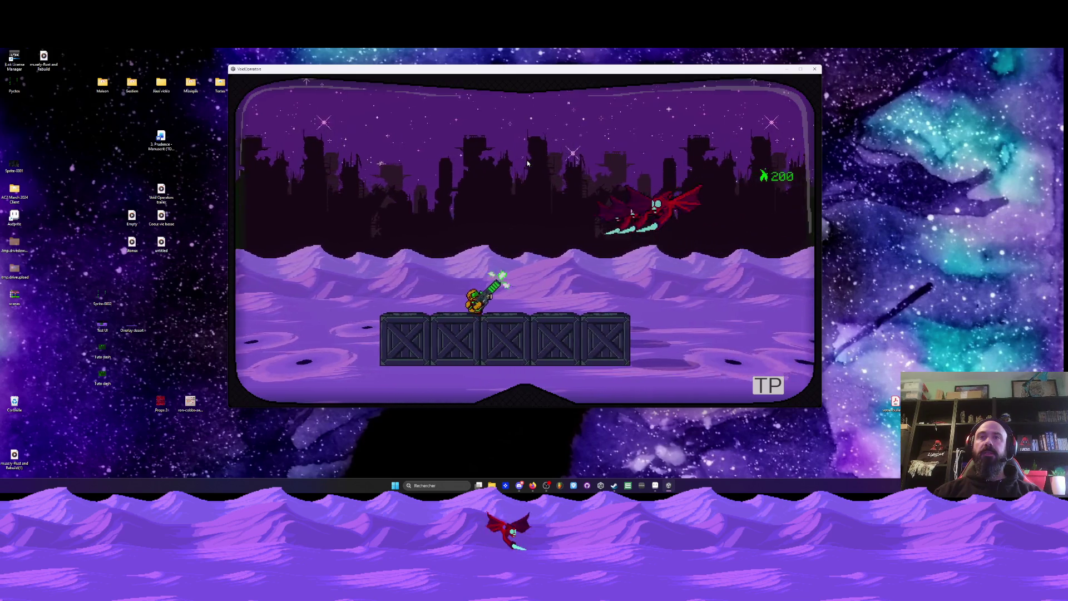
key(d)
click(527, 163)
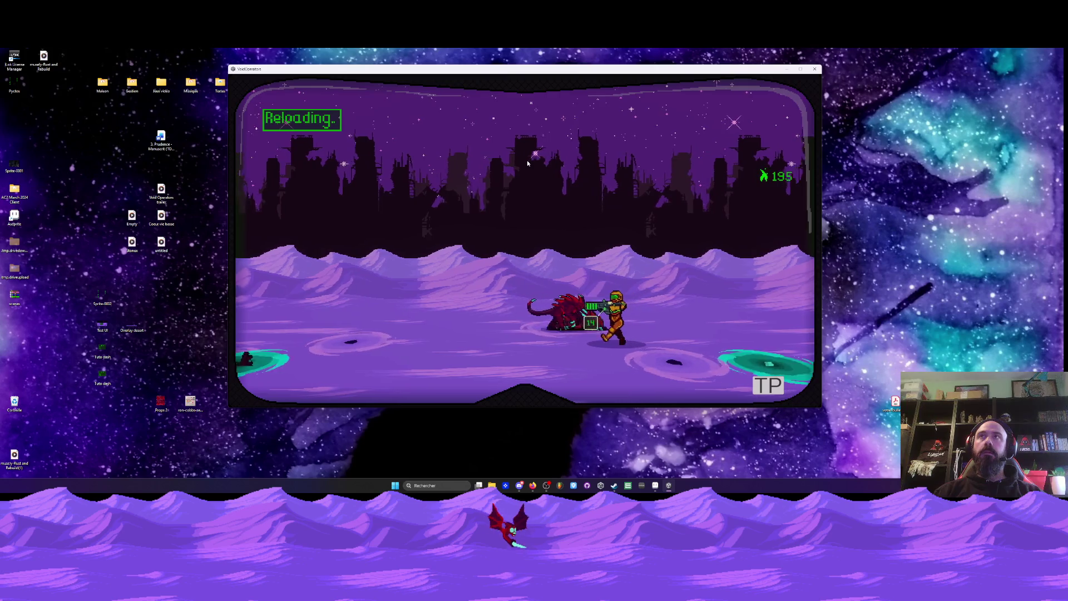
- Reload and dash into the red beast pack until it is cleared
key(a)
key(a)
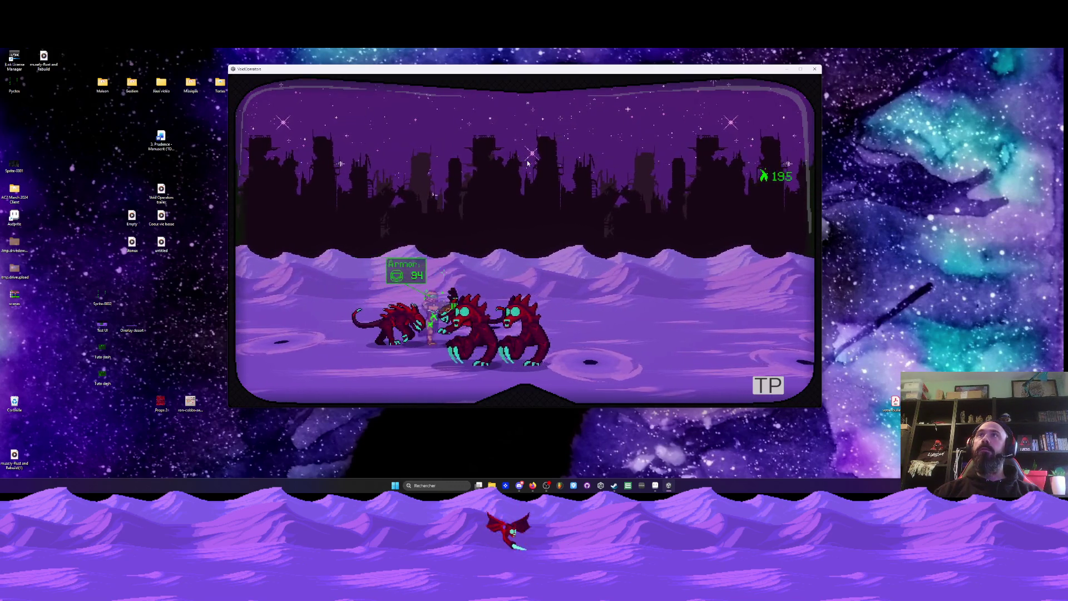
key(d)
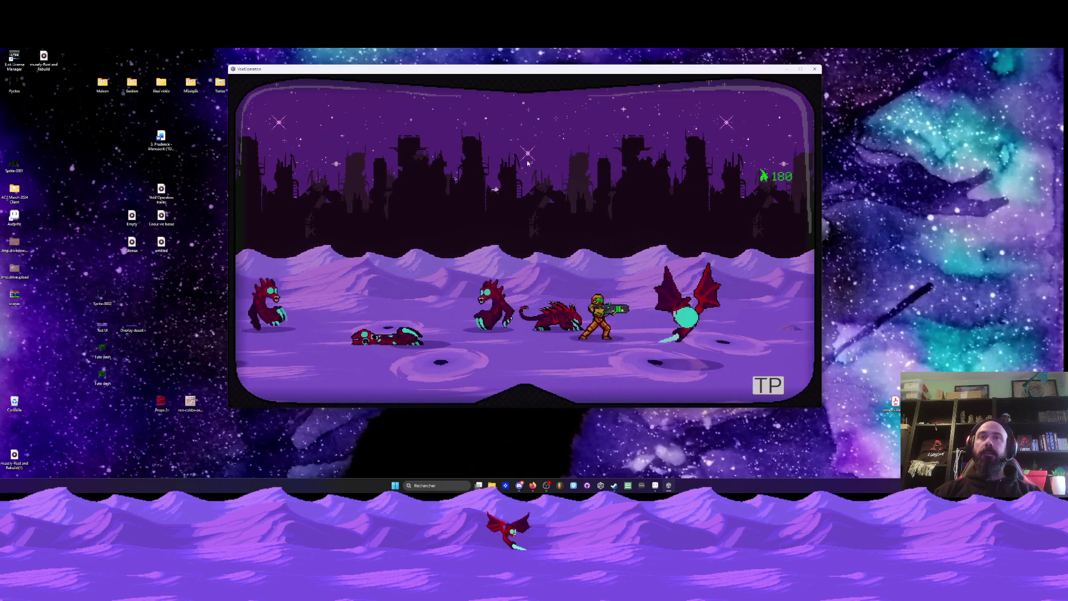
key(a)
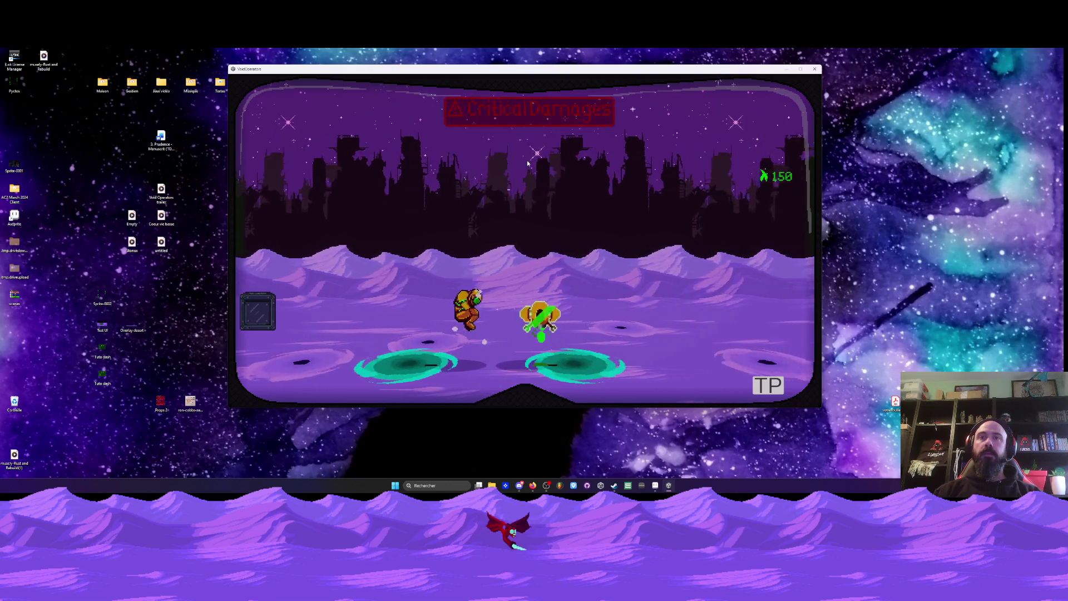
key(d)
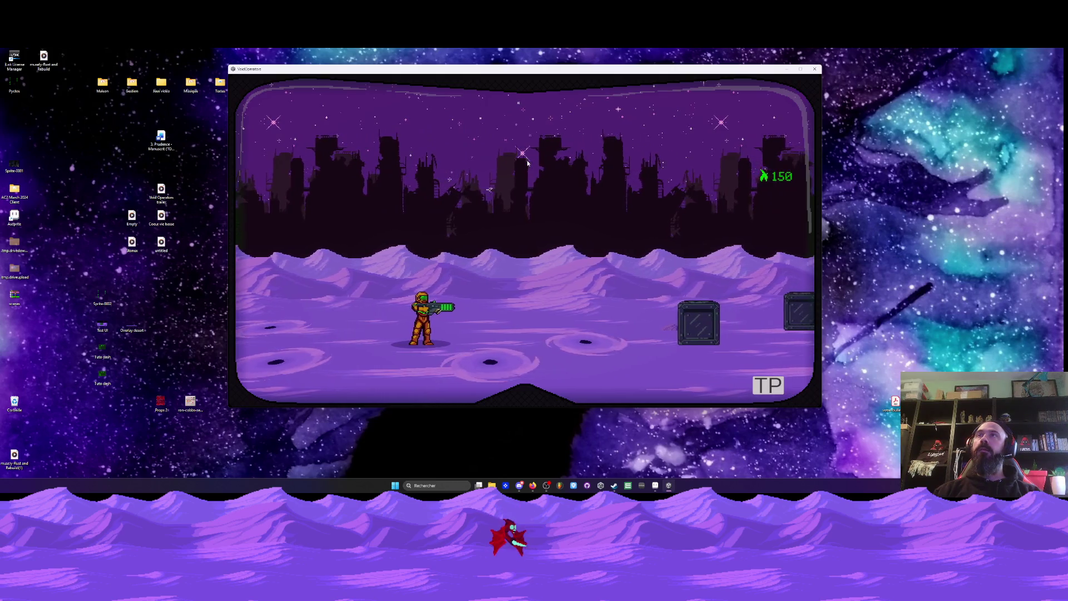
- Jump the crates and fight the beasts back and forth between turrets 3 and 1
key(d)
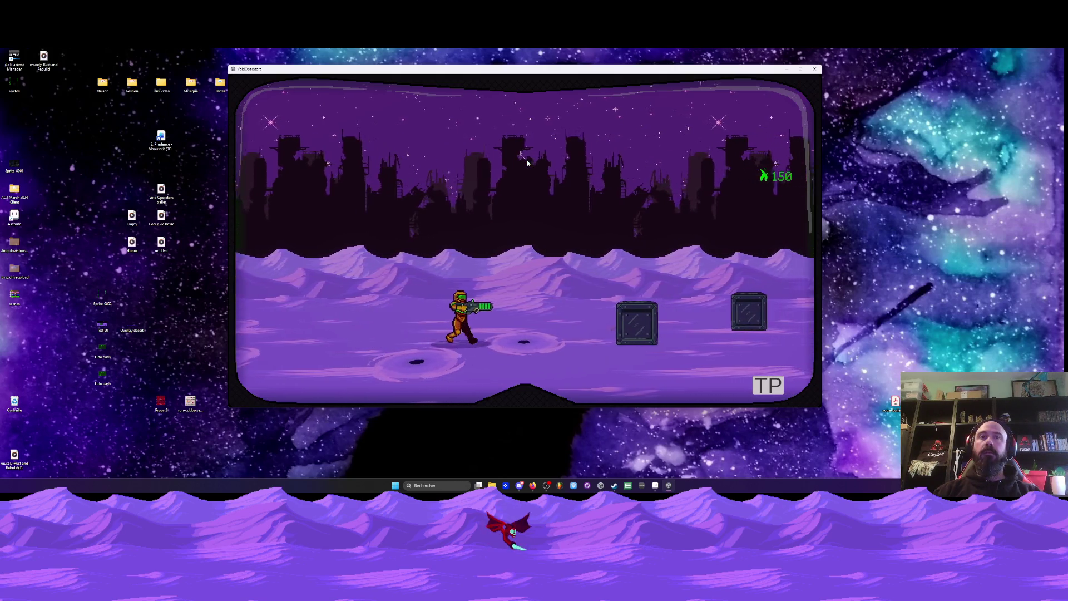
key(d)
key(space)
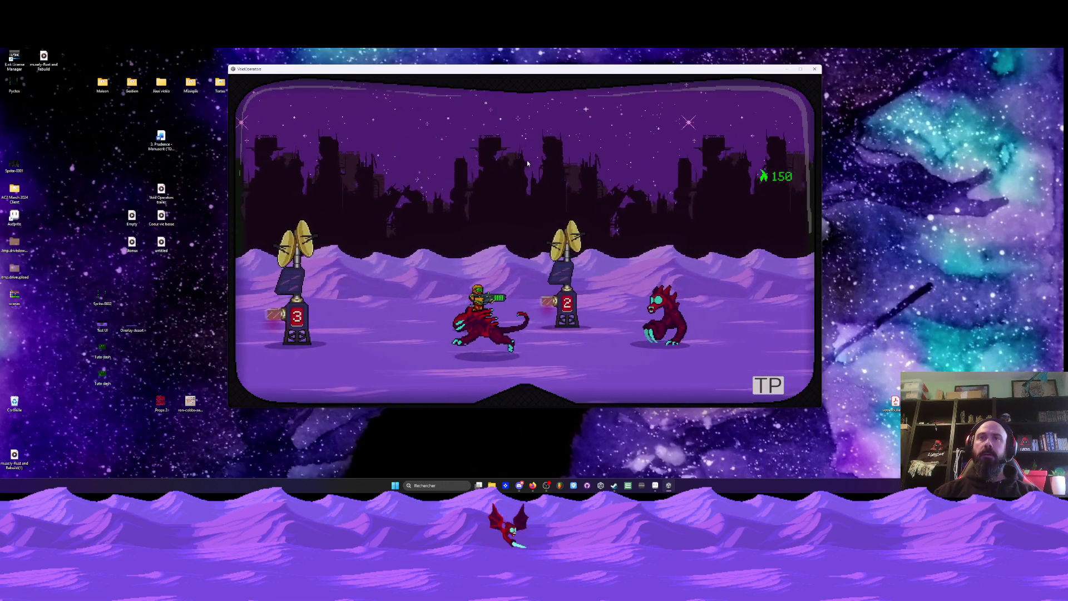
key(d)
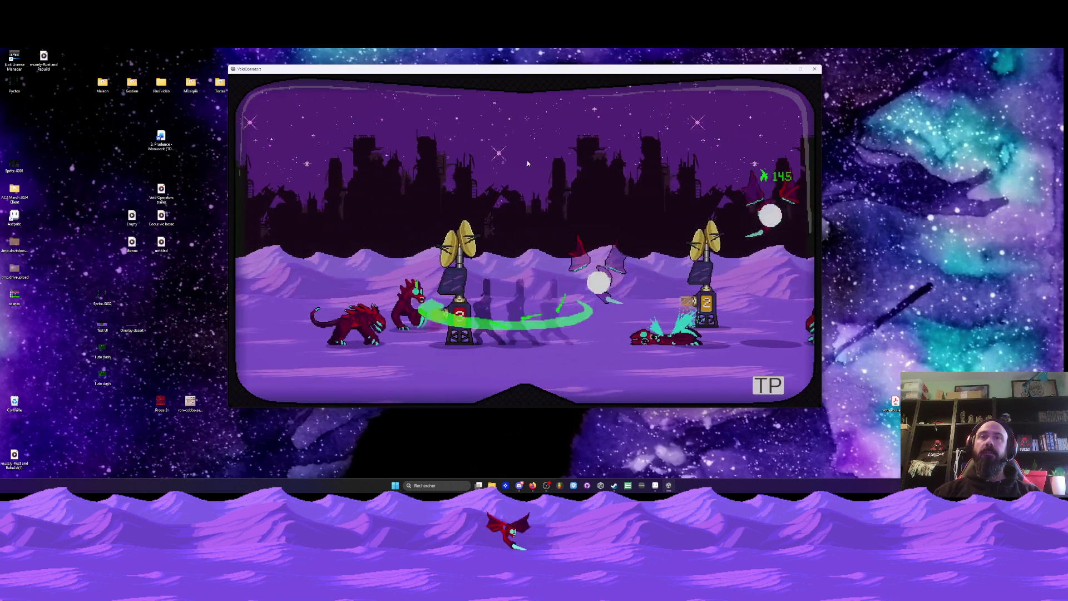
key(a)
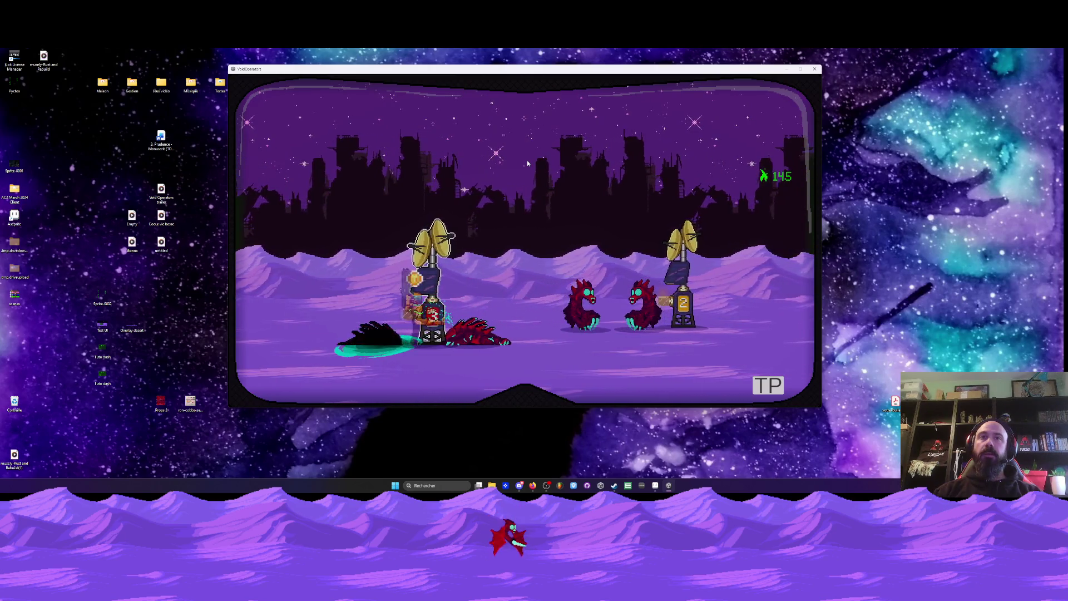
key(a)
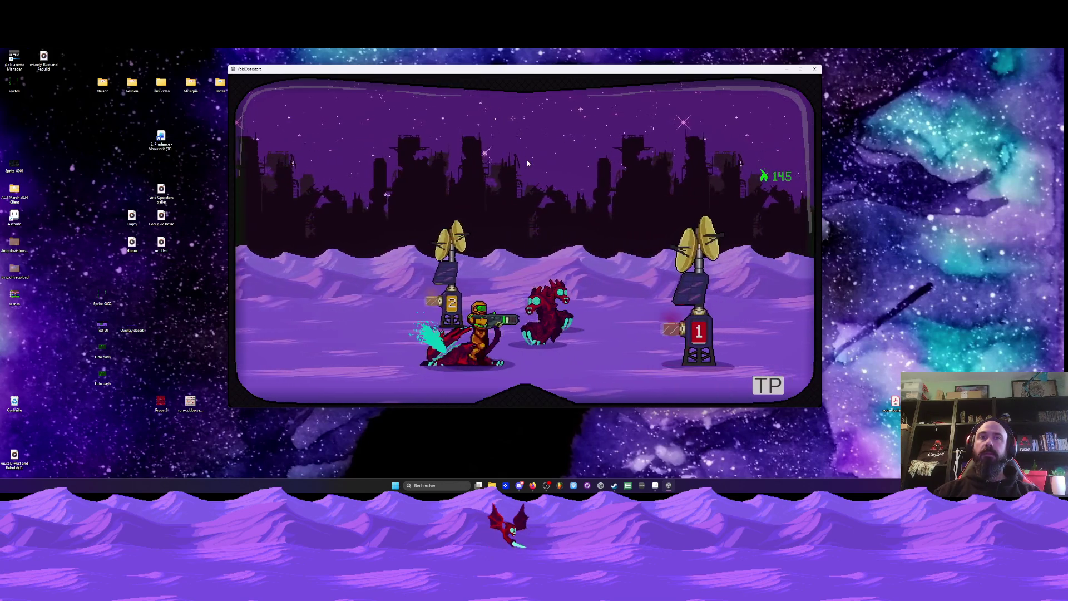
key(d)
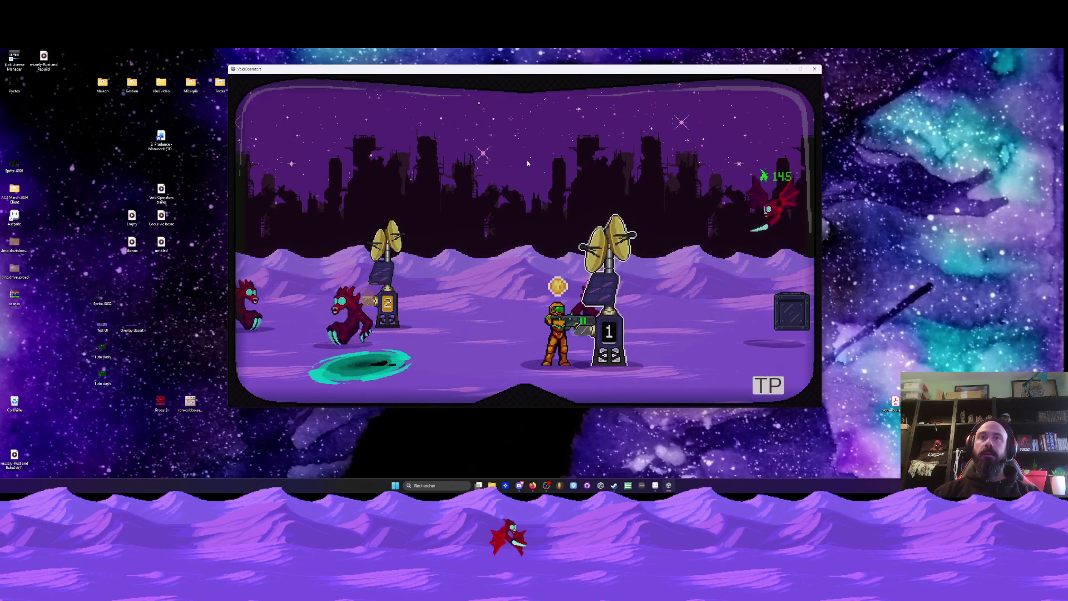
key(a)
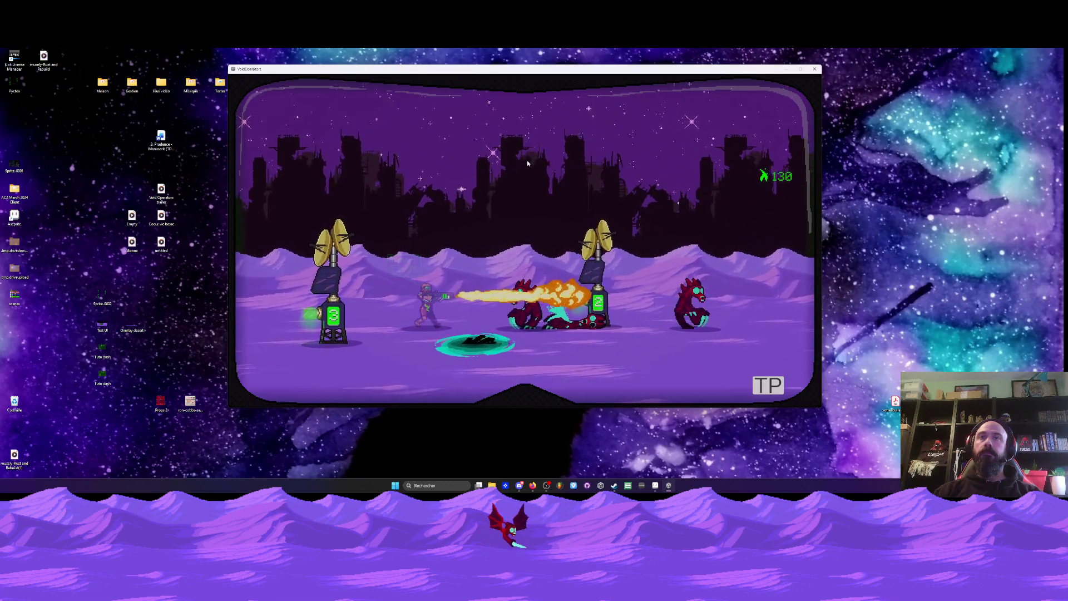
- Shoot the beasts while advancing right and enter the building door
key(d)
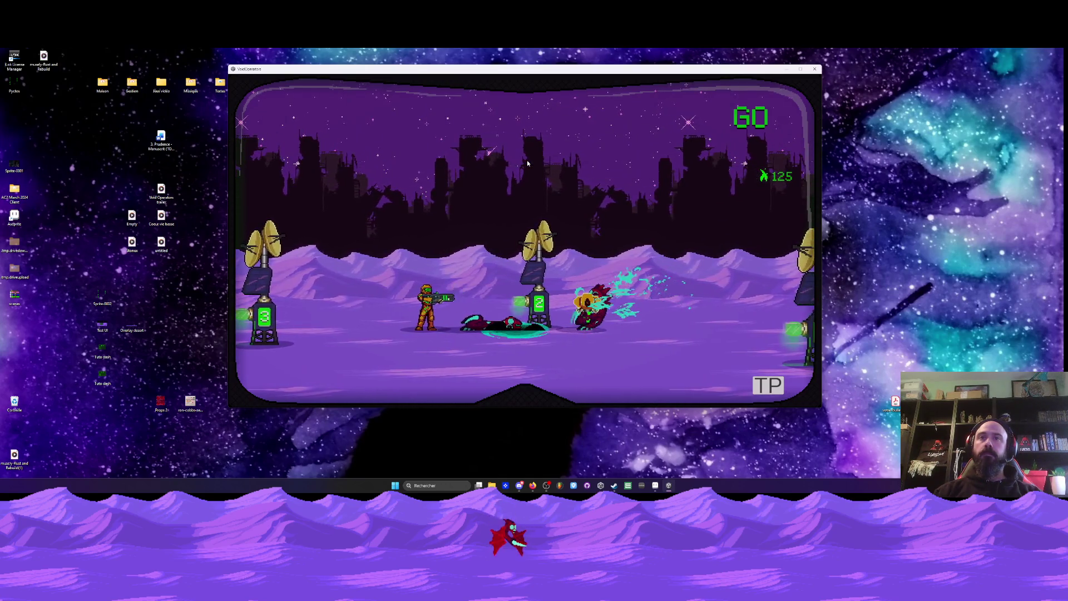
key(d)
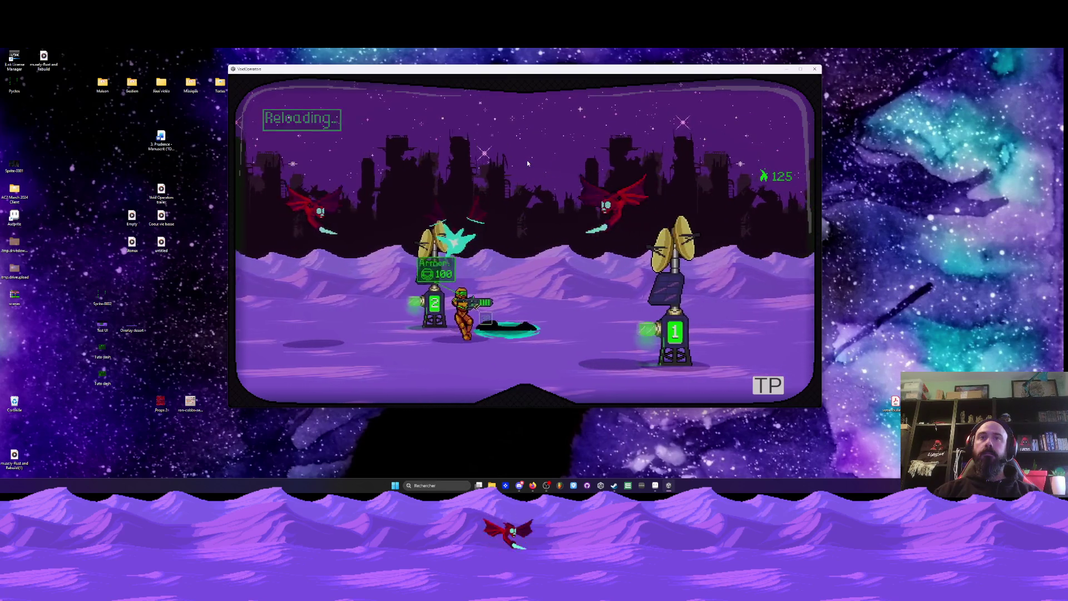
key(d)
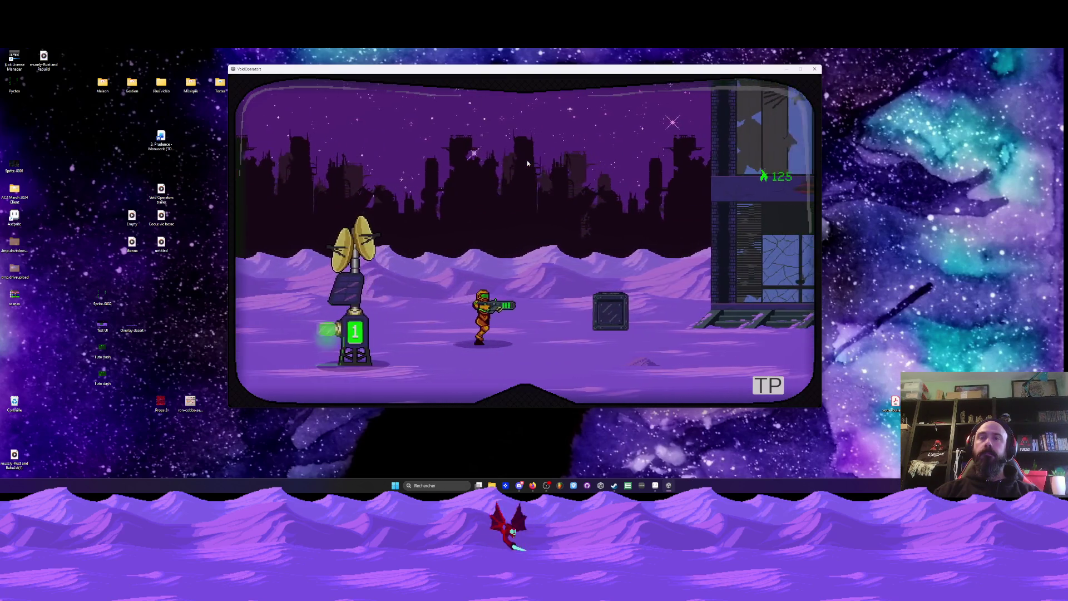
key(d)
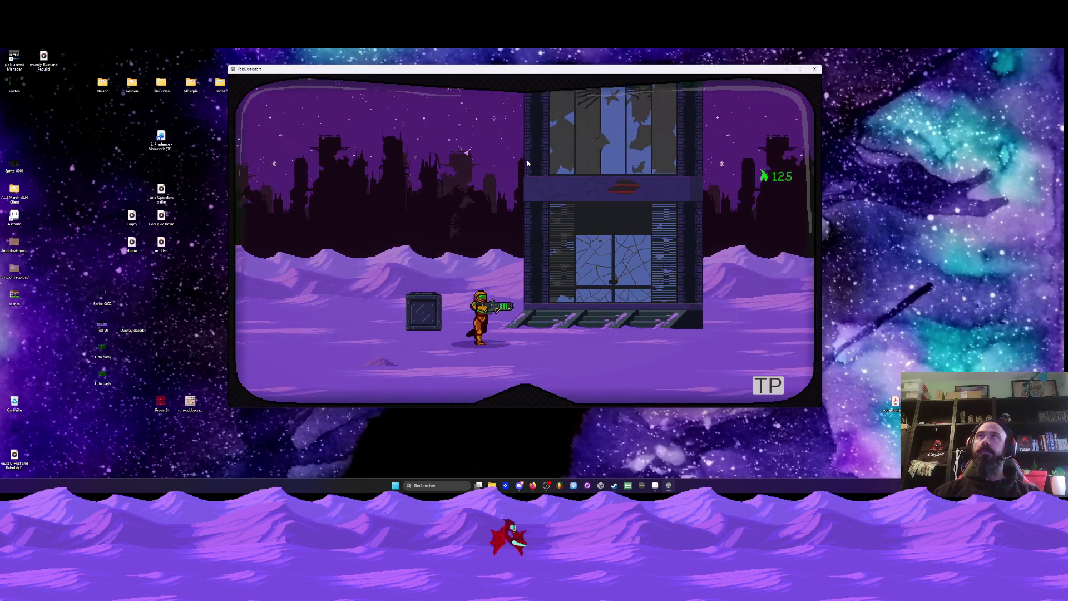
key(d)
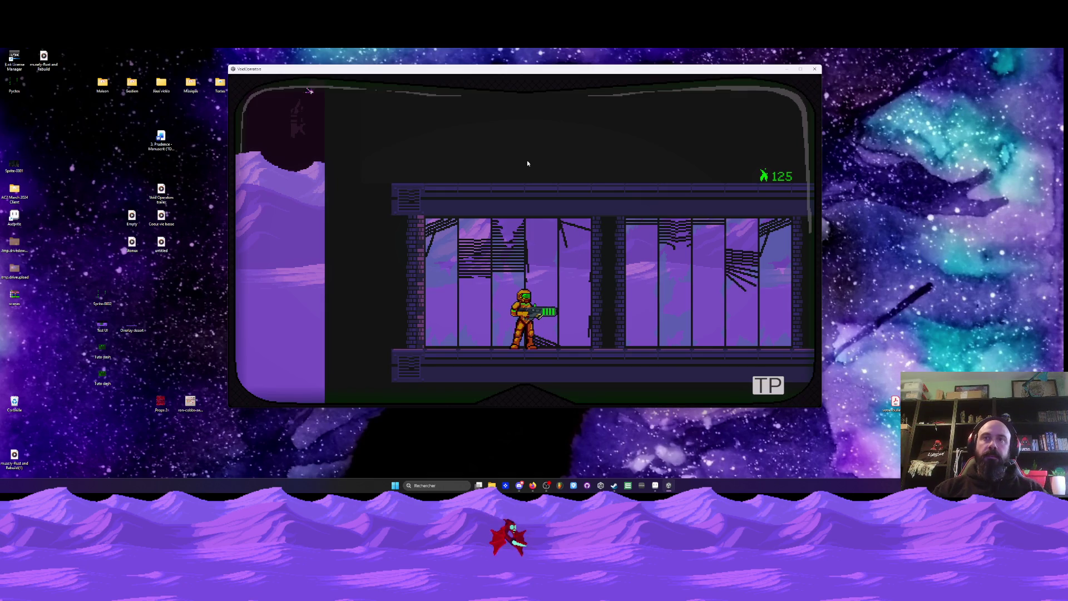
- Run along the interior corridor to the pulley shaft and ride the elevator up
key(d)
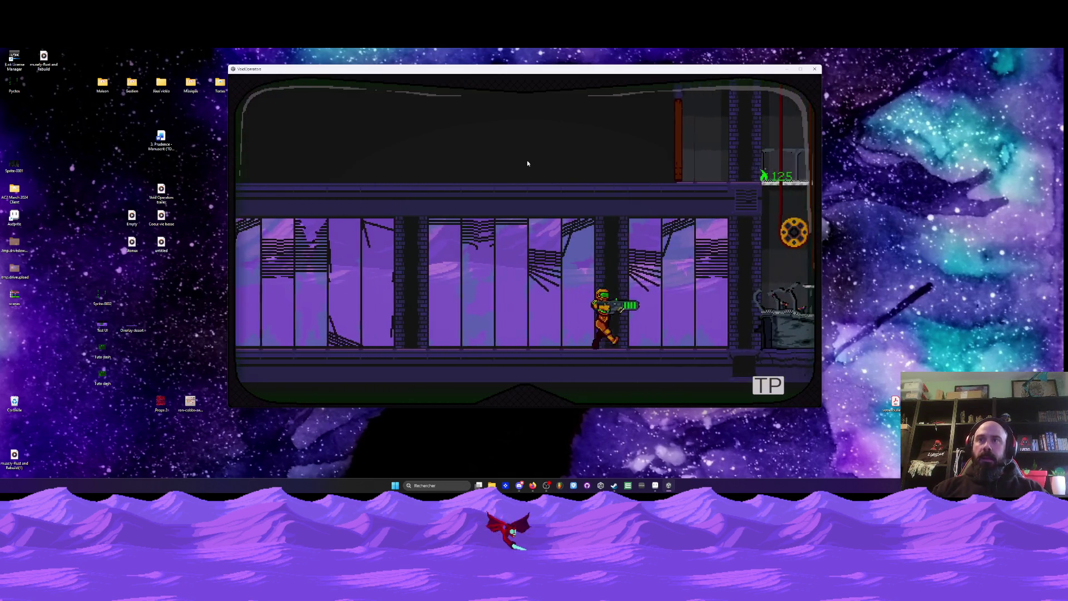
key(d)
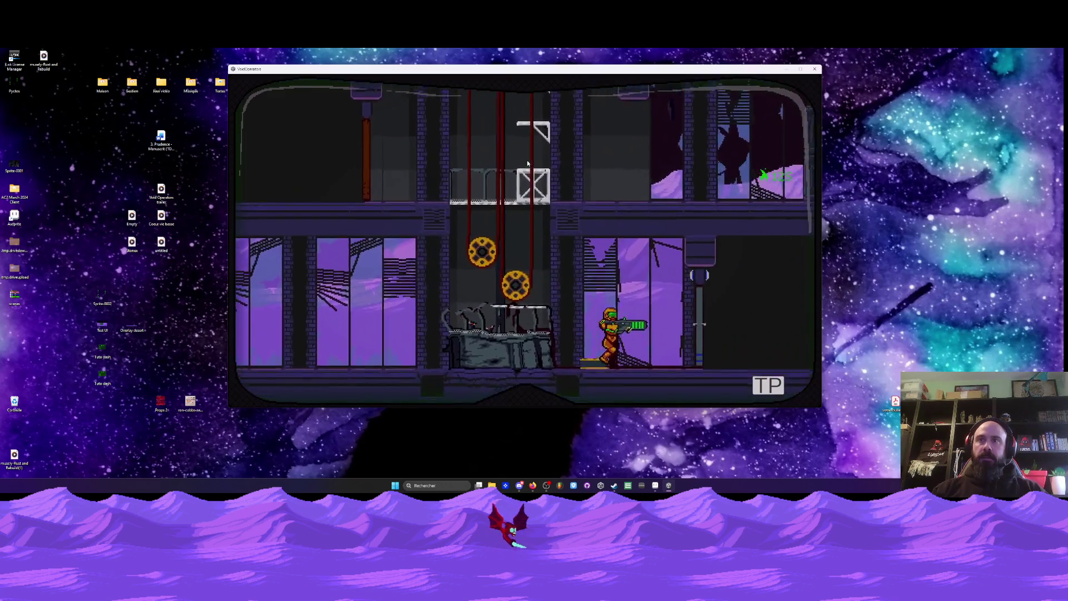
key(d)
key(a)
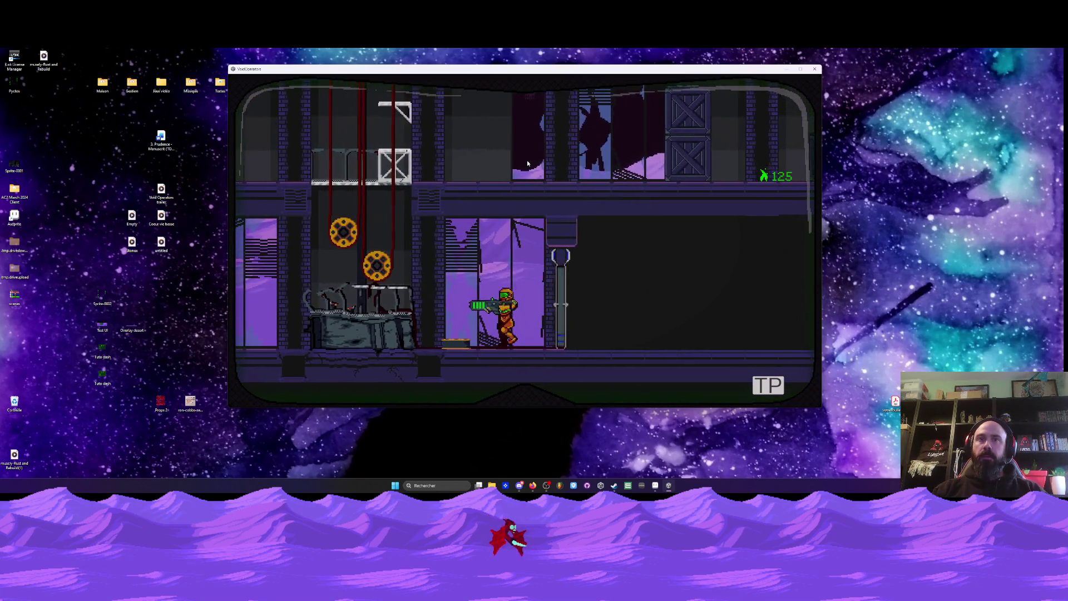
key(a)
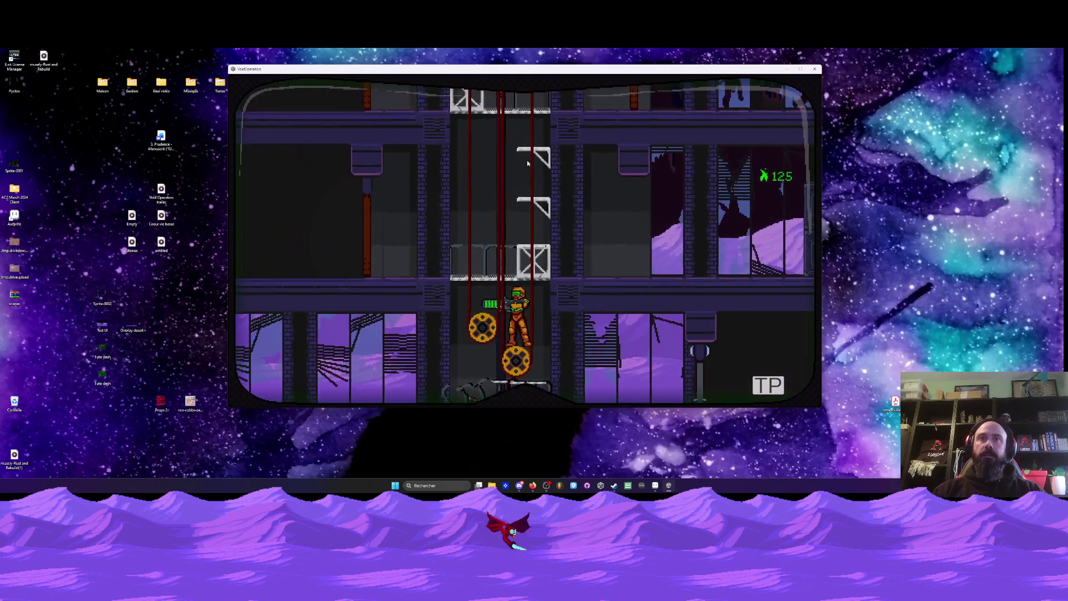
- Spin-jump off the elevator, walk right firing past the shaft, and jump onto the crates
key(space)
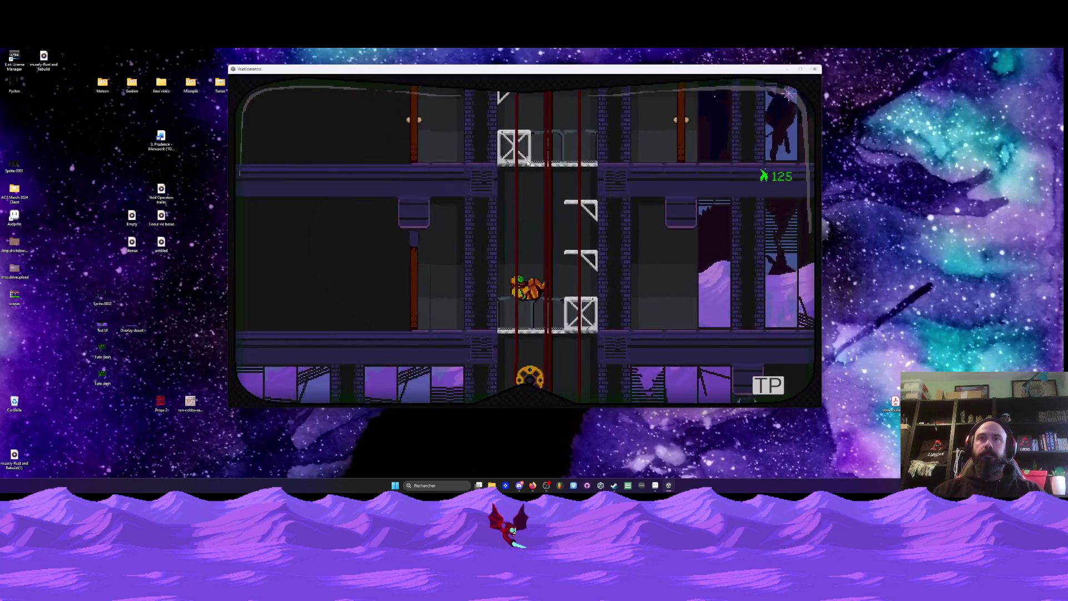
key(a)
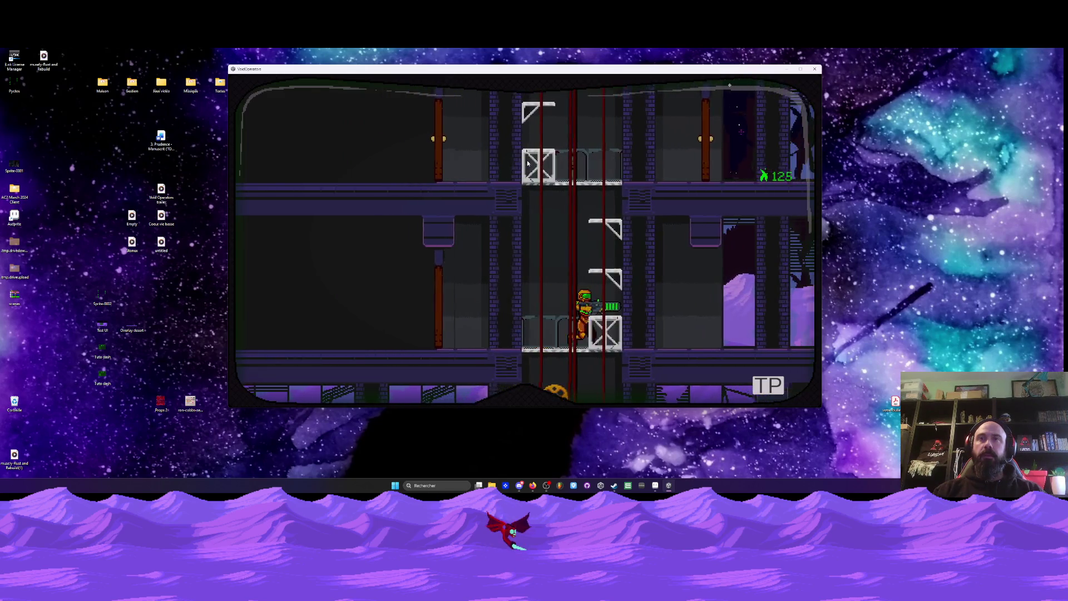
key(d)
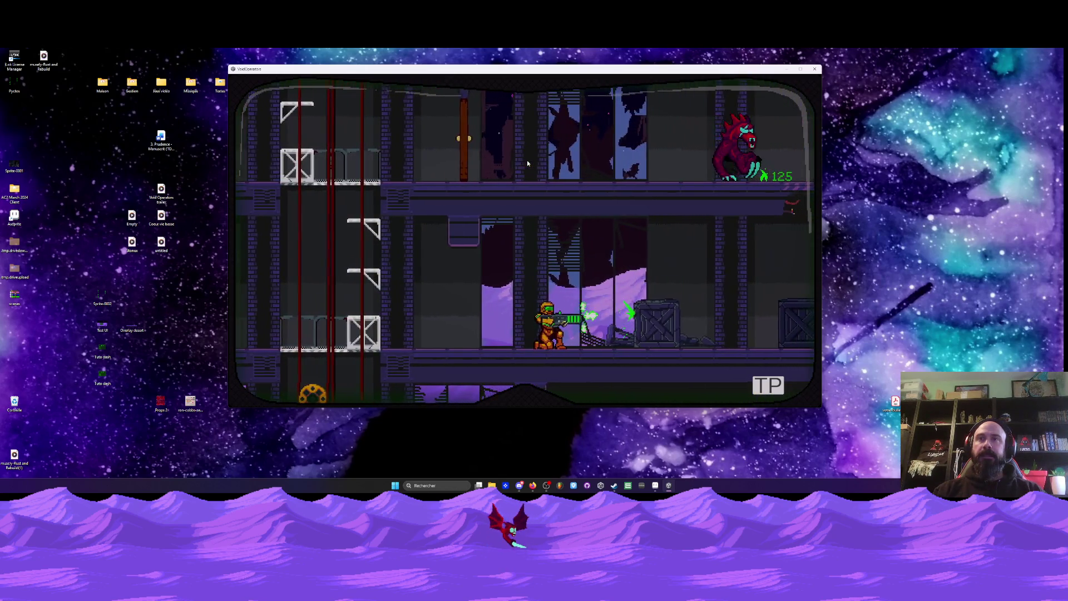
key(d)
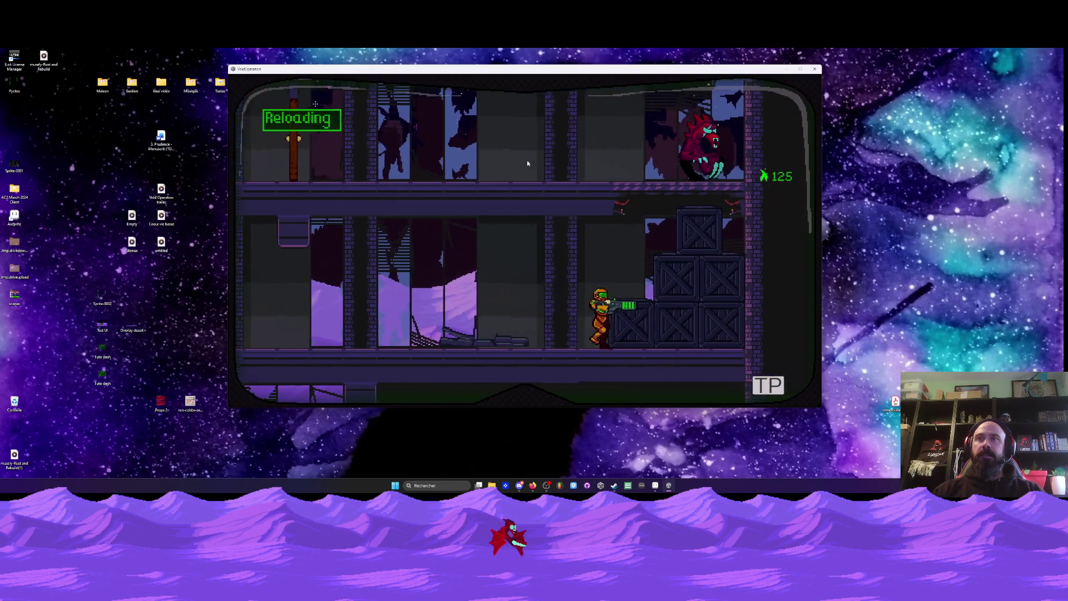
key(space)
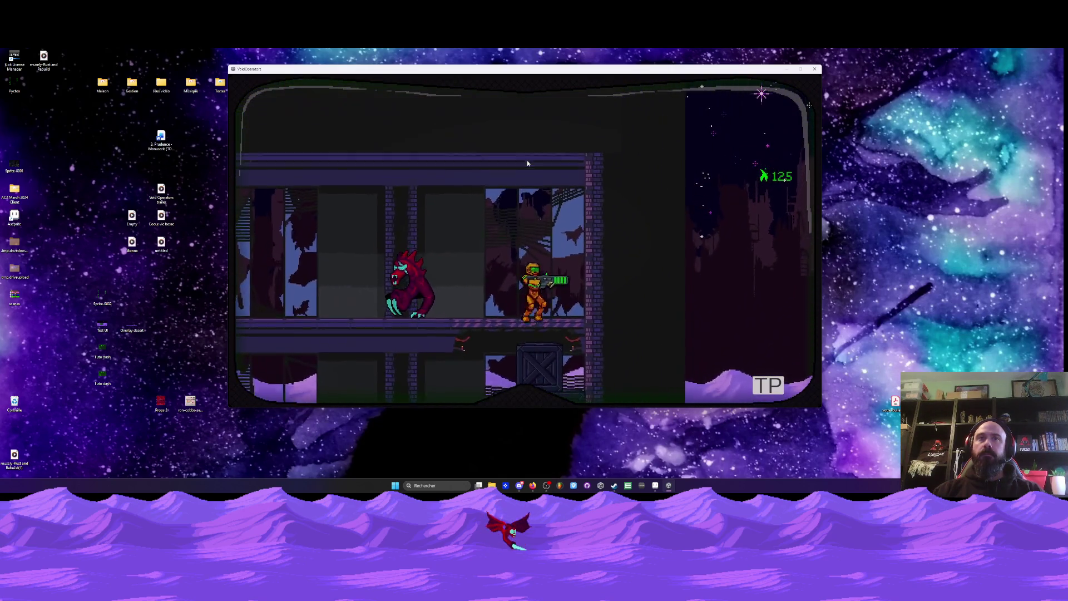
- Shoot the red monster, descend and fire along the lower floor, then climb back up the ladder
key(a)
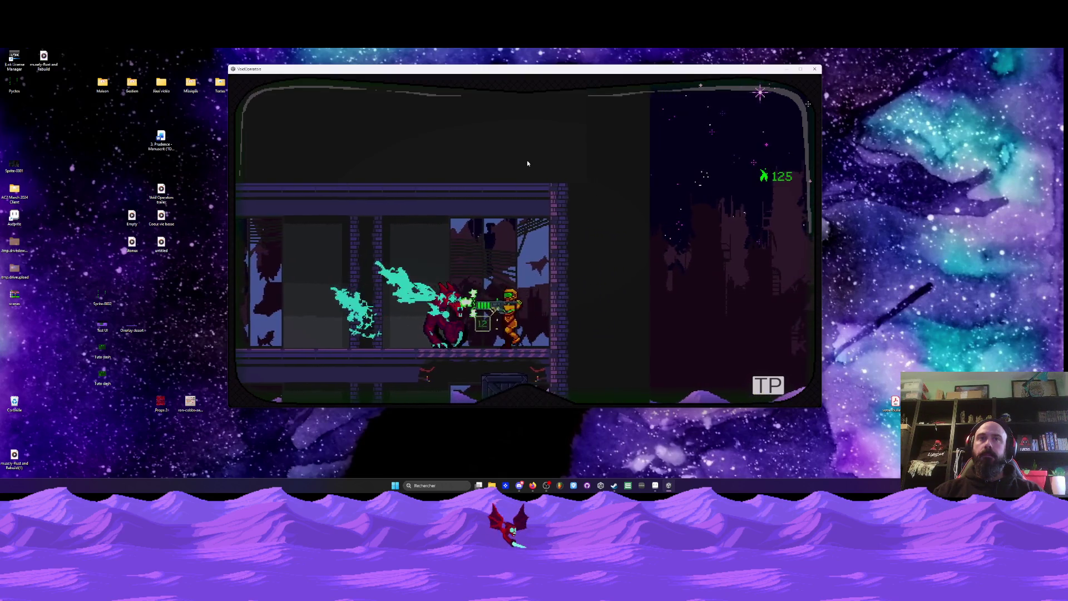
key(a)
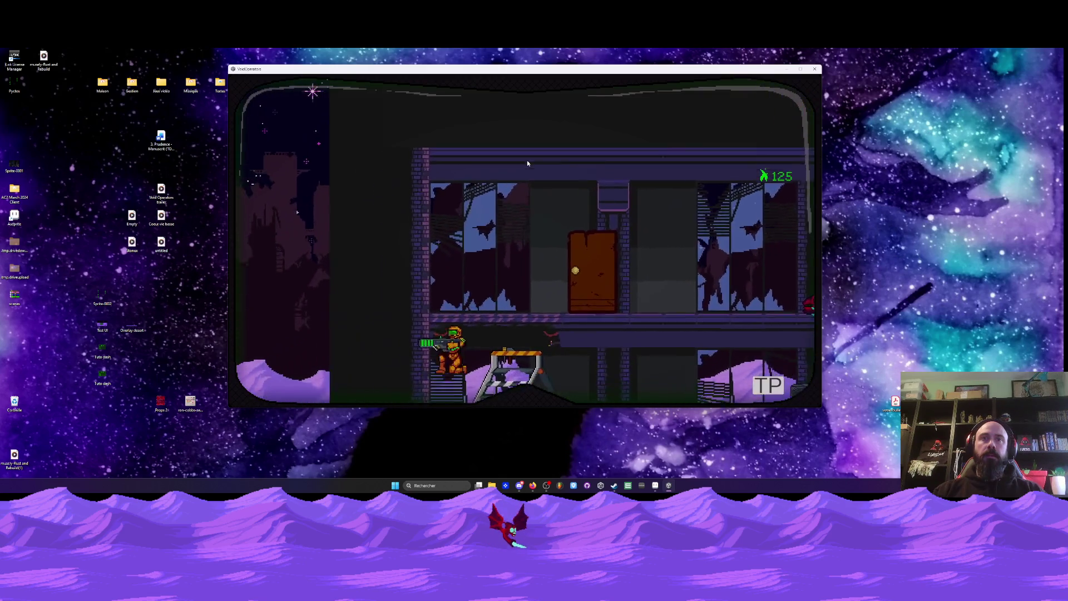
key(s)
key(d)
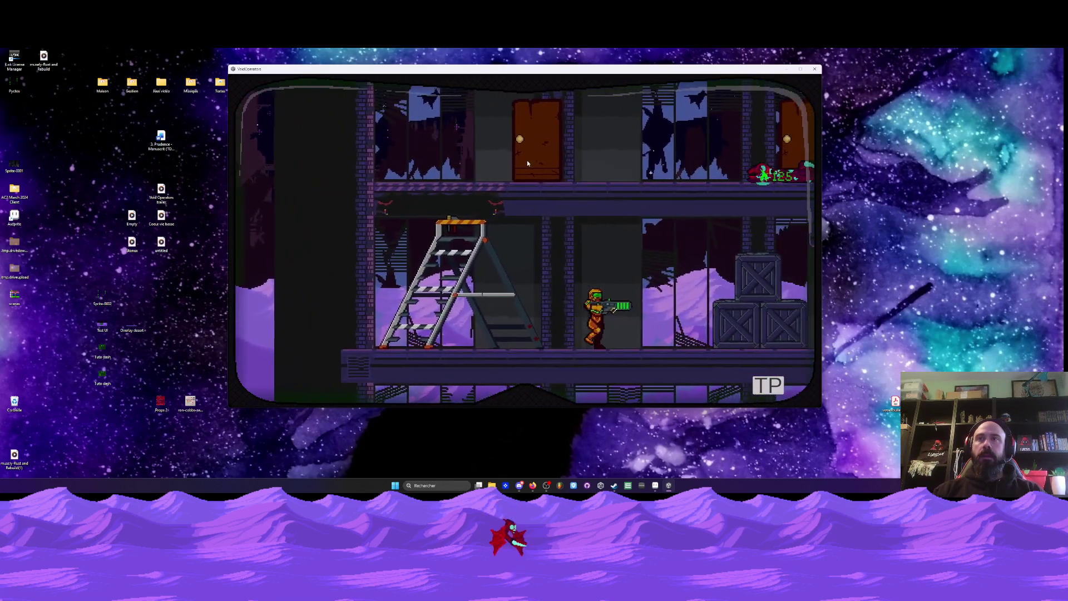
key(d)
key(j)
key(j)
key(r)
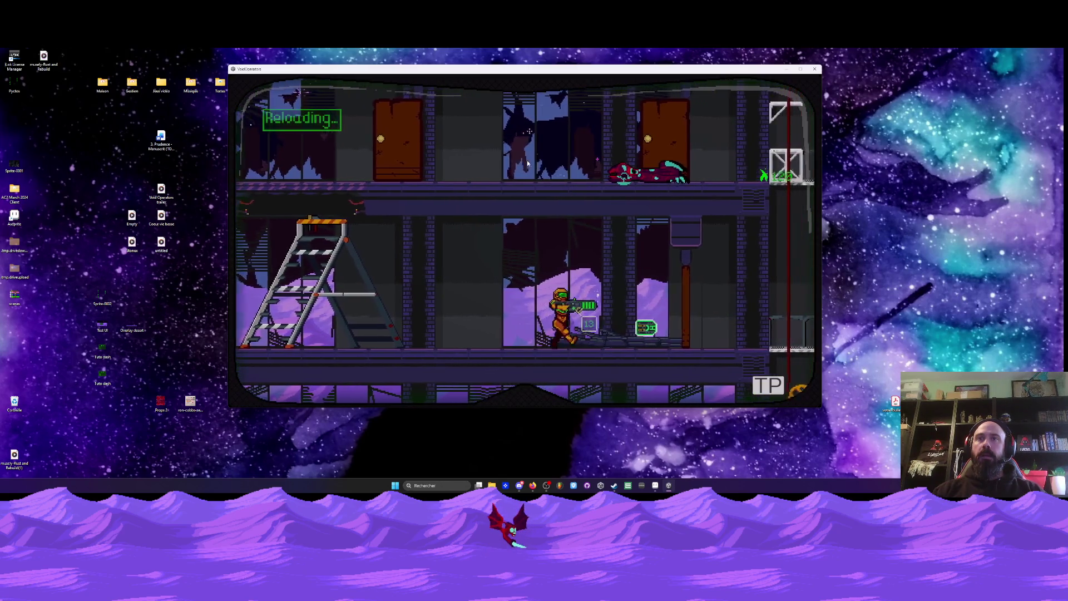
key(a)
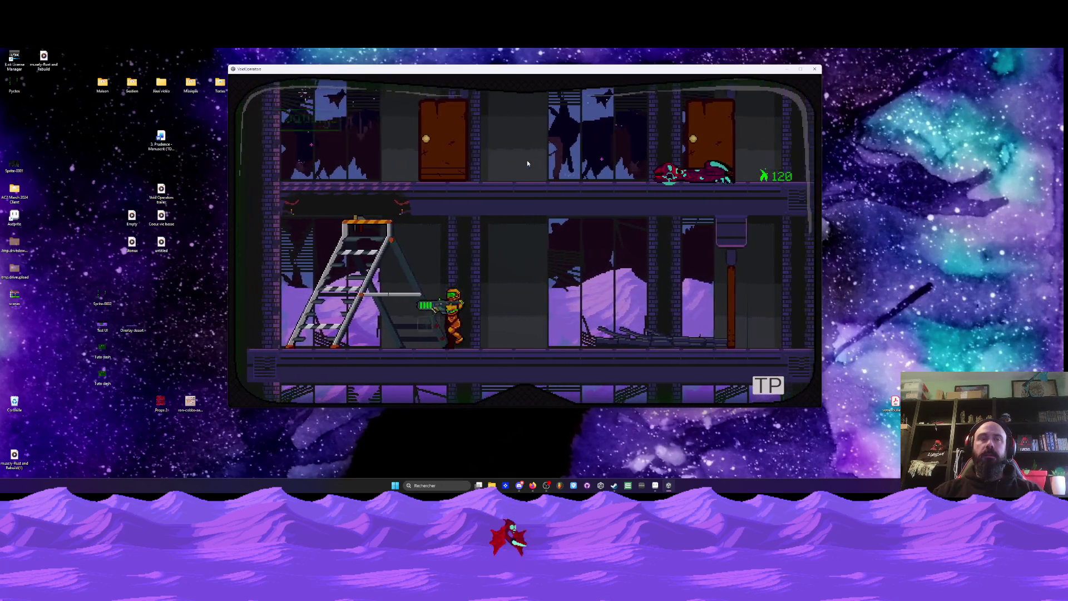
key(w)
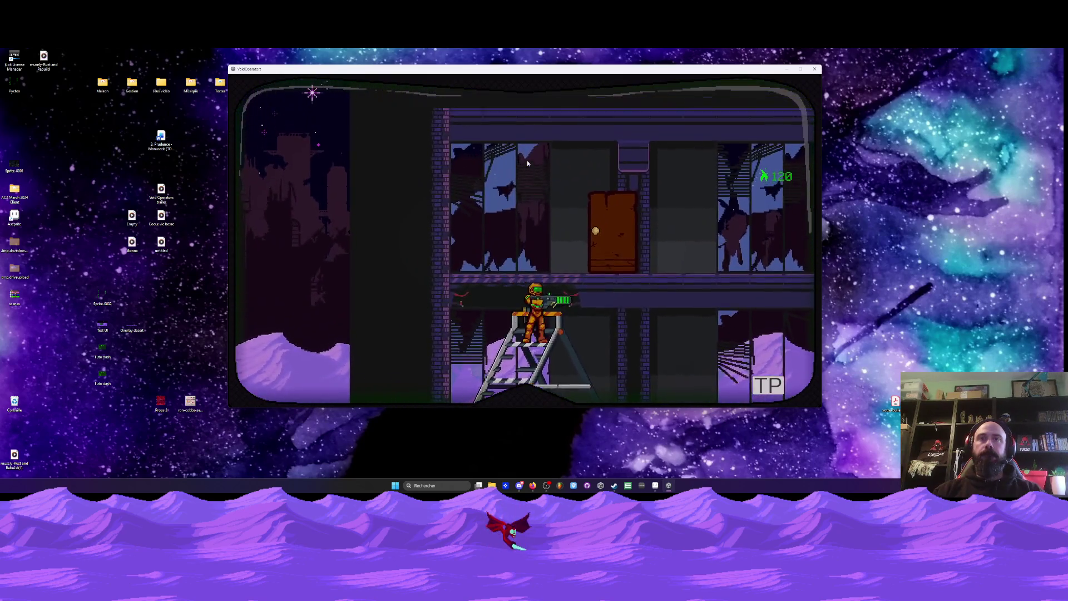
- Finish the upper-floor enemy and jump up into the ladder shaft
key(d)
key(j)
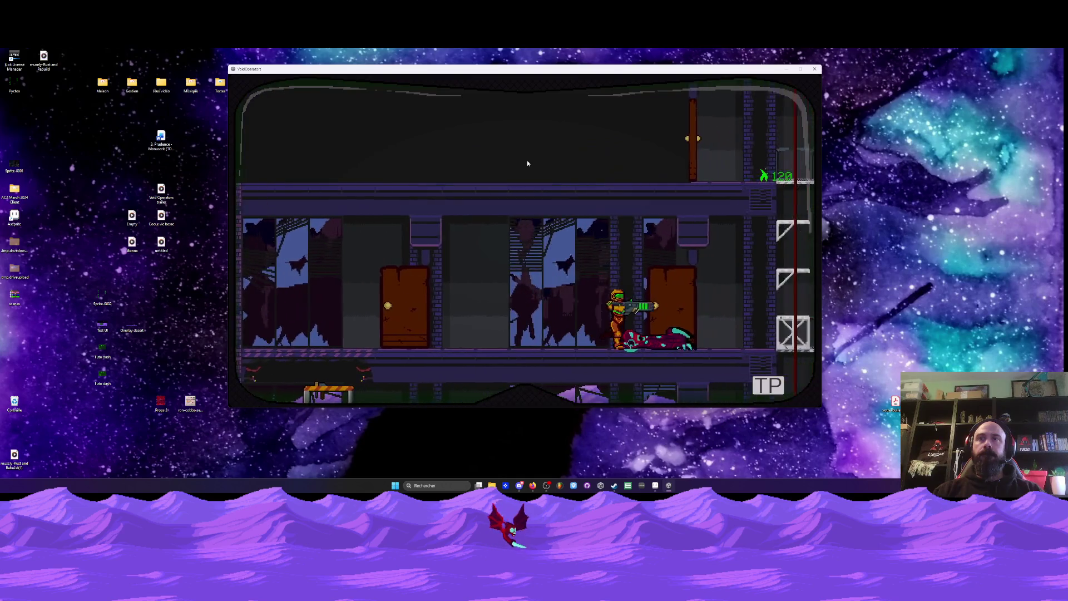
key(d)
key(w)
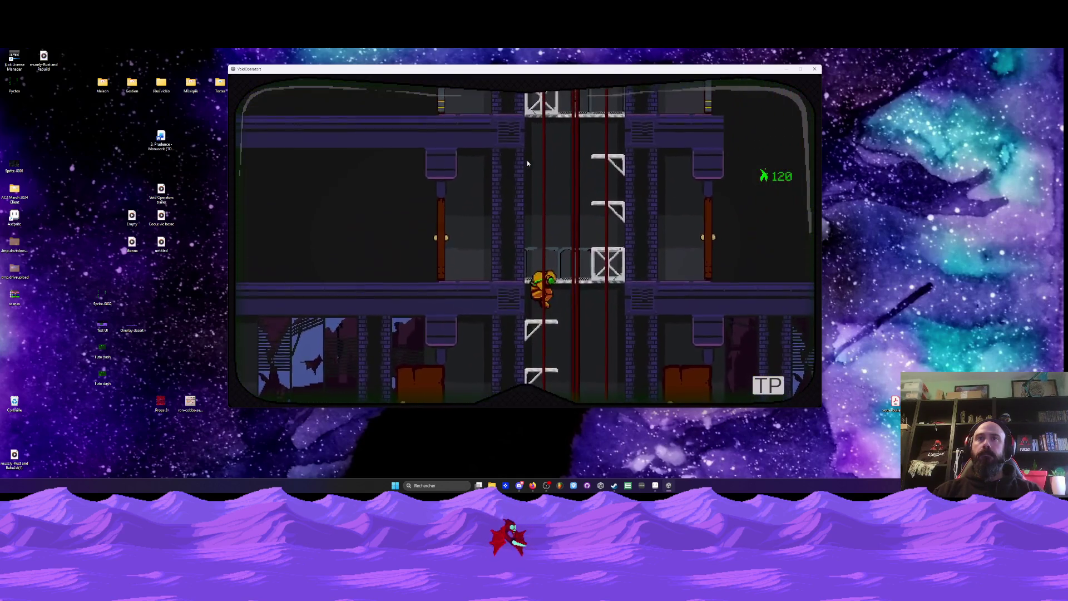
key(space)
- Shoot the enemy to the left, reload, blast a crate, and shoot the enemy appearing right
key(a)
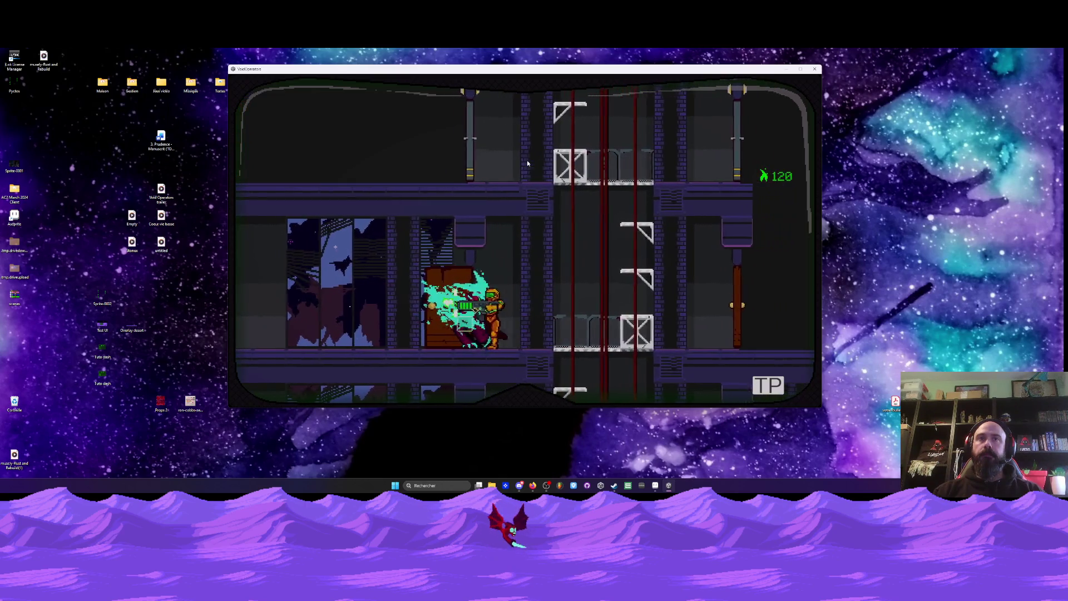
key(r)
key(a)
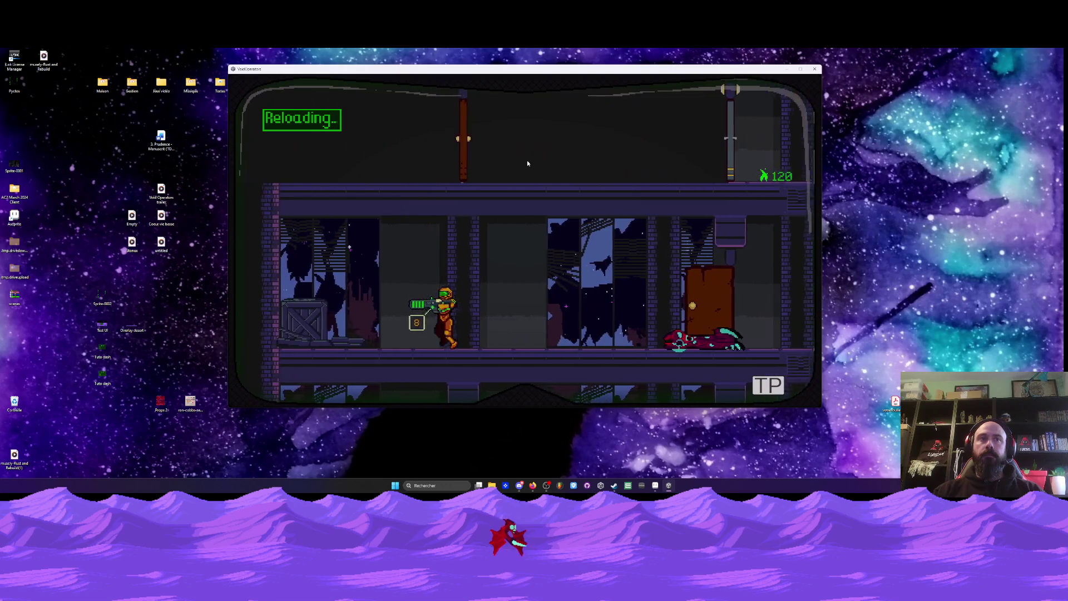
click(528, 163)
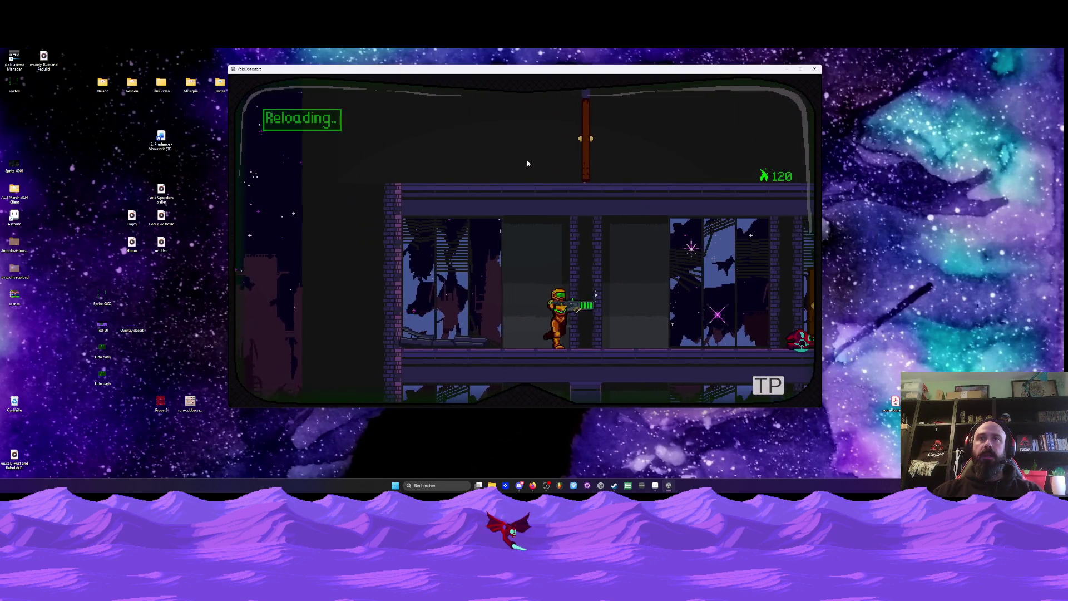
key(d)
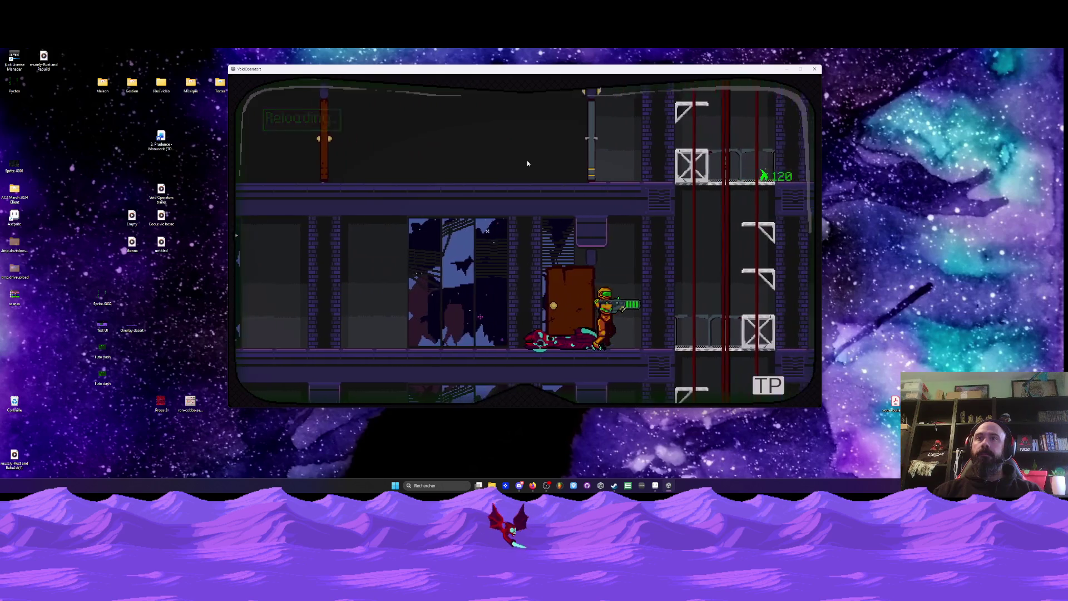
key(d)
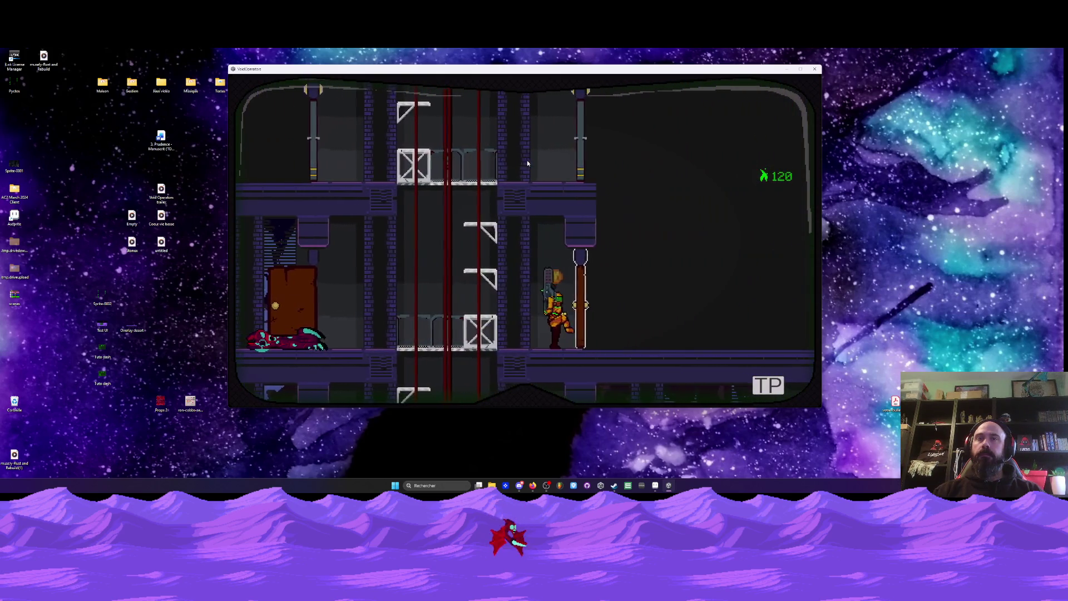
key(a)
click(527, 163)
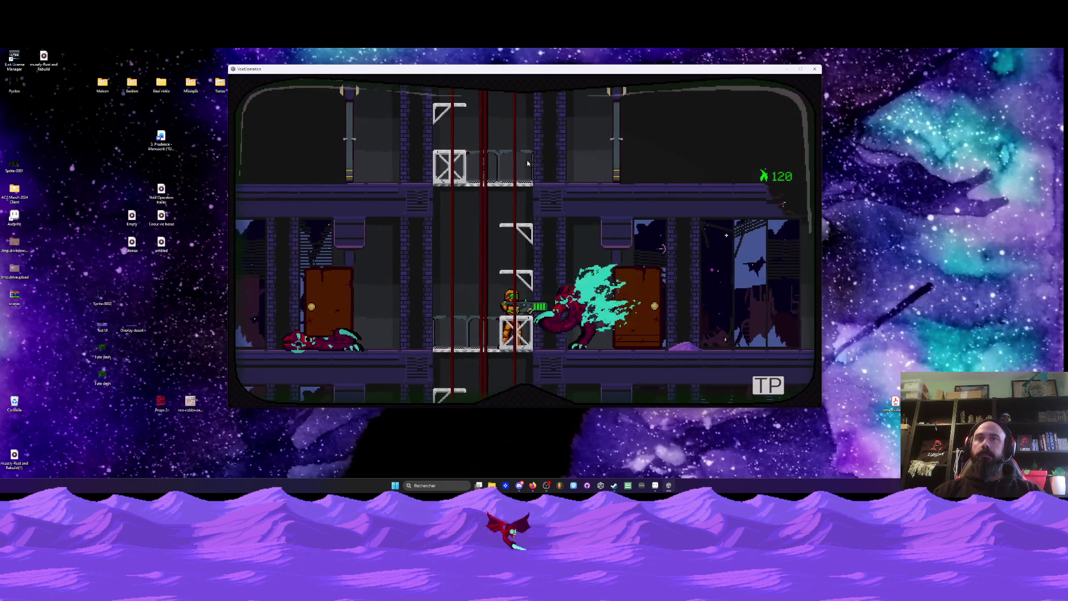
- Run right toward the crates, then back left to spin-jump up the shaft
key(d)
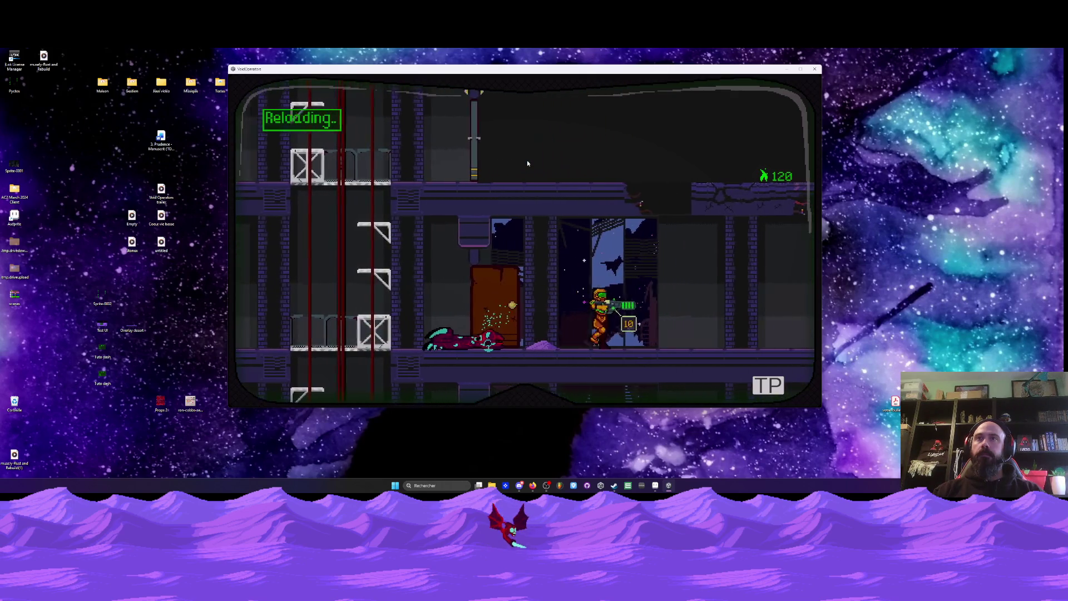
key(d)
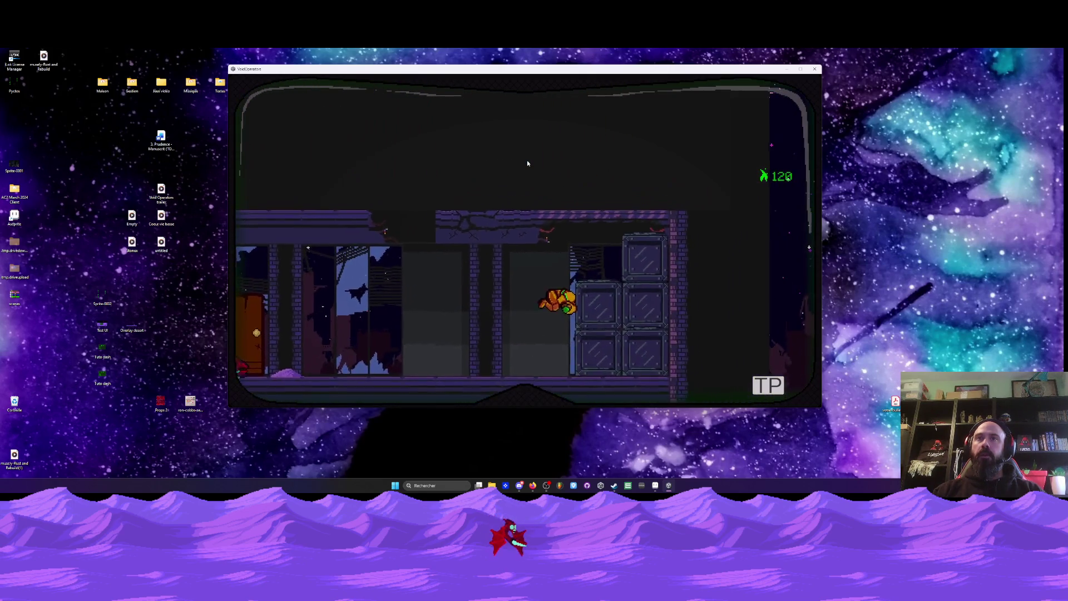
key(a)
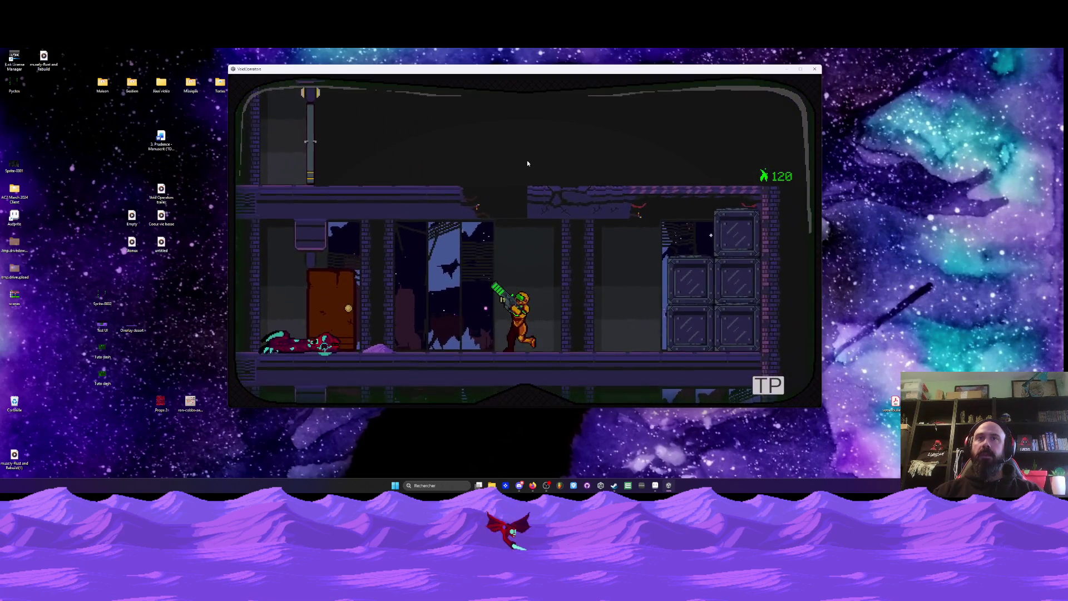
key(a)
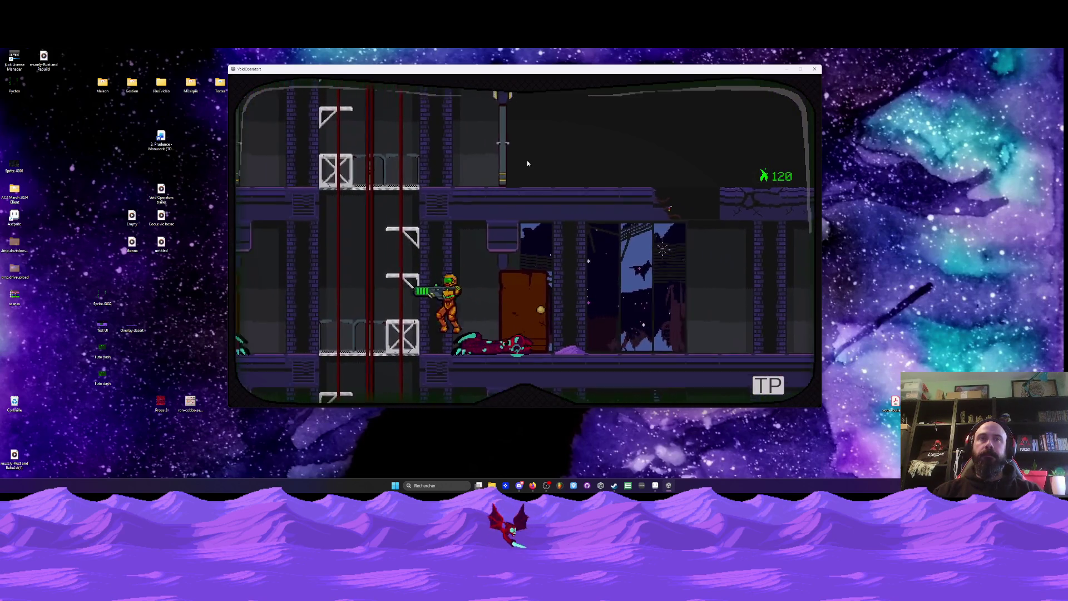
key(space)
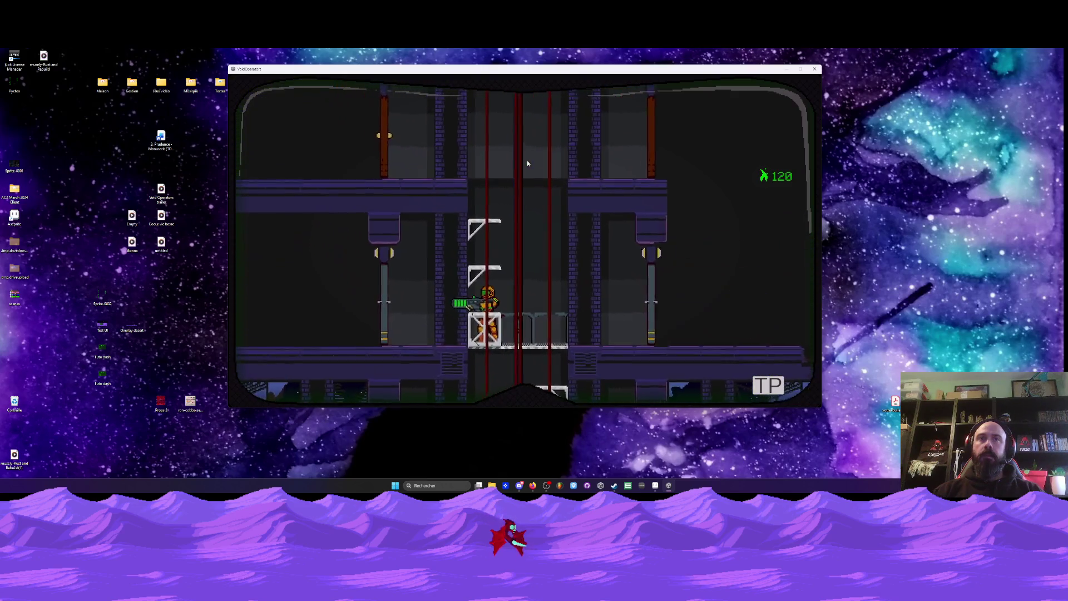
- Jump between the shaft's ledges and drop back down to the lower-left floor
key(a)
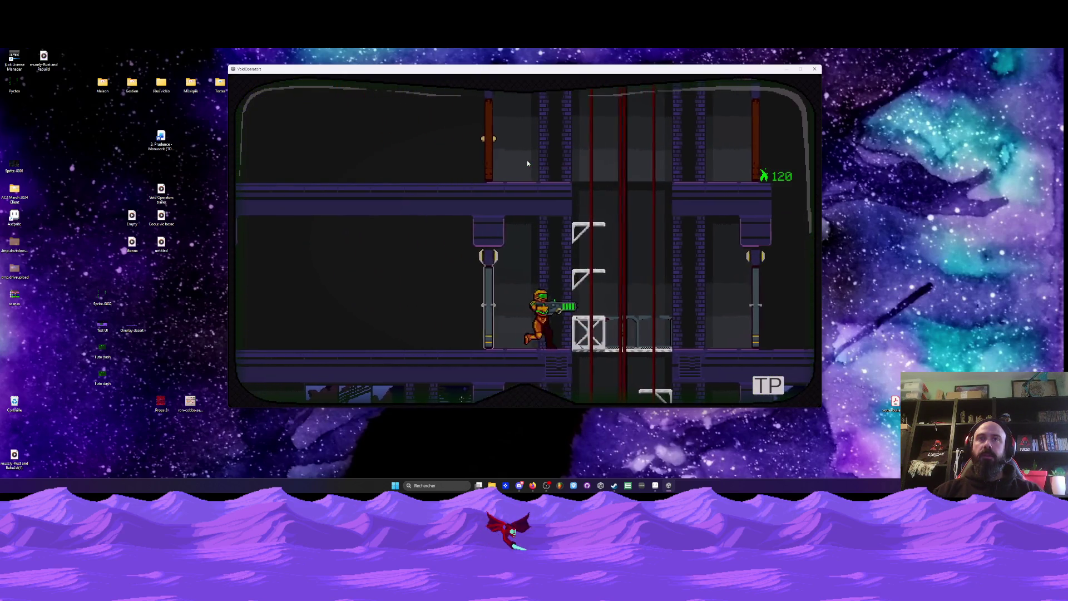
key(d)
key(space)
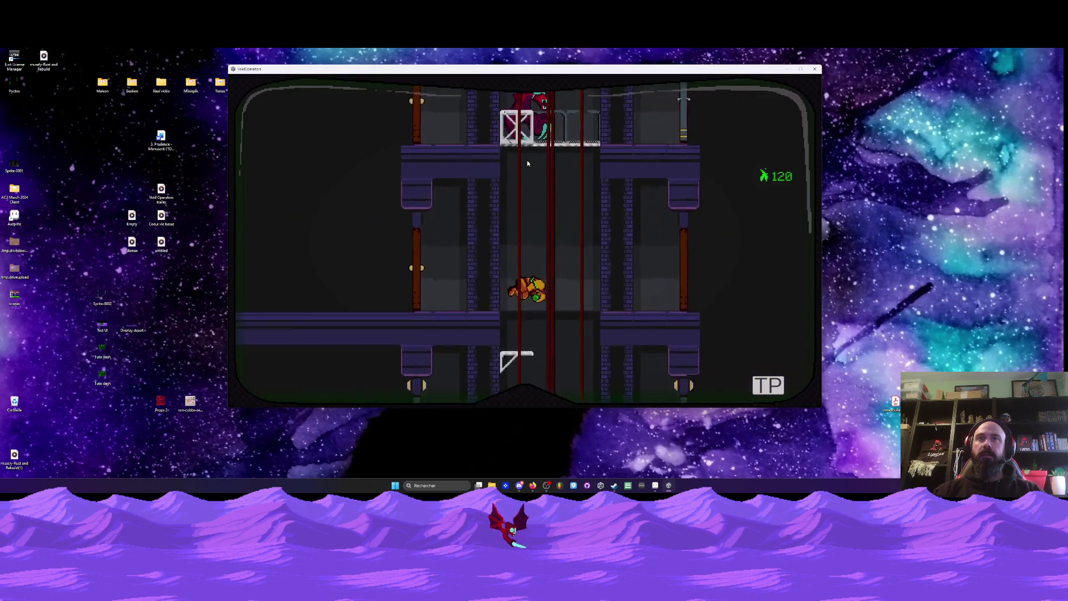
key(space)
key(d)
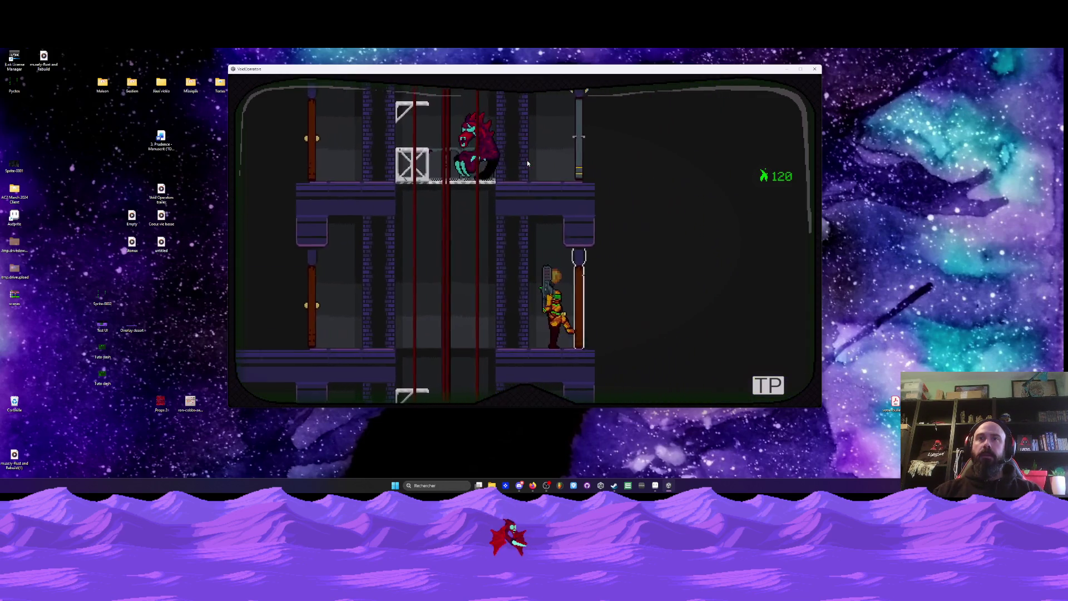
key(a)
key(space)
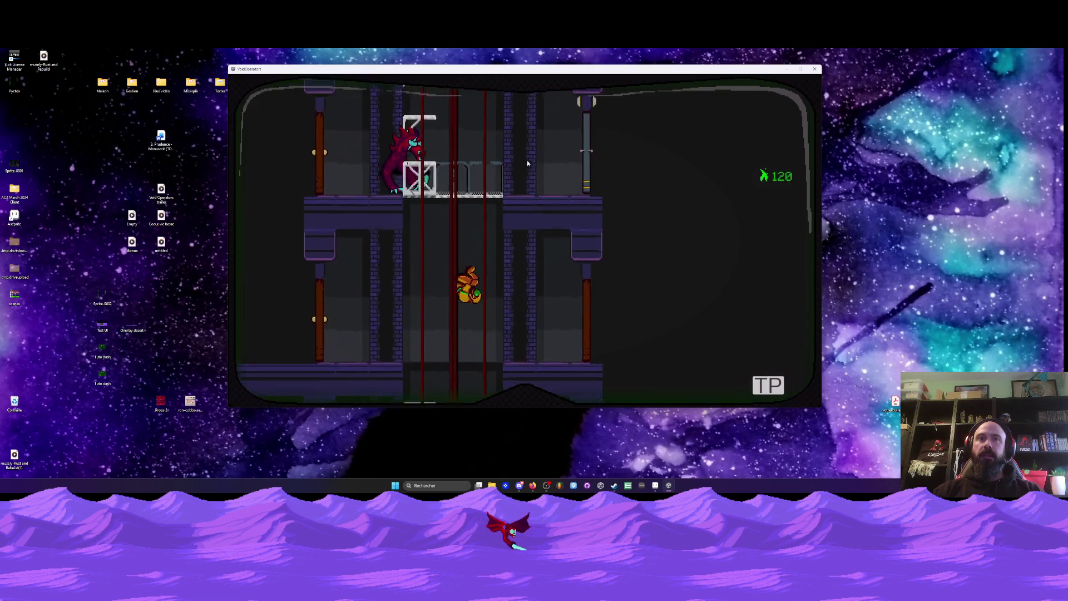
key(a)
key(a)
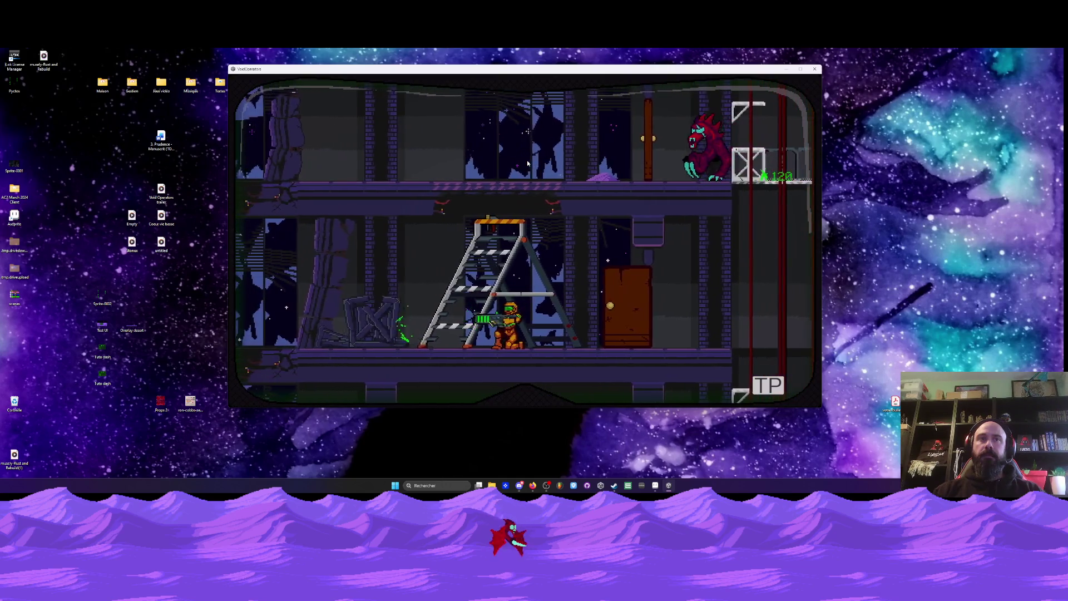
- Fire while walking right and spin-jump beside the ladder onto the upper floor
key(a)
key(d)
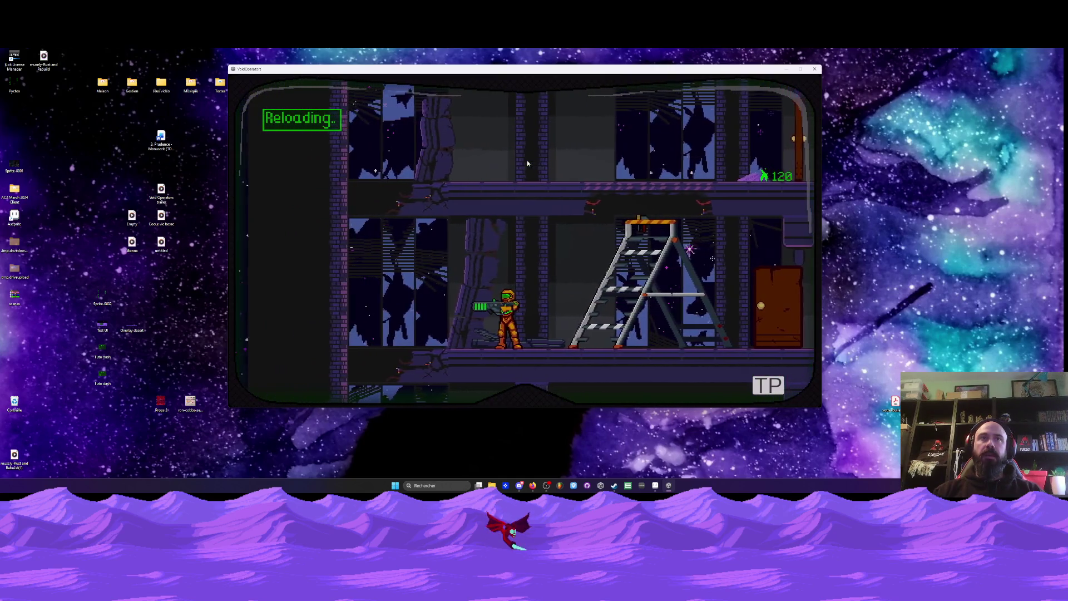
key(space)
key(d)
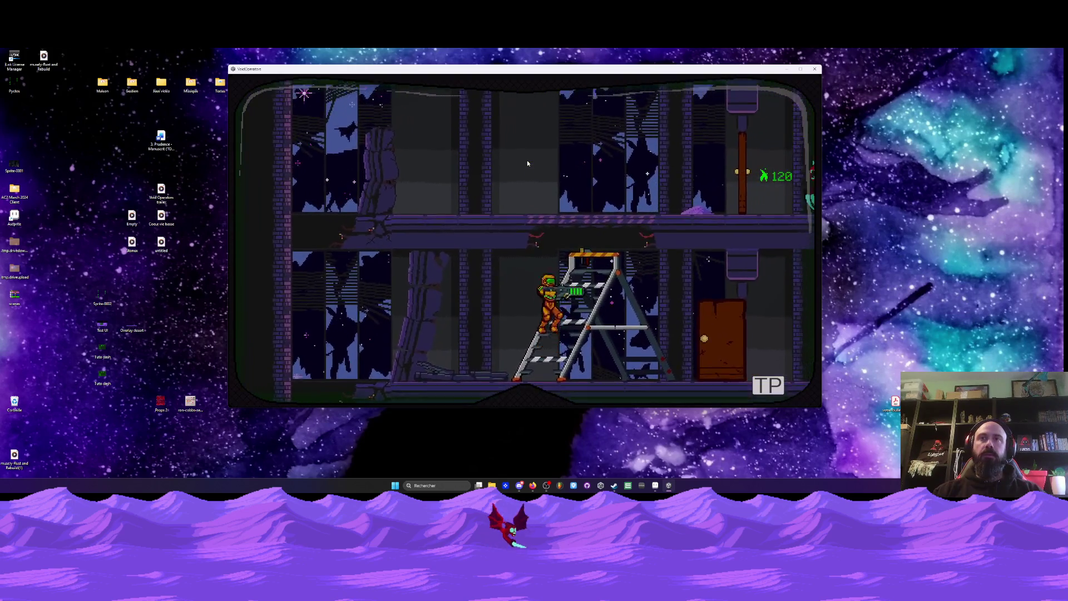
key(a)
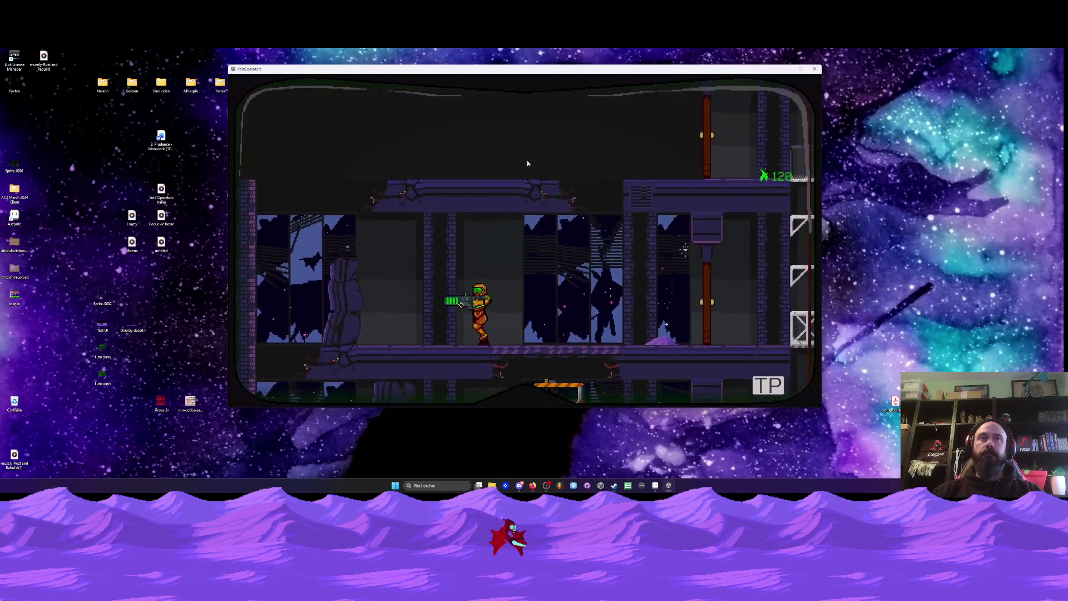
- Fight the monster by the door, jump up a floor, and burst into the next room
key(d)
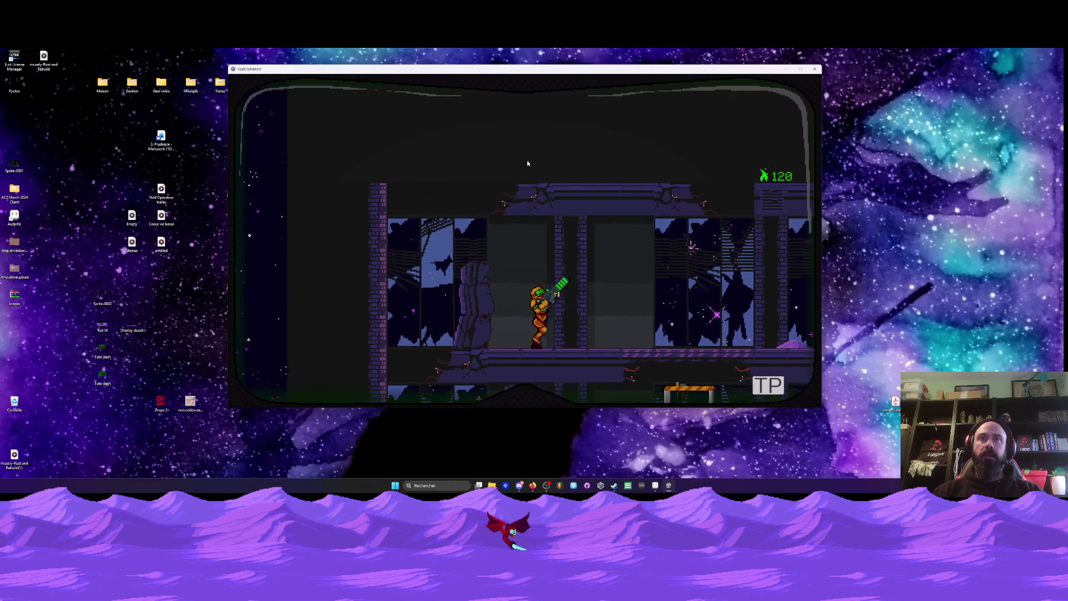
key(d)
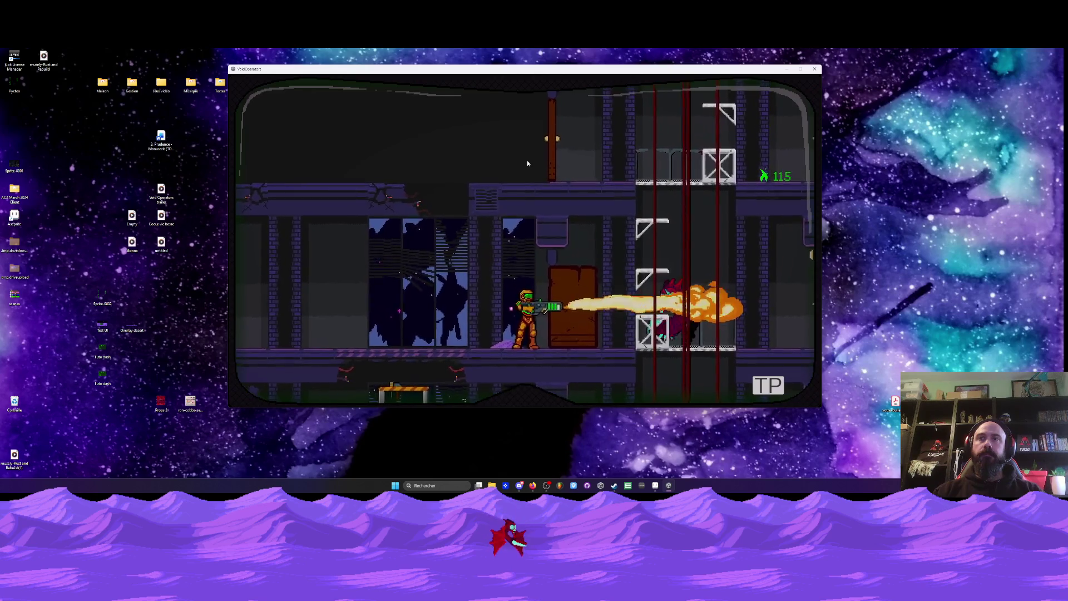
key(d)
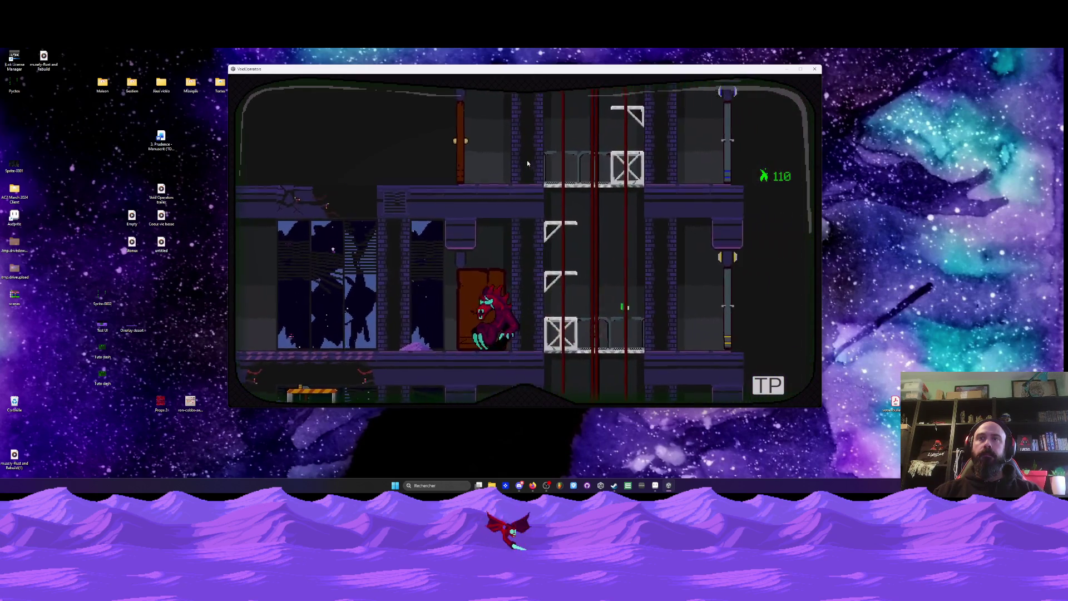
key(a)
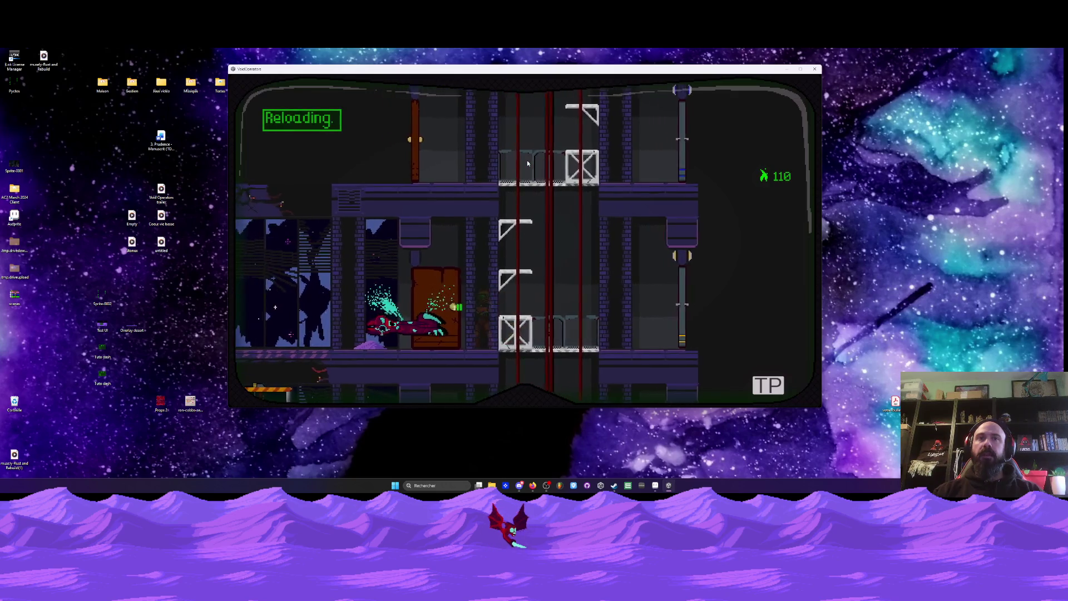
key(space)
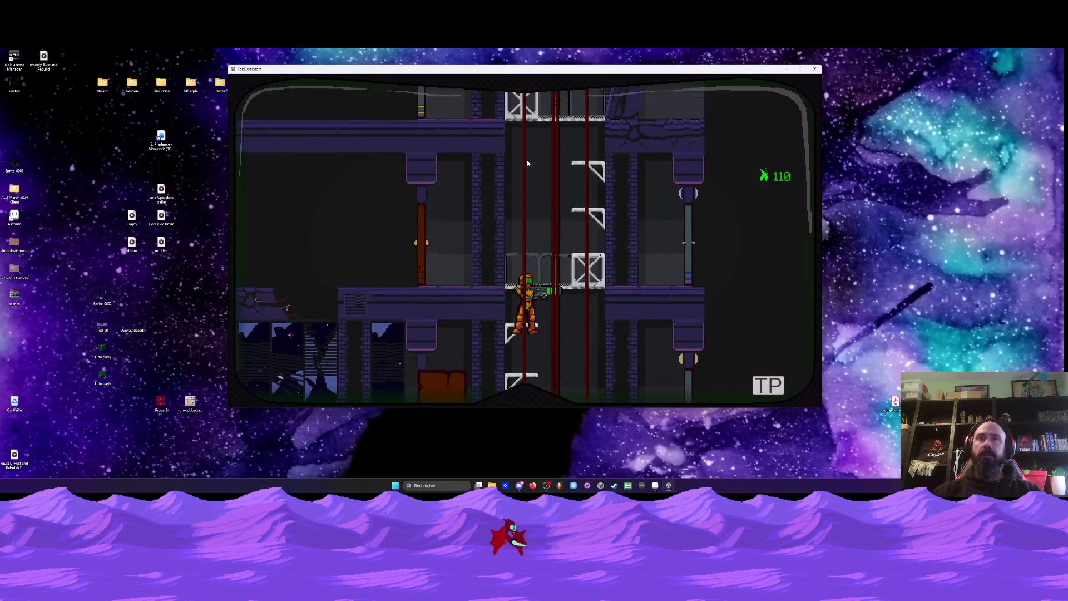
key(a)
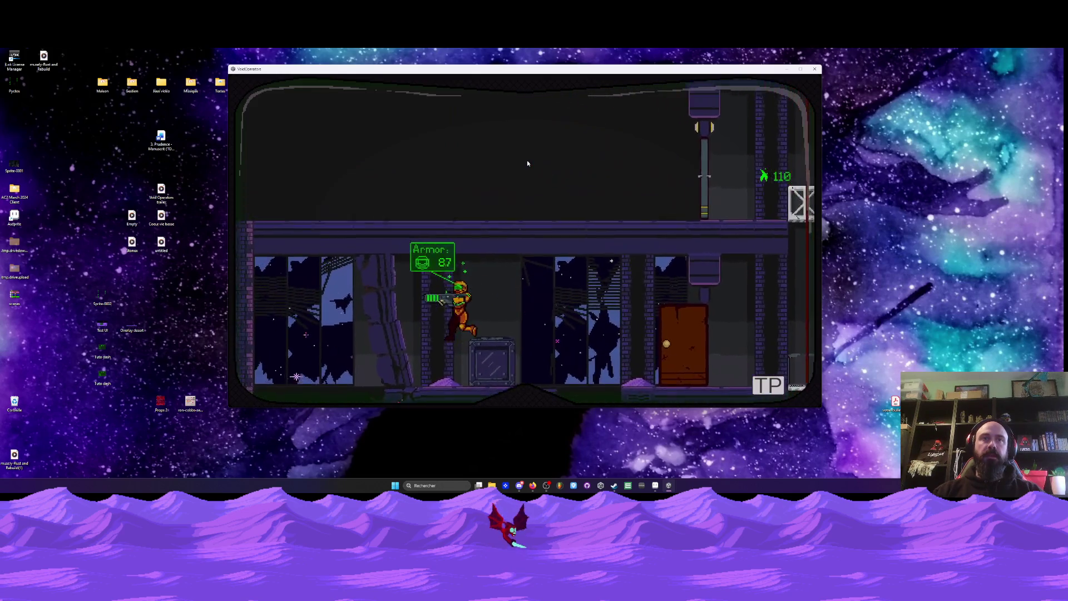
- Collect the armor pickups, bringing armor to 100, and aim upward by the crate
key(d)
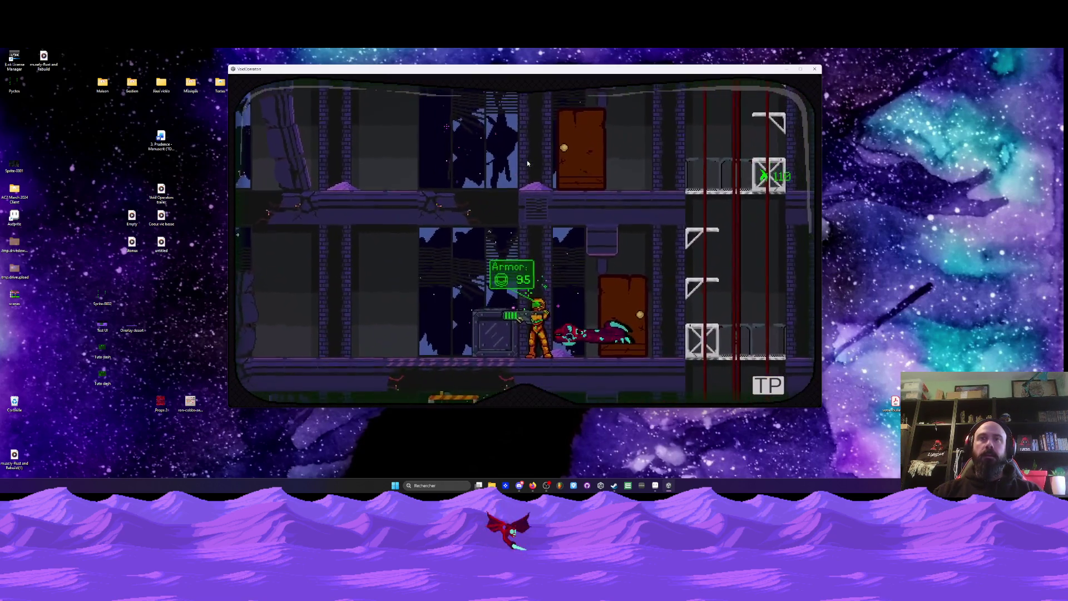
key(d)
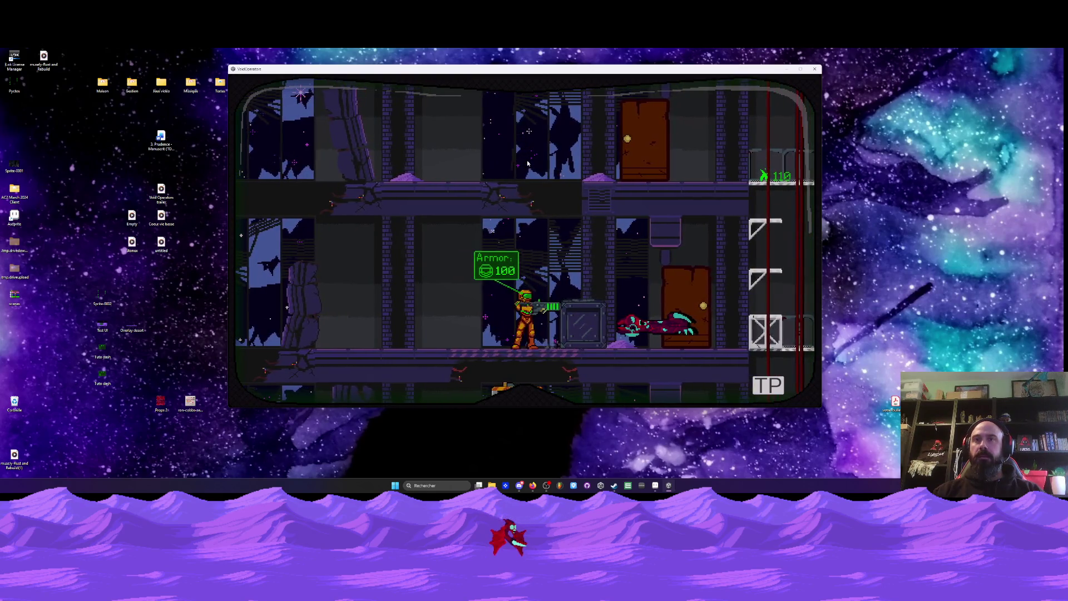
key(d)
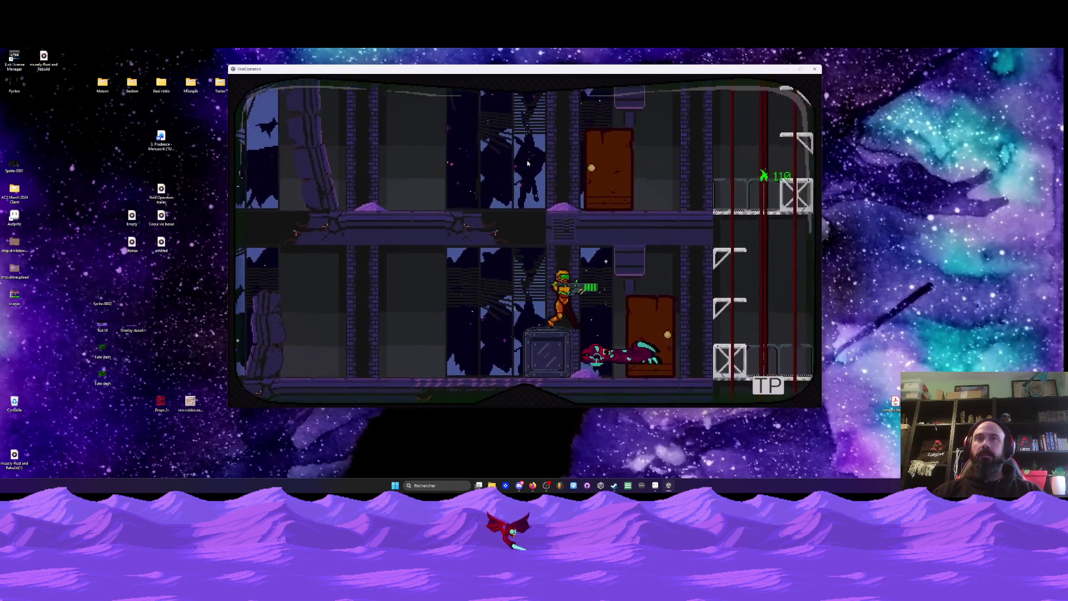
key(a)
key(w)
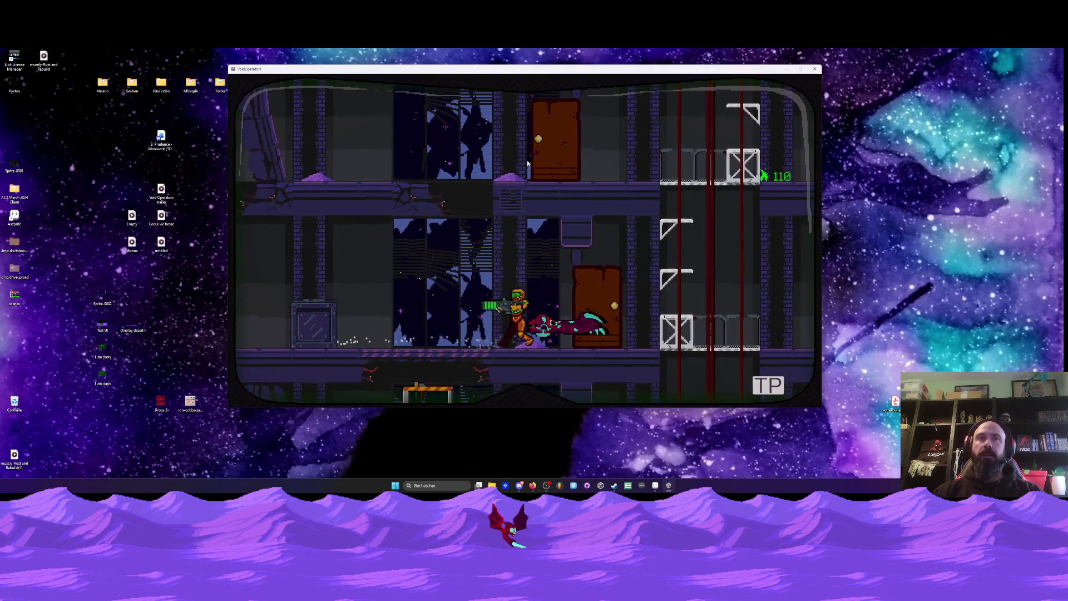
- Retreat left through the corridor, then push right past the ladder to the next door
key(a)
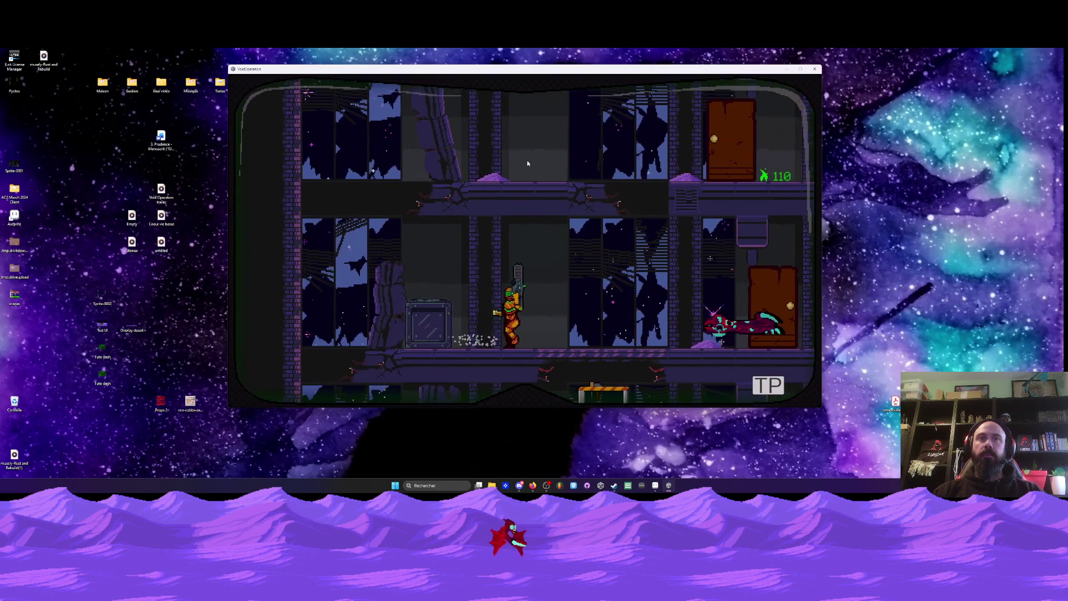
key(d)
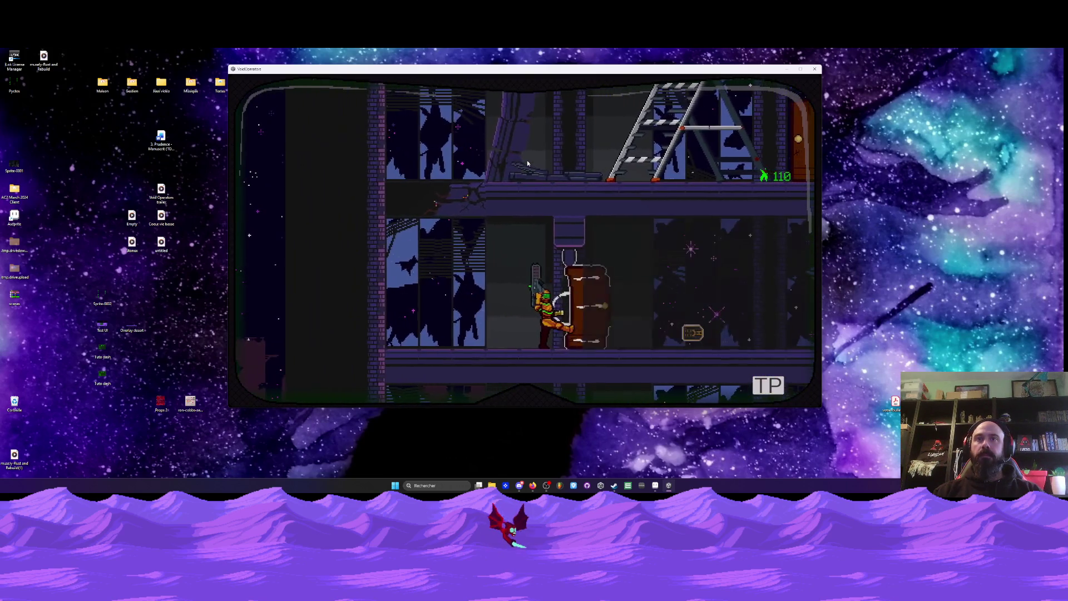
key(d)
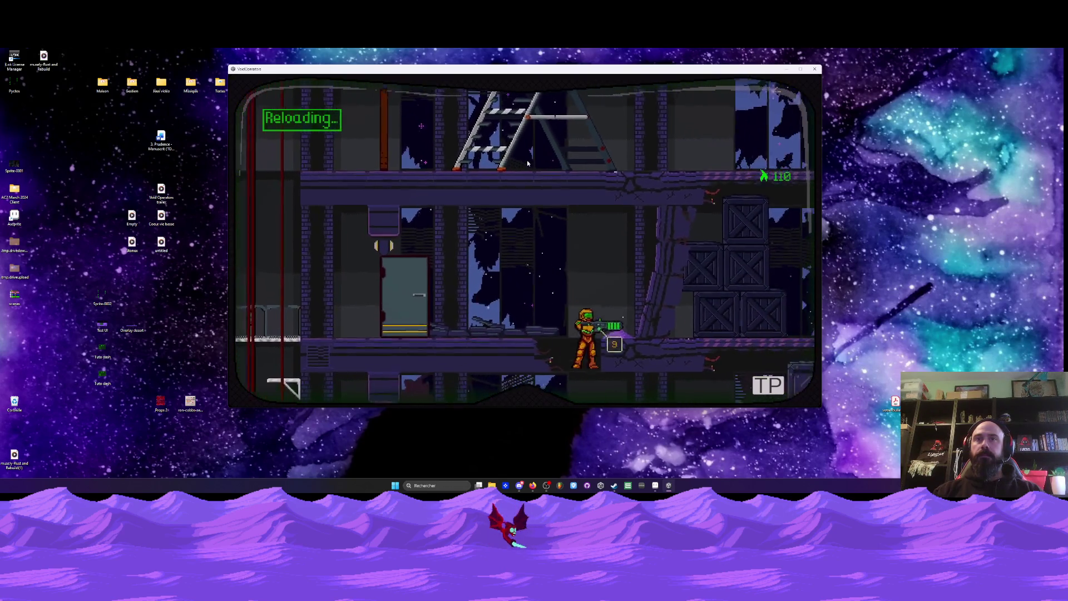
- Drop through the broken floor, climb the crates and ladder, and shoot the second red creature dead
key(a)
key(a)
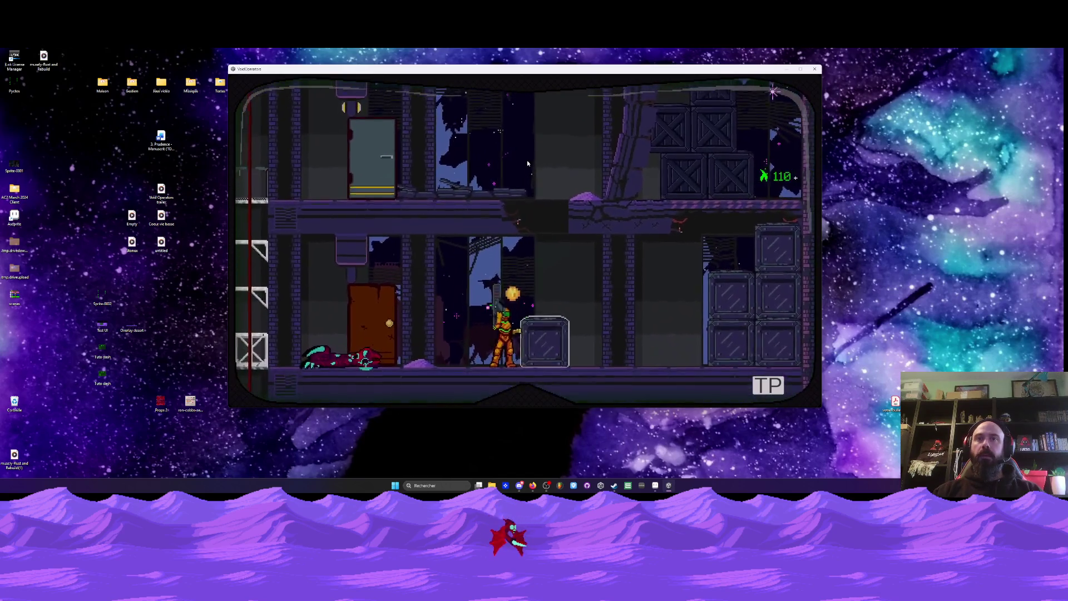
key(d)
key(d)
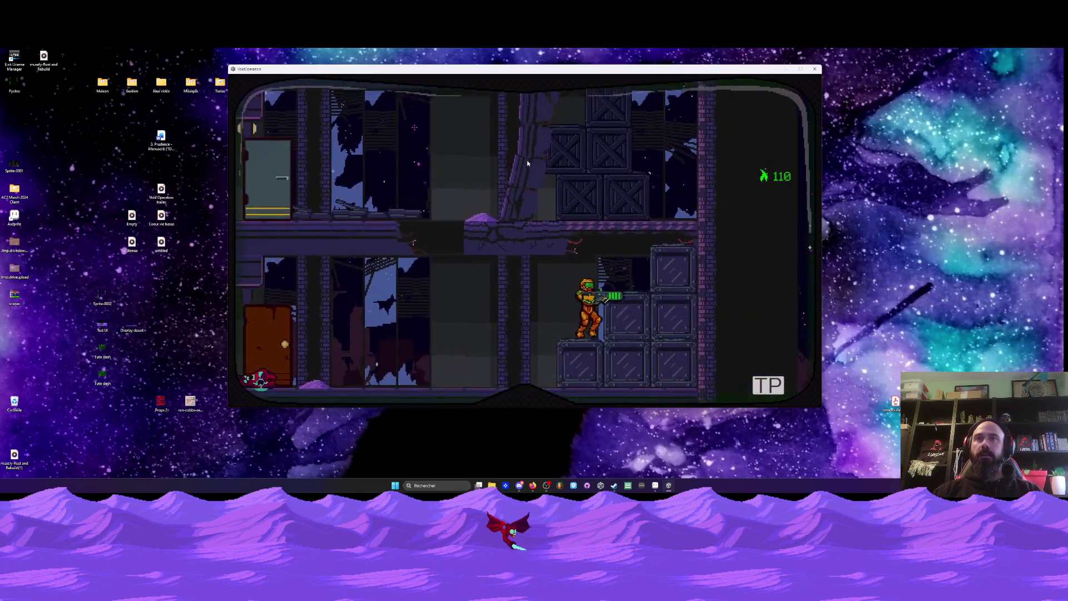
key(a)
key(space)
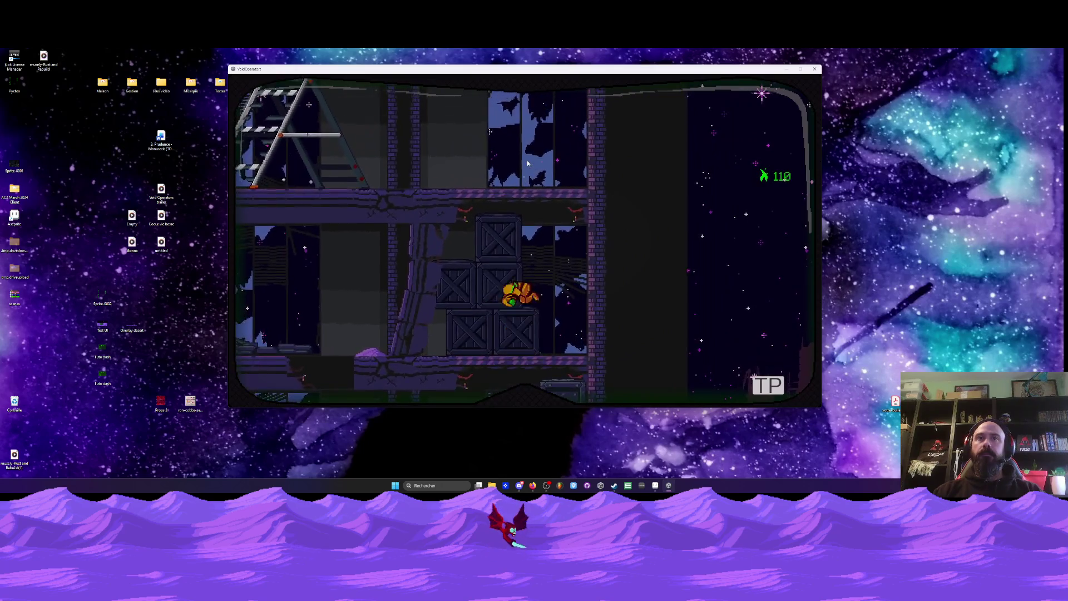
key(a)
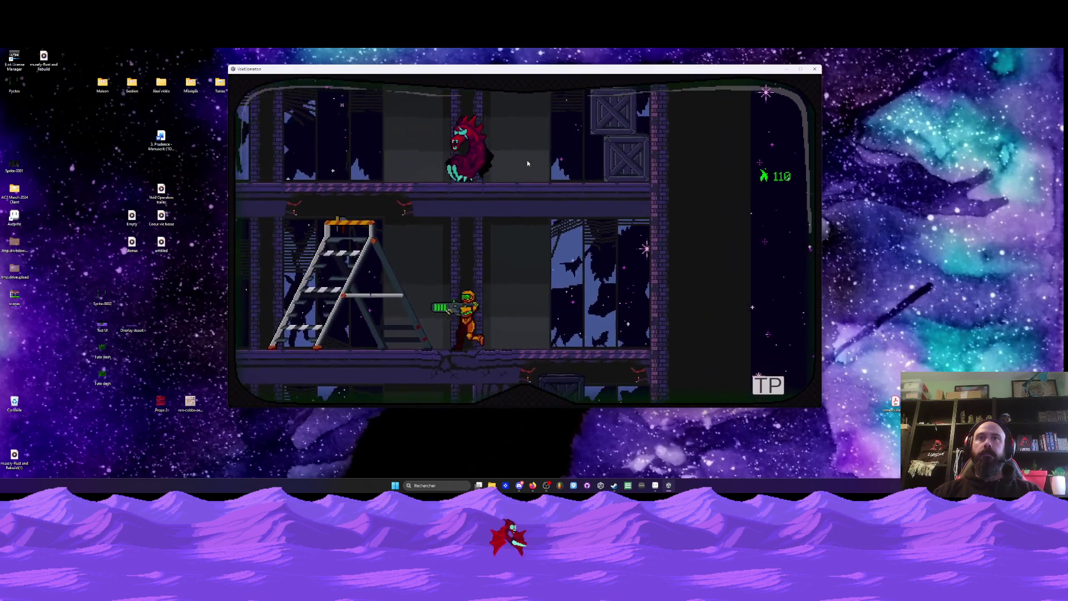
key(d)
key(w)
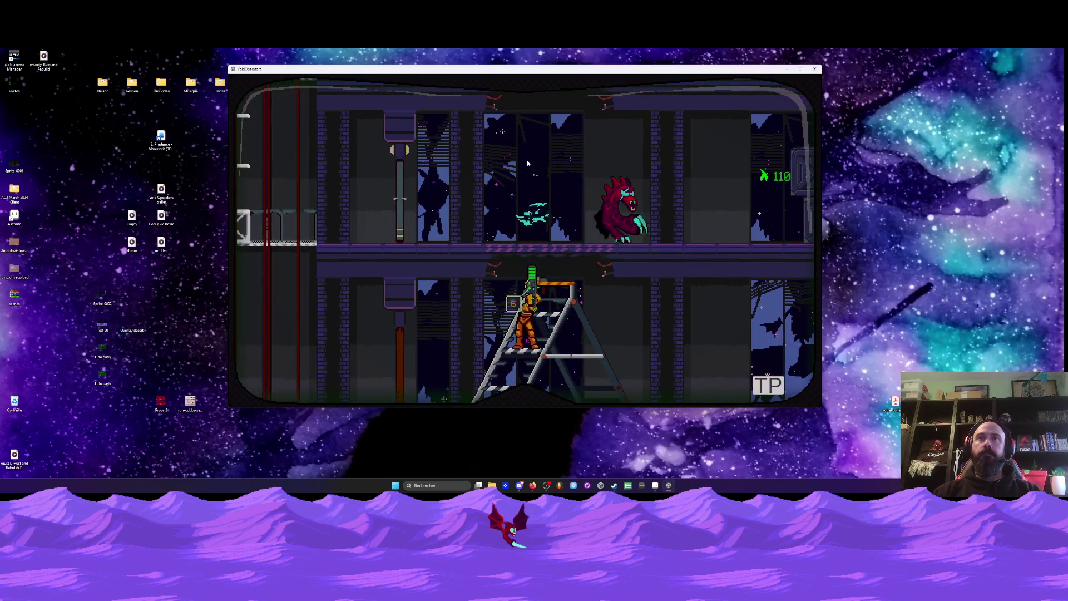
key(space)
key(space)
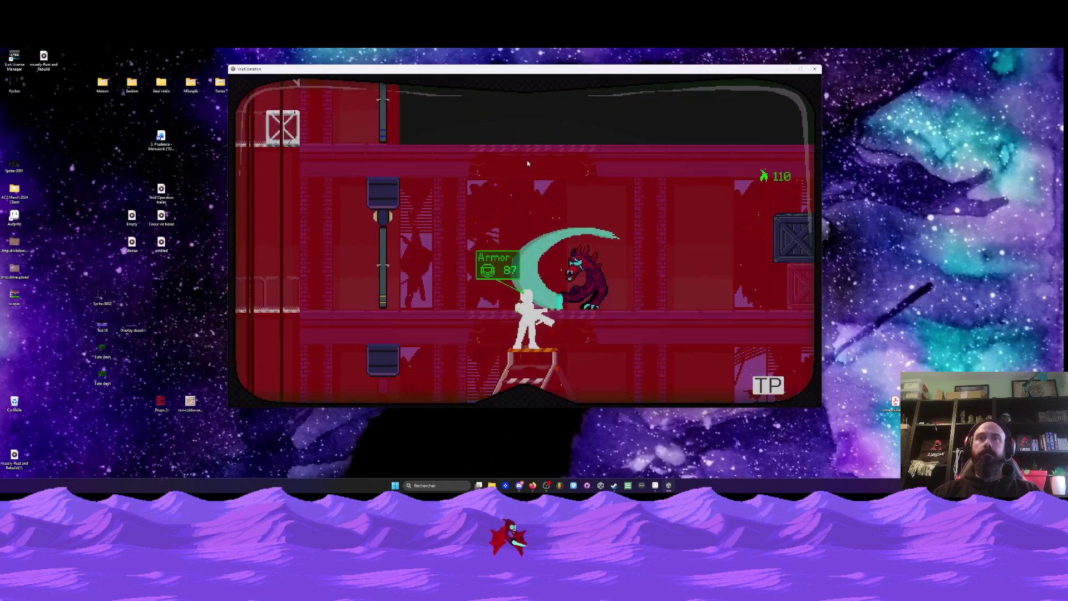
key(a)
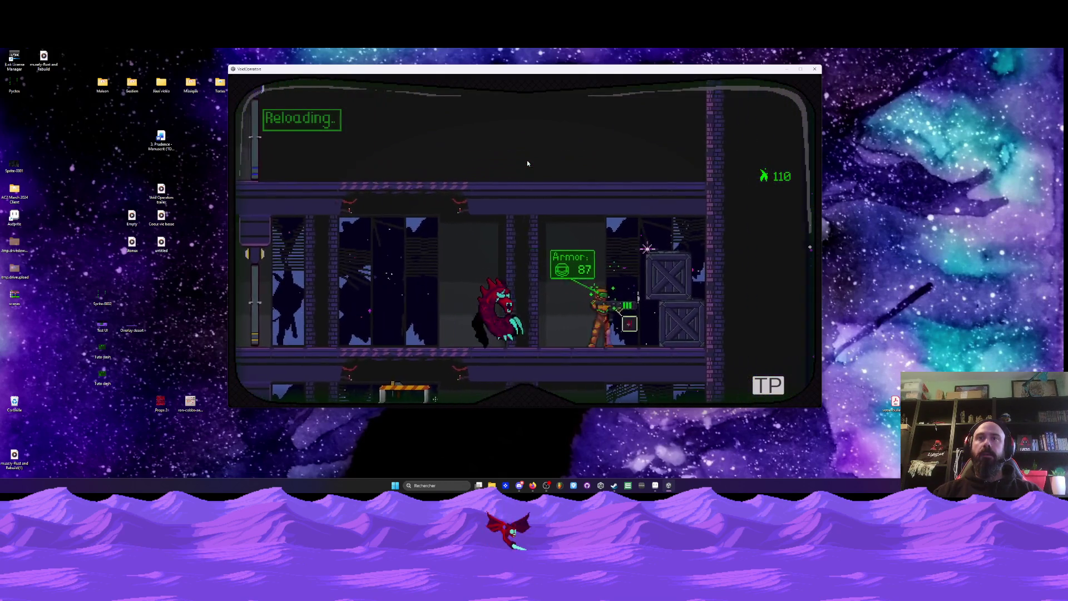
- Walk past the dead creature and collect ammo, refilling it from 110 to 200
key(d)
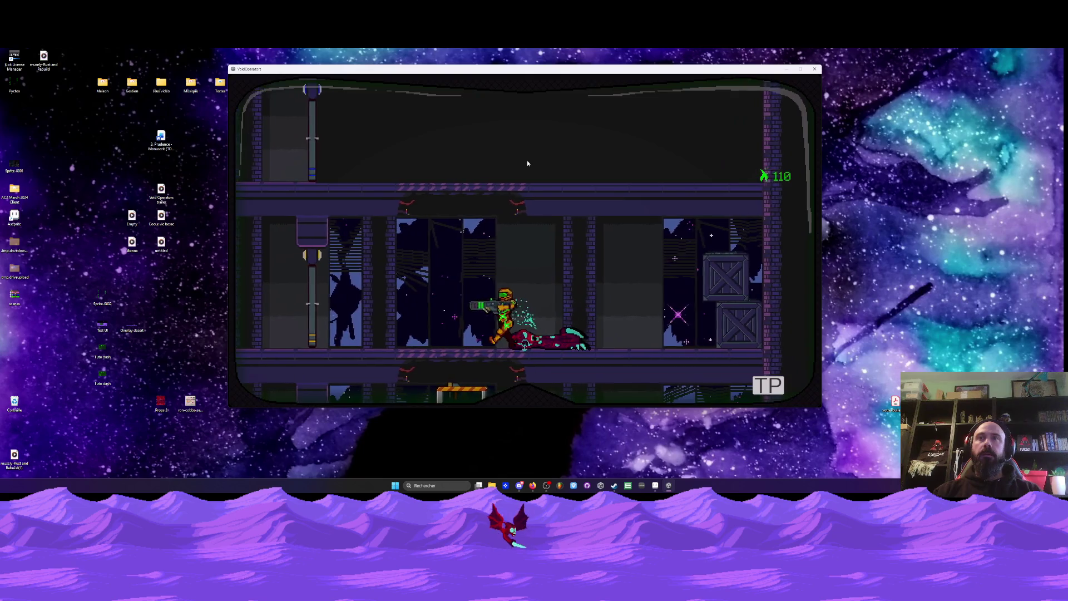
key(r)
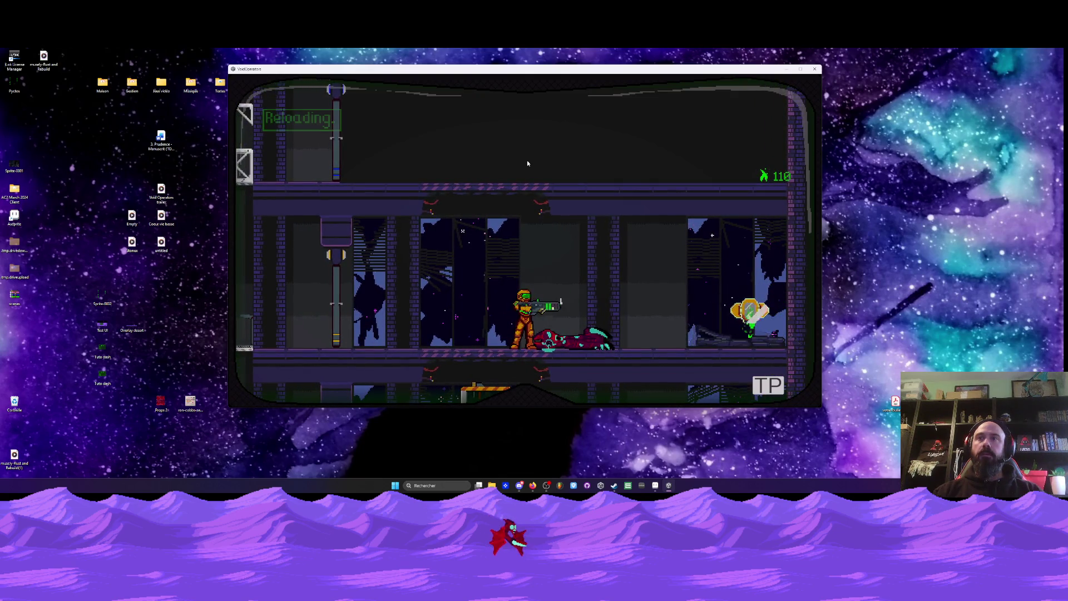
key(d)
key(a)
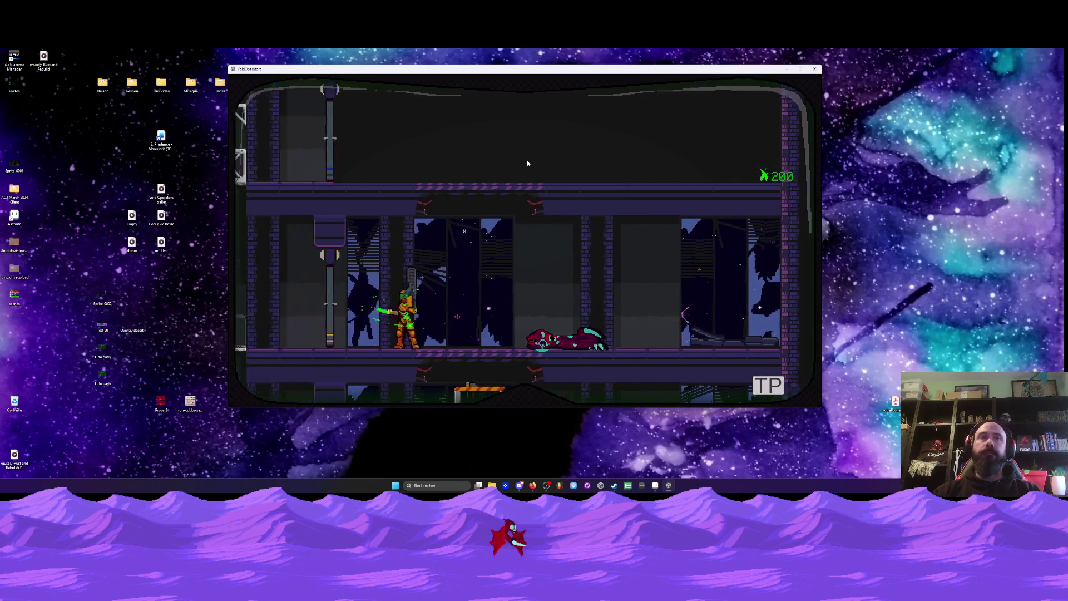
key(a)
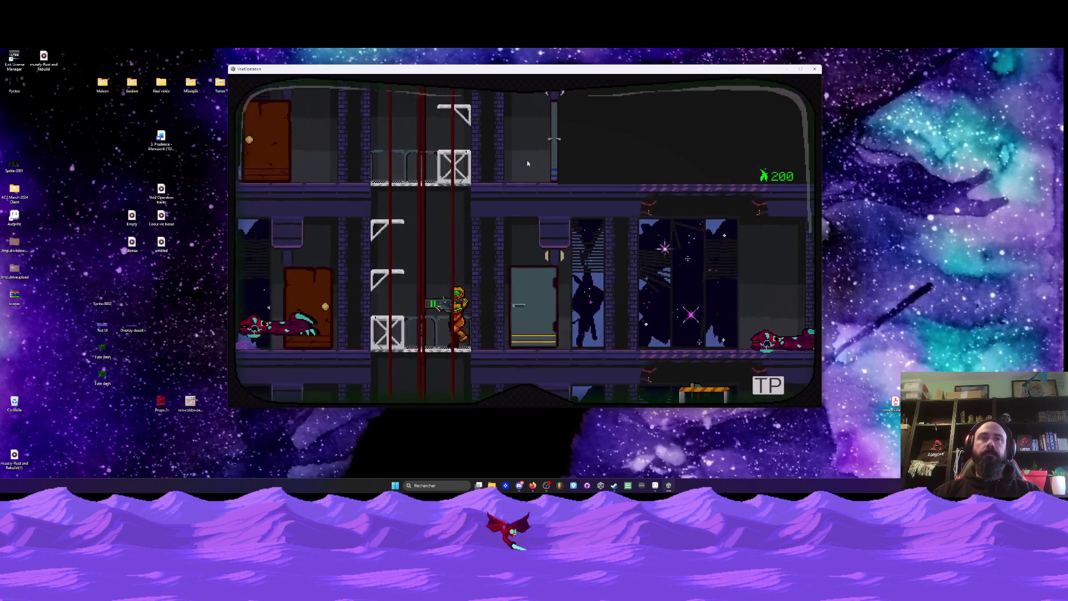
key(a)
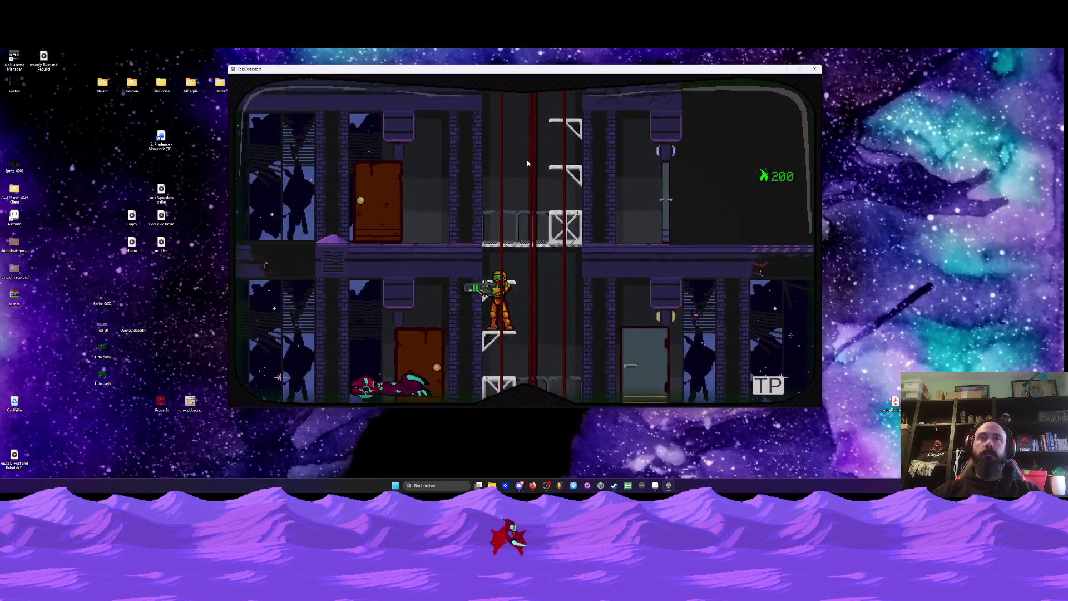
- Jump up the elevator shaft and run out onto the starlit rooftop walkway
key(d)
key(space)
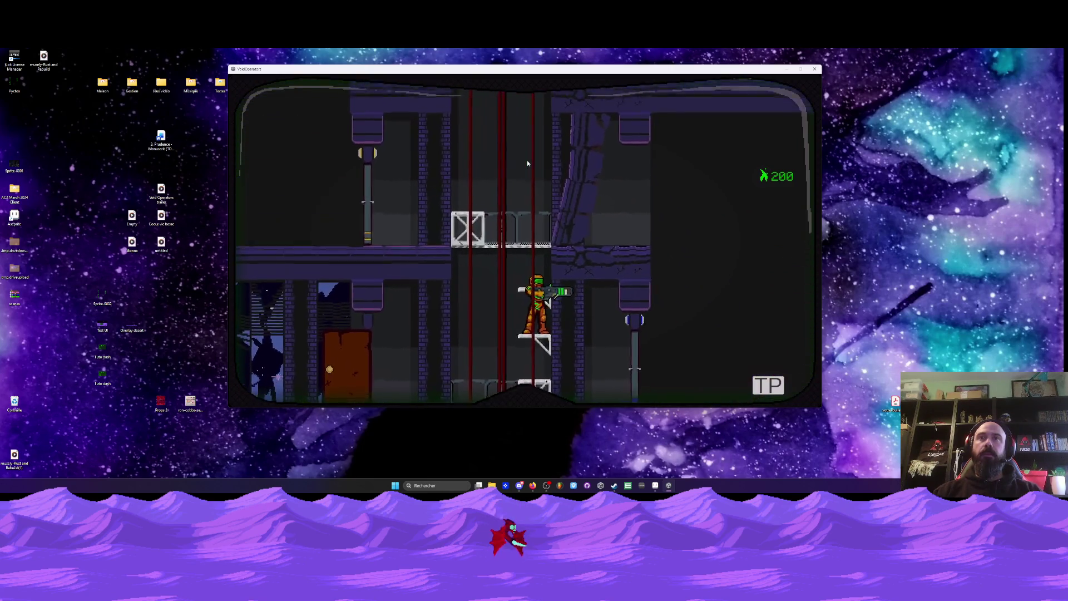
key(space)
key(a)
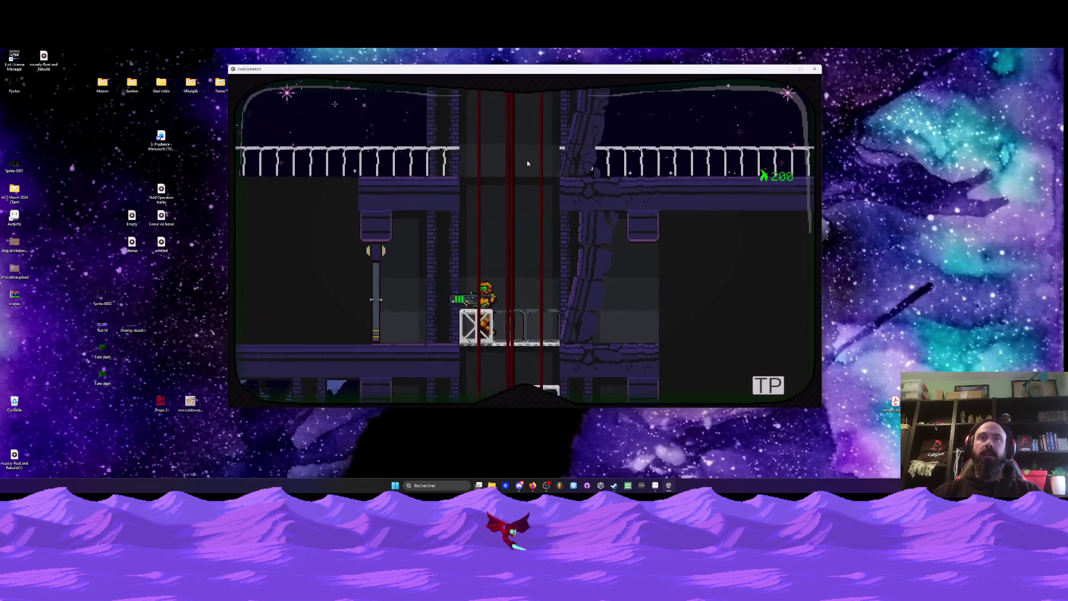
key(a)
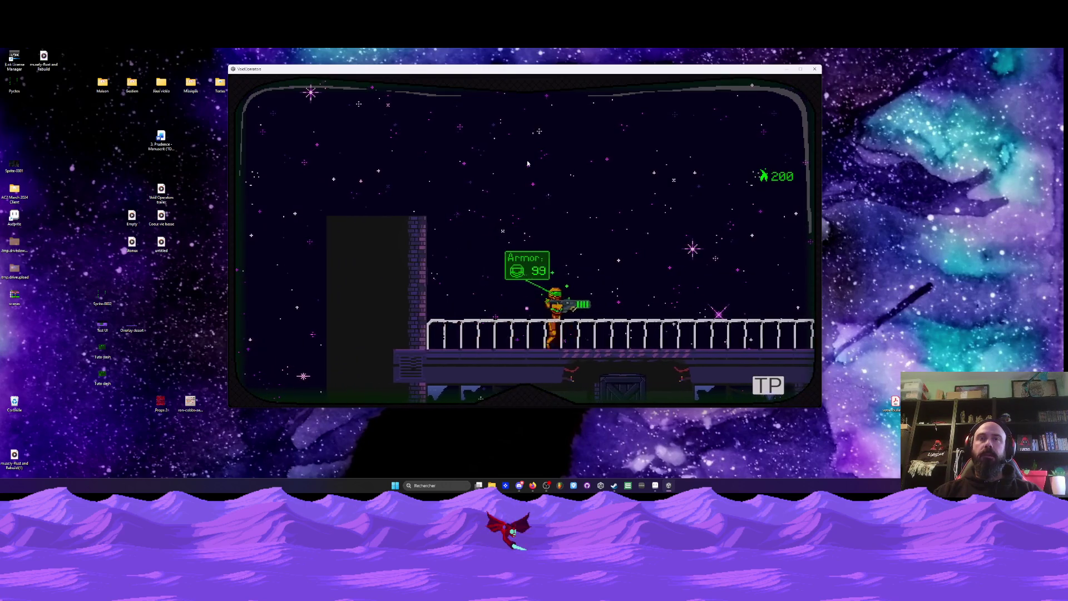
- Run right along the walkway firing, then crouch and walk left out through the lower doorway
key(d)
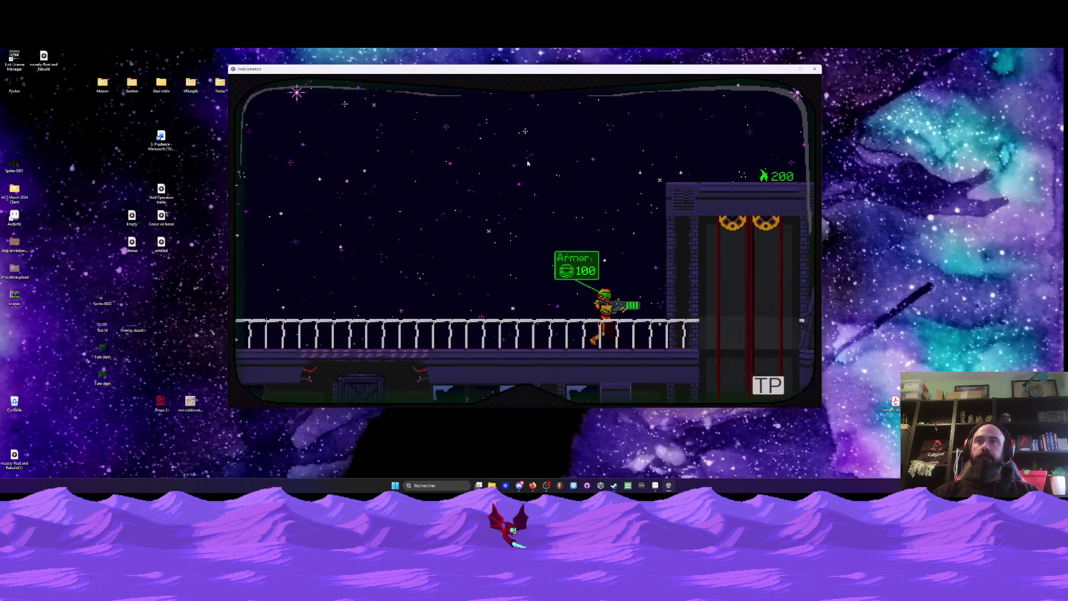
key(d)
click(527, 163)
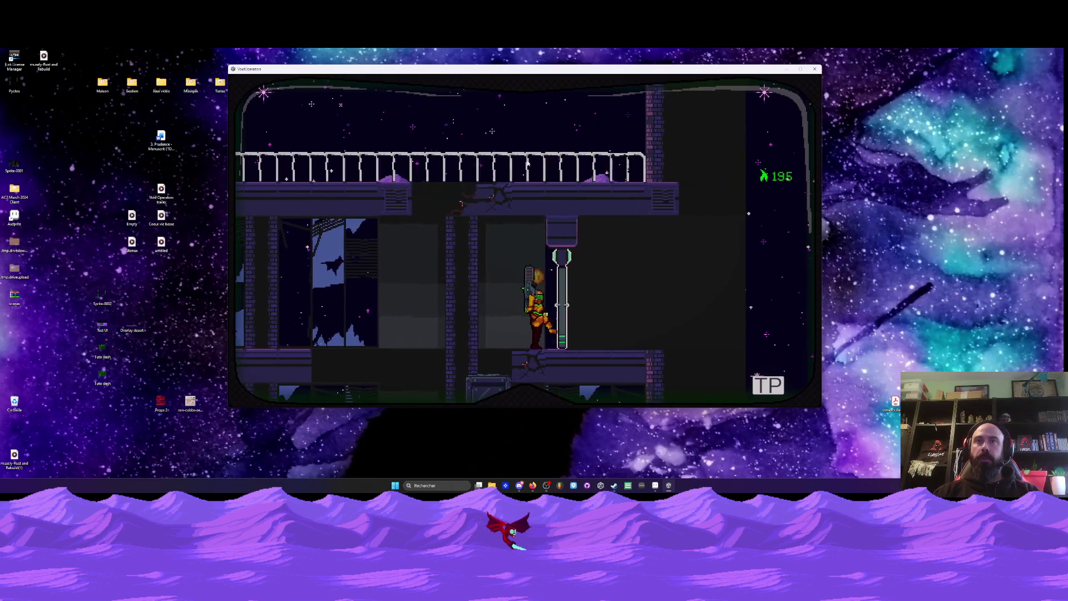
key(Down)
key(Left)
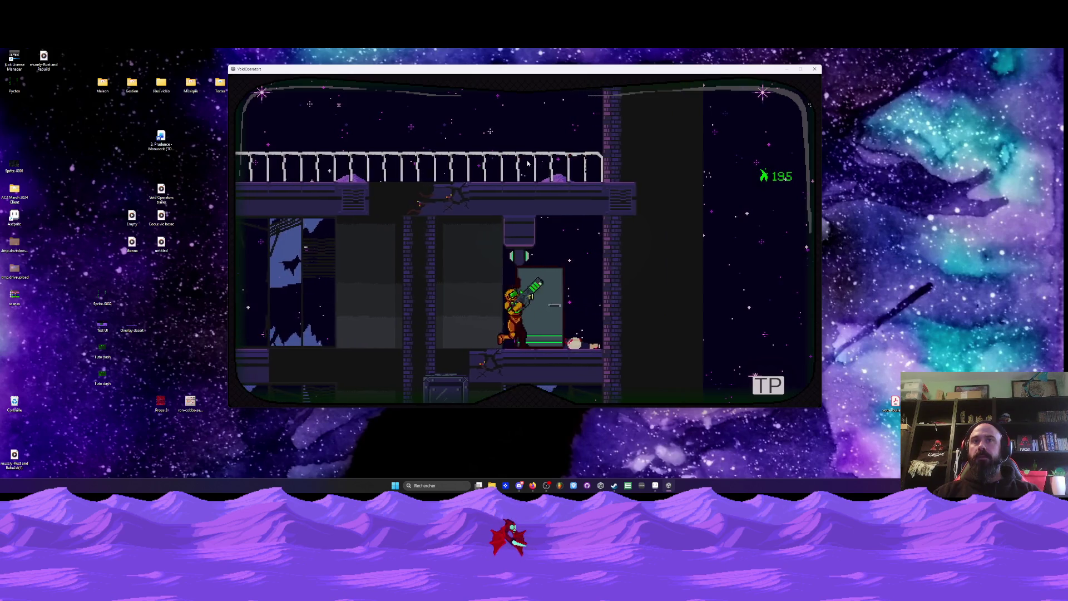
key(Left)
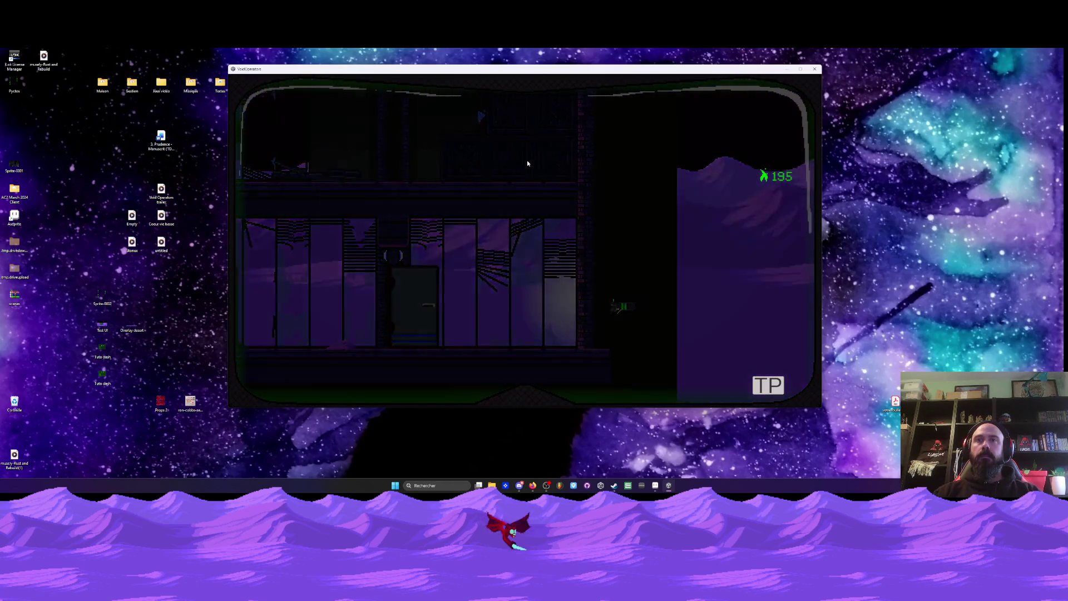
- Run right into the snowfield and turn to flame the giant scorpion boss
key(d)
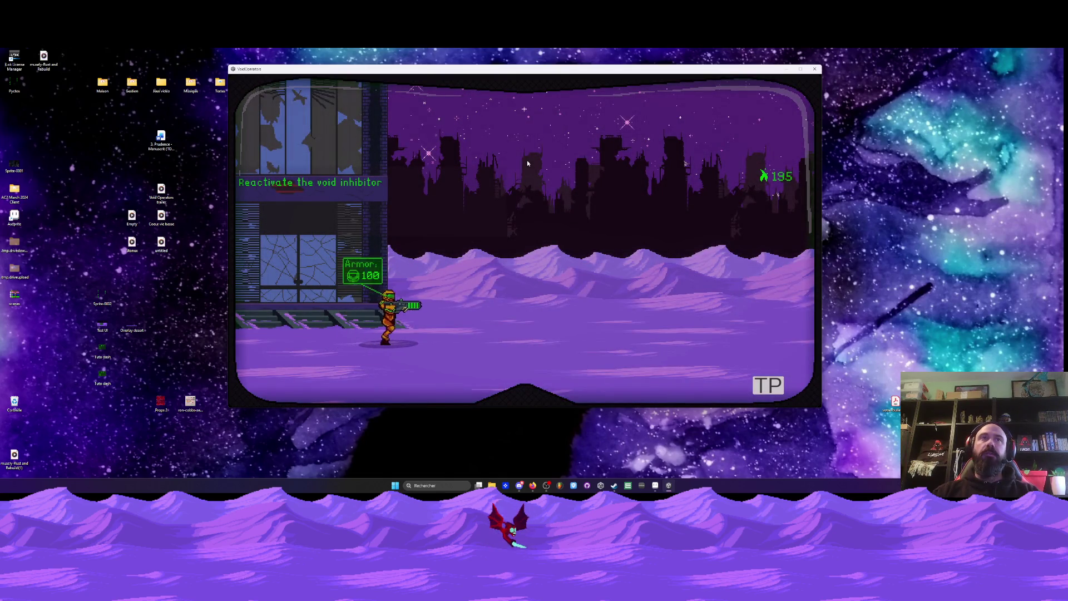
key(d)
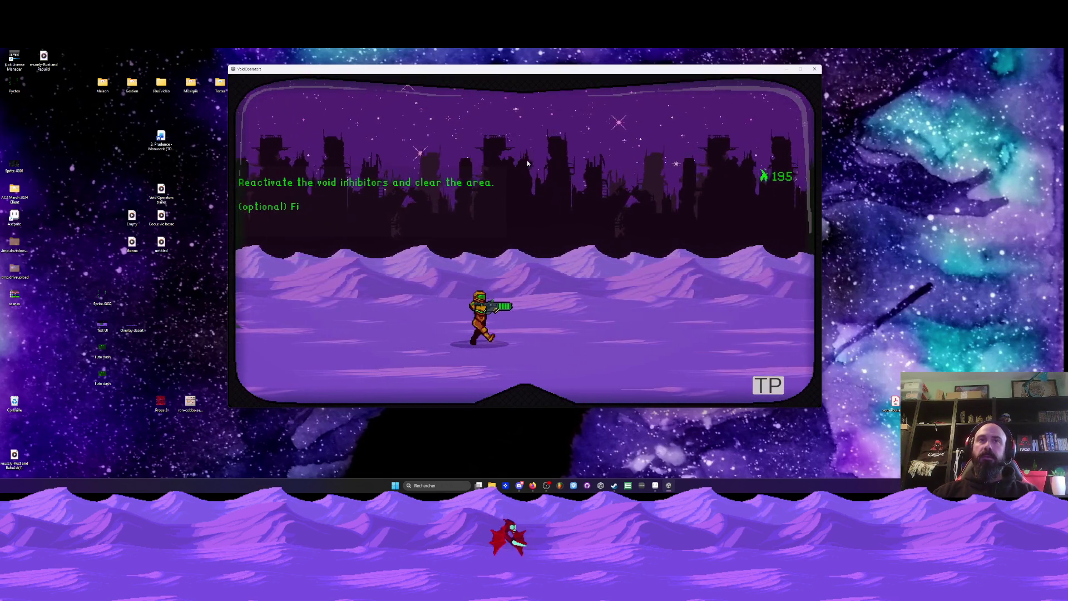
key(a)
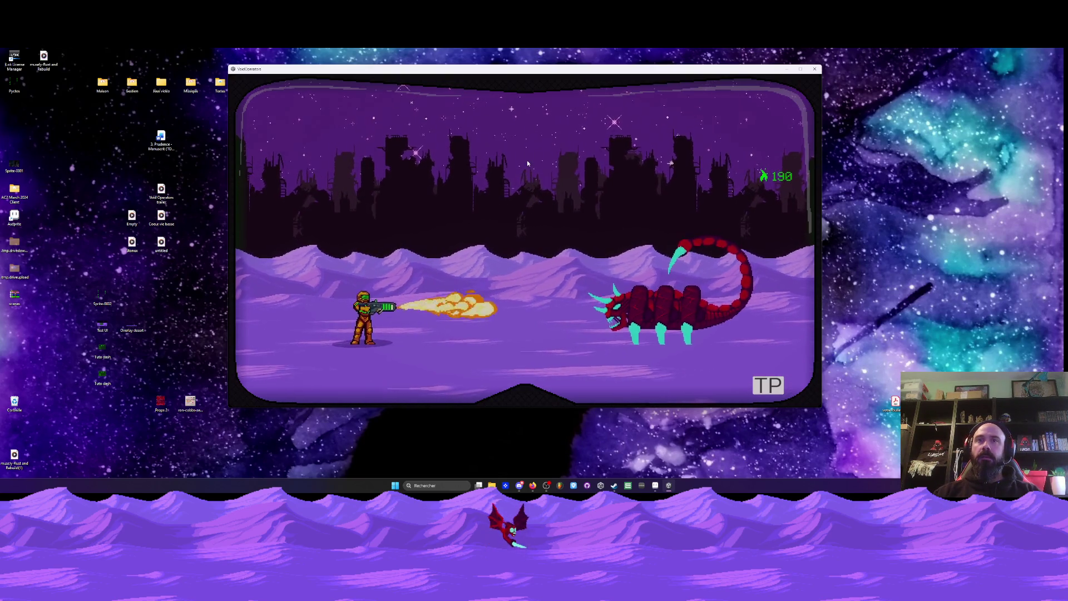
key(d)
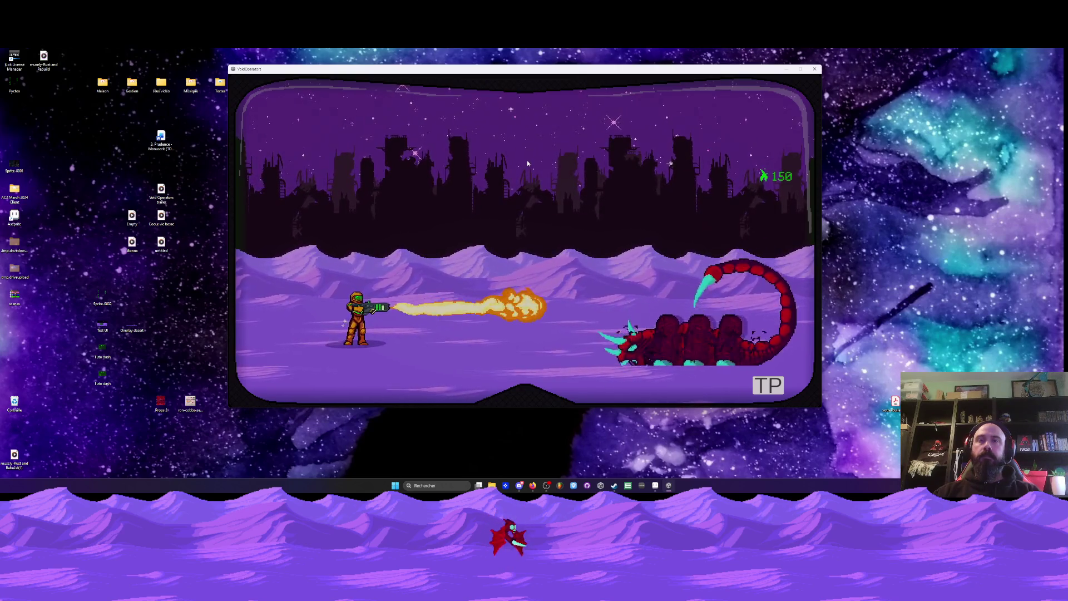
- Strafe right and left, flaming the scorpion and the rising tentacle enemy as ammo drops to 115
key(Right)
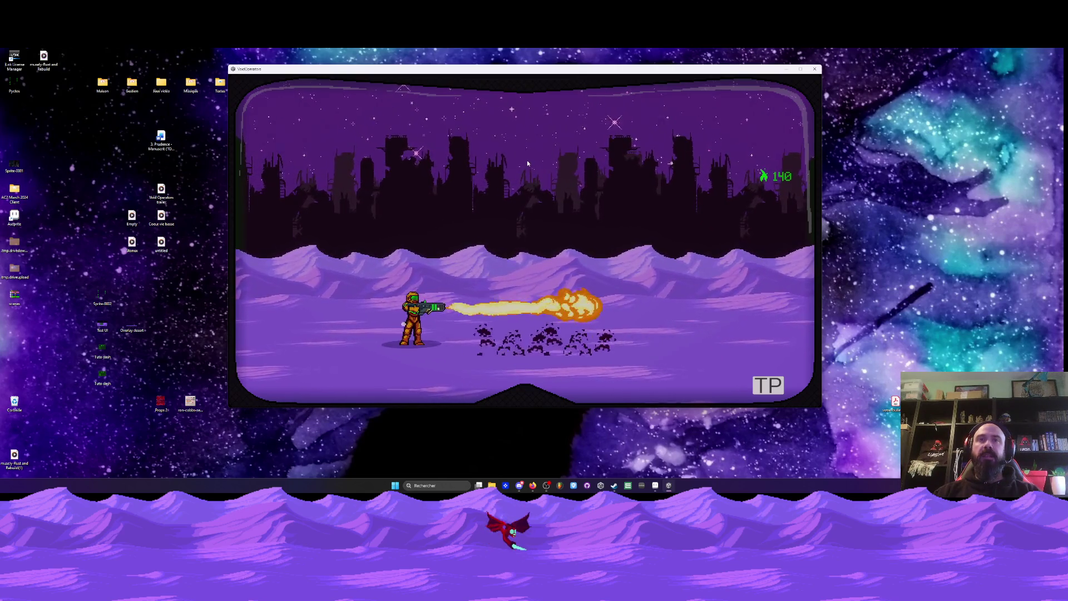
key(Right)
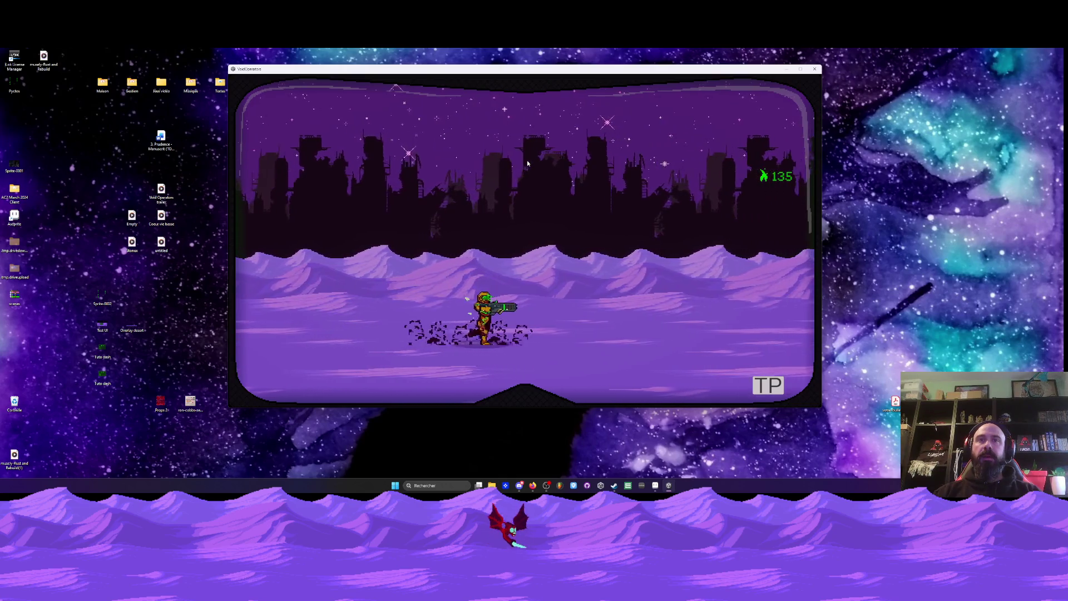
key(space)
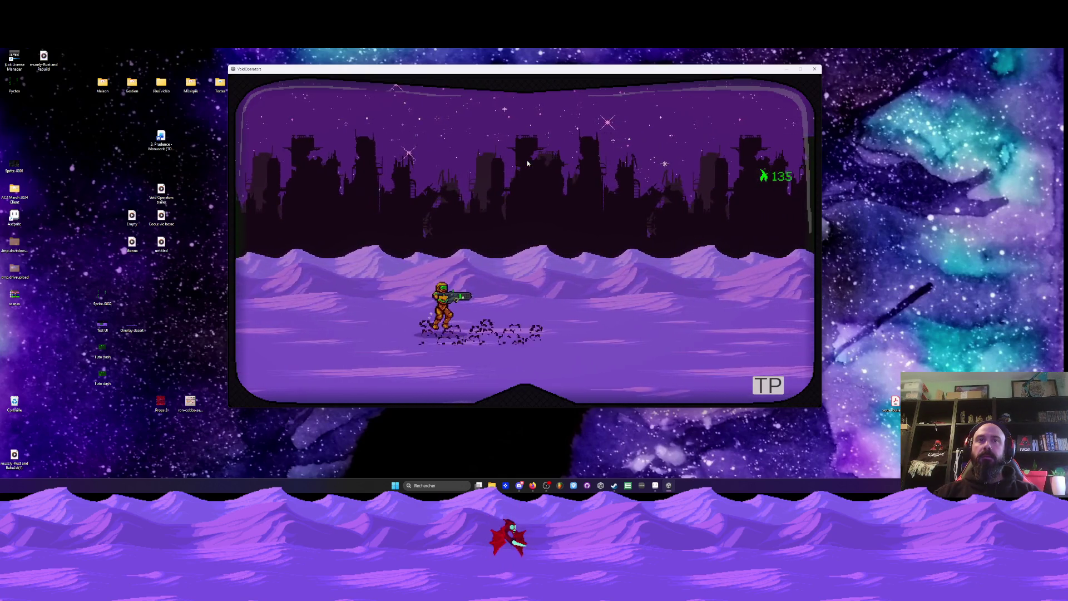
key(Right)
key(Left)
key(Left)
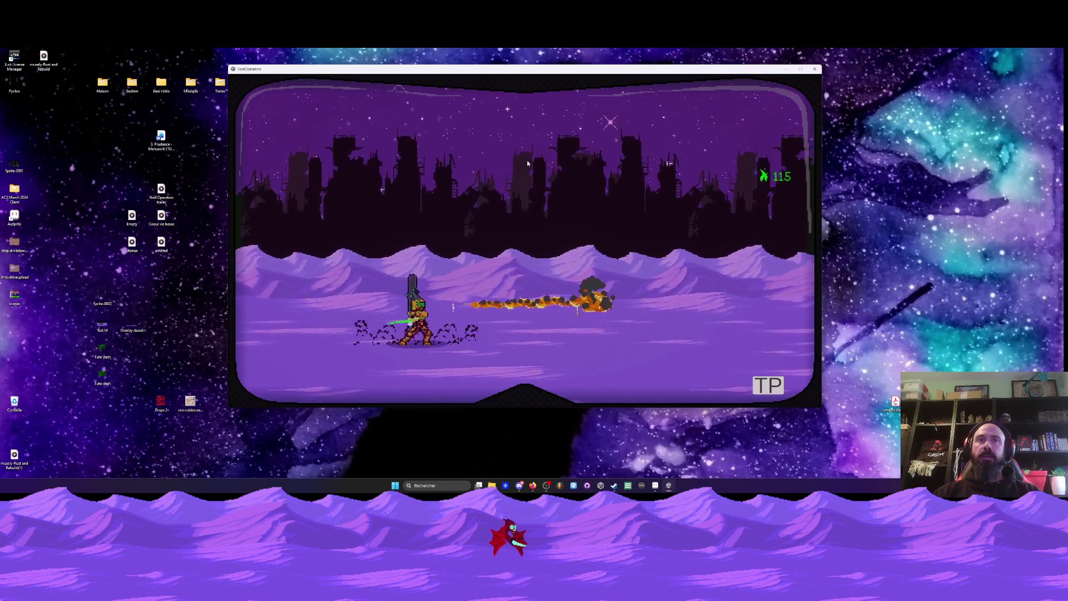
key(Right)
key(Right)
key(Left)
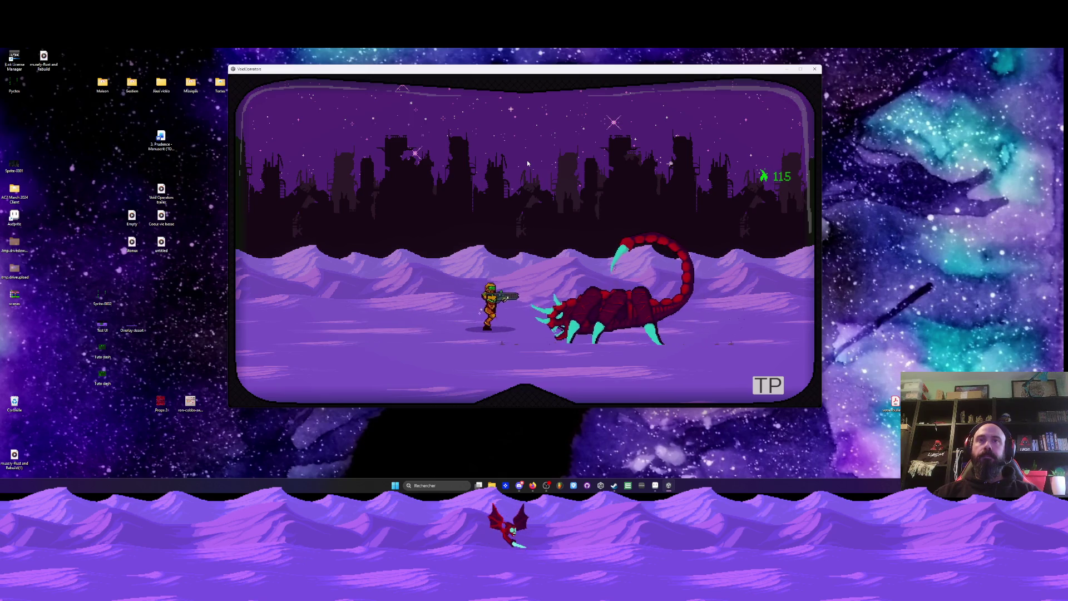
key(Right)
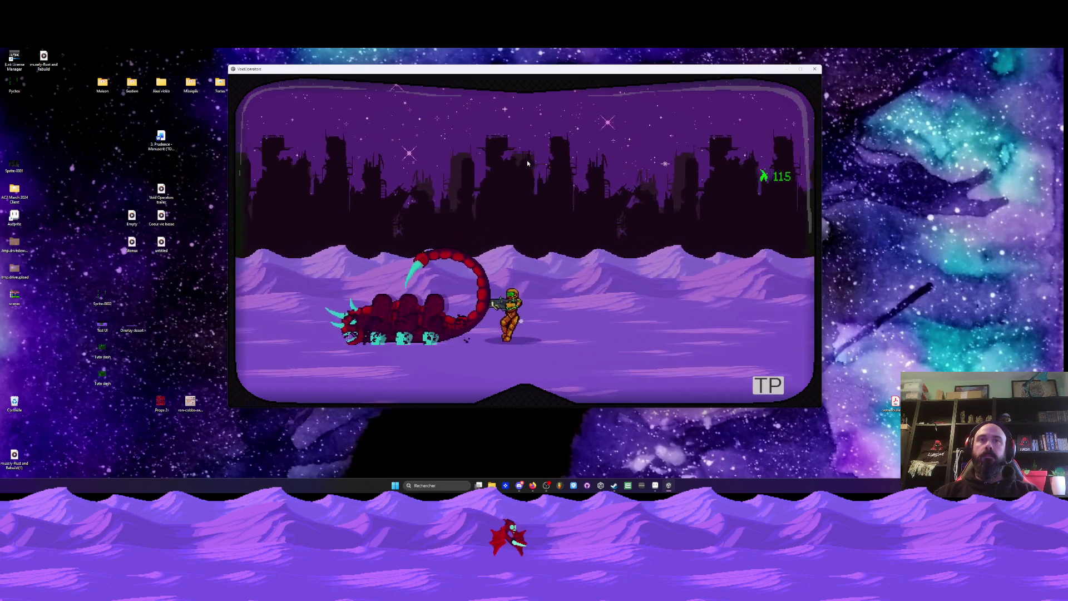
- Flame the scorpion until it breaks into debris, then strafe firing at tentacles as ammo drops to 70
key(Right)
key(Left)
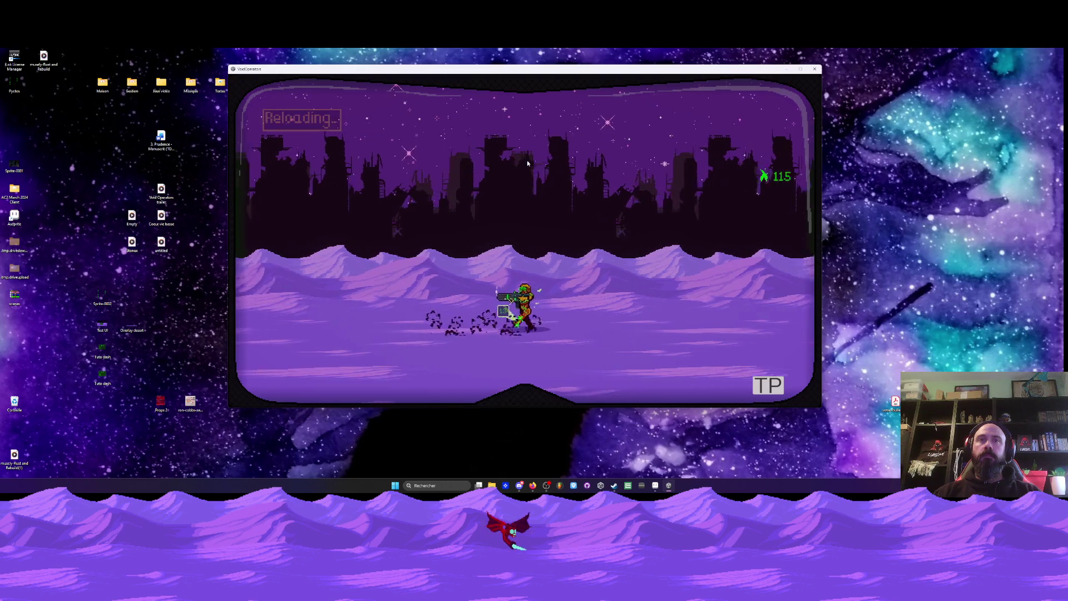
key(Left)
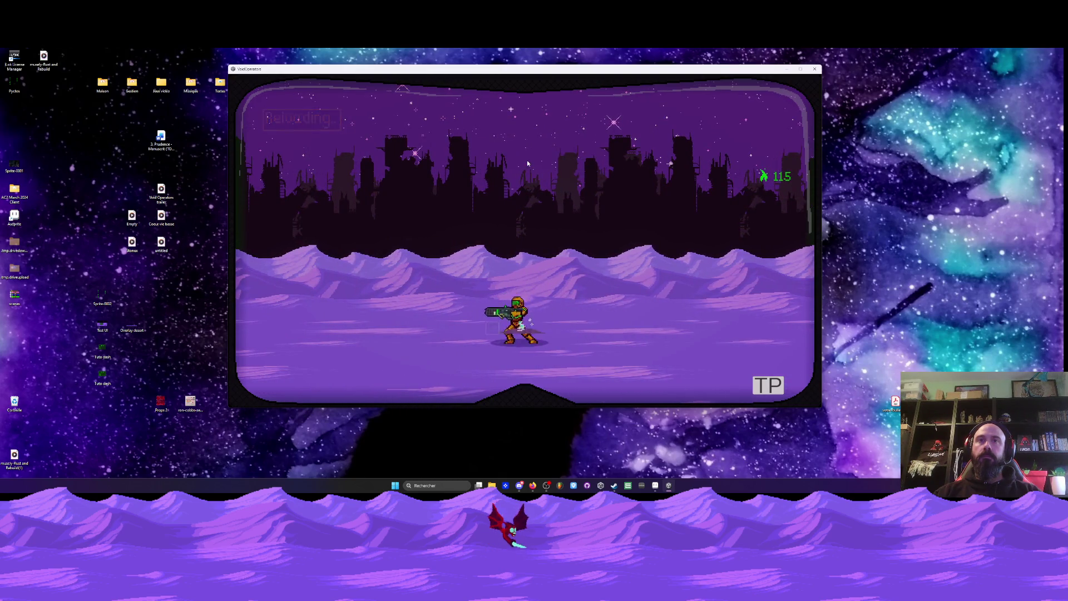
key(Right)
key(Right)
key(Left)
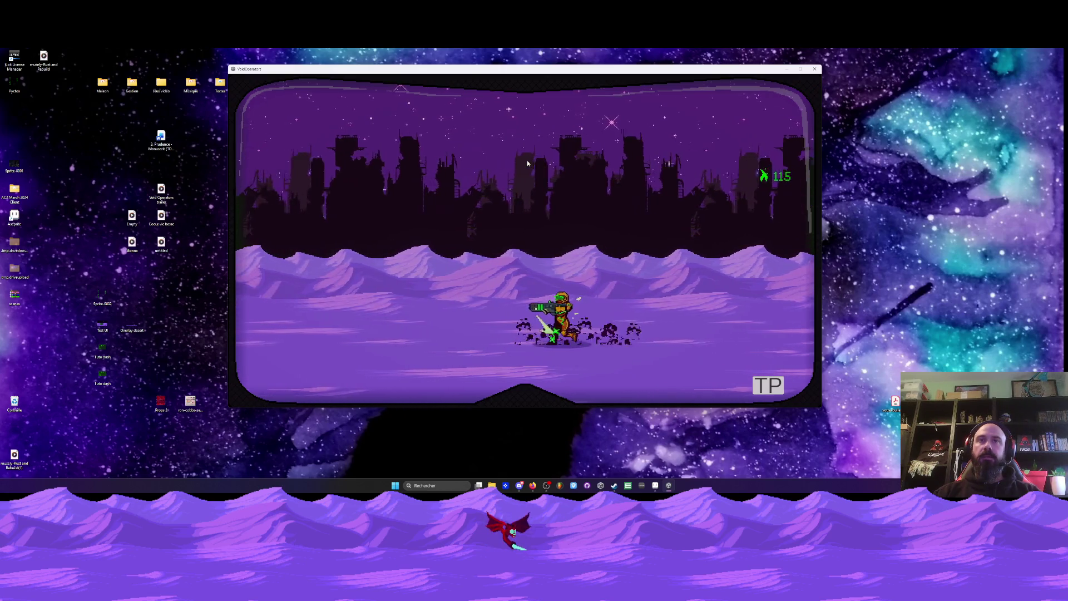
key(Left)
key(Right)
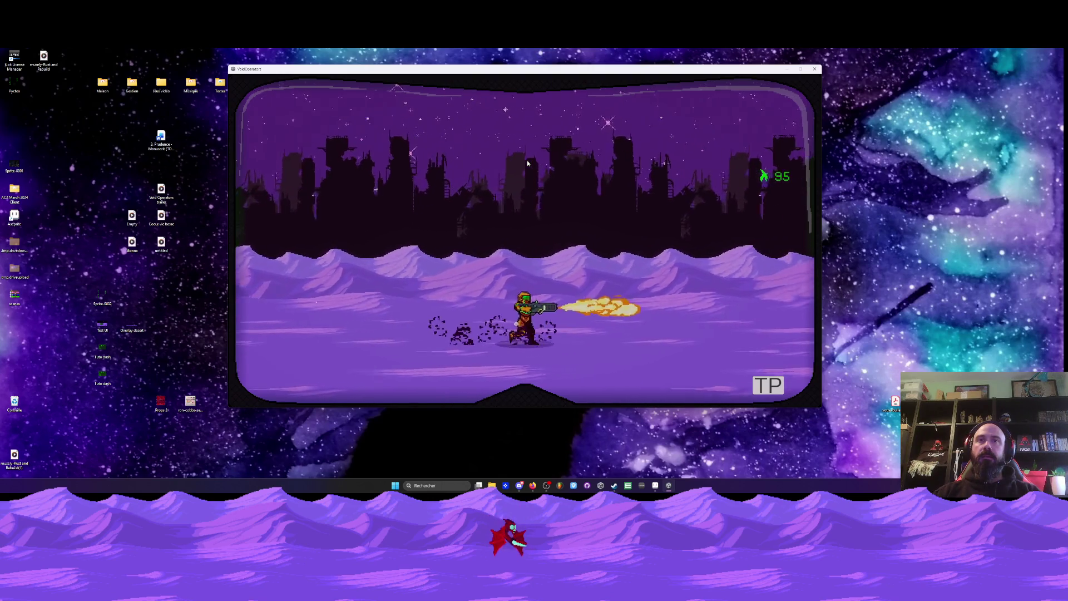
key(Right)
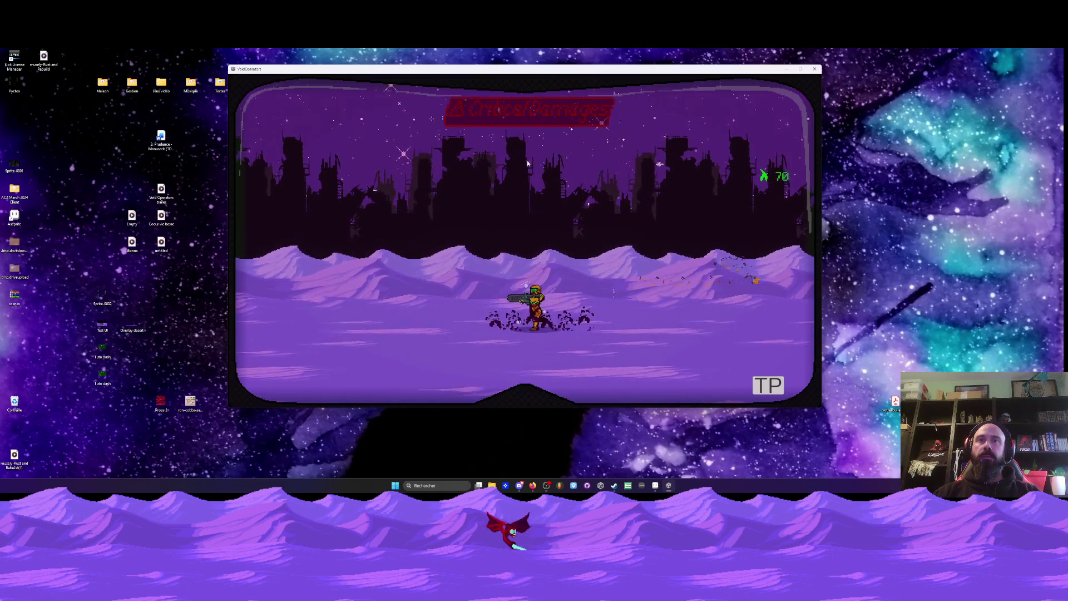
- Strafe left and right across the snow, flaming tentacles and the returning scorpion until ammo reaches 20
key(Left)
key(Left)
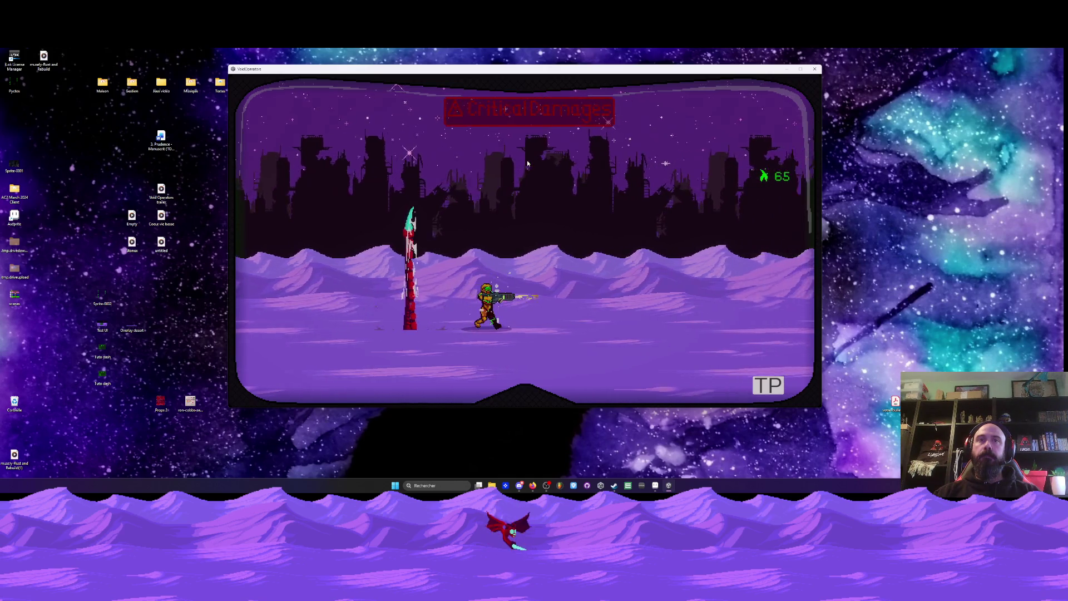
key(Left)
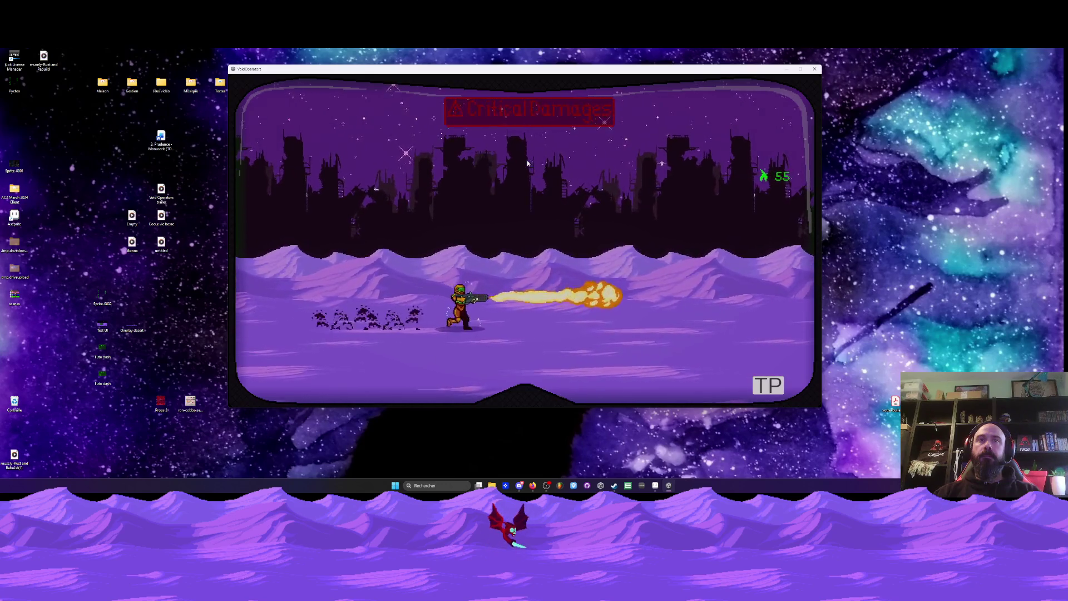
key(Right)
key(Left)
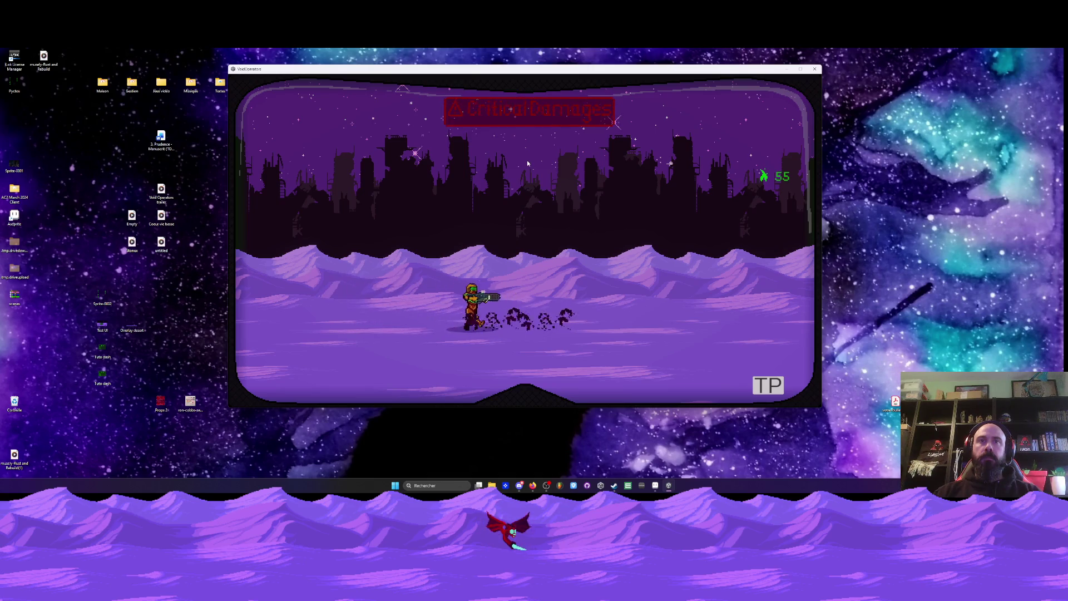
key(Right)
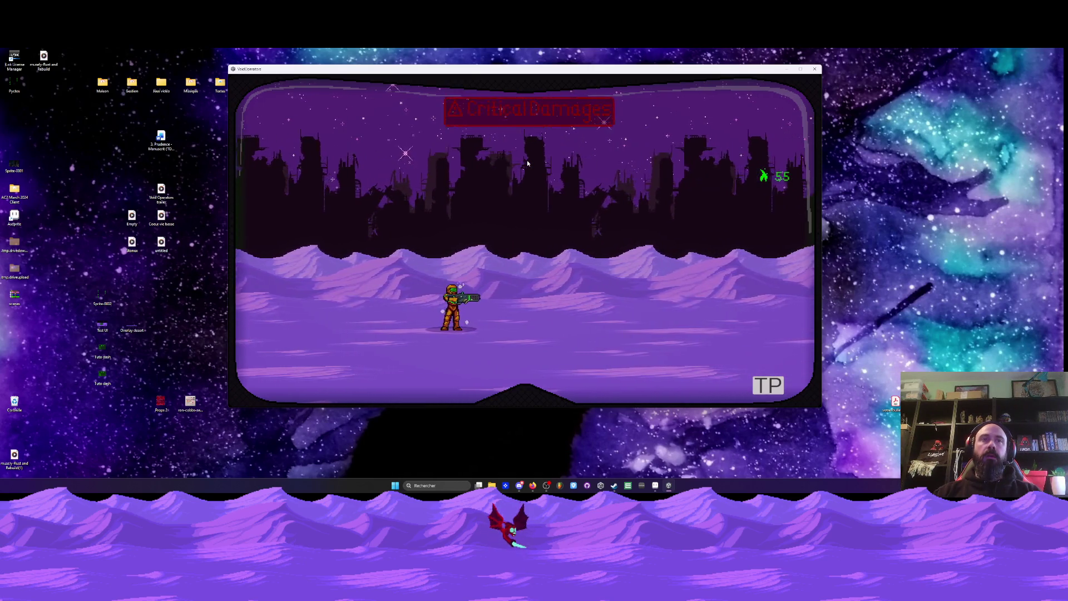
key(Right)
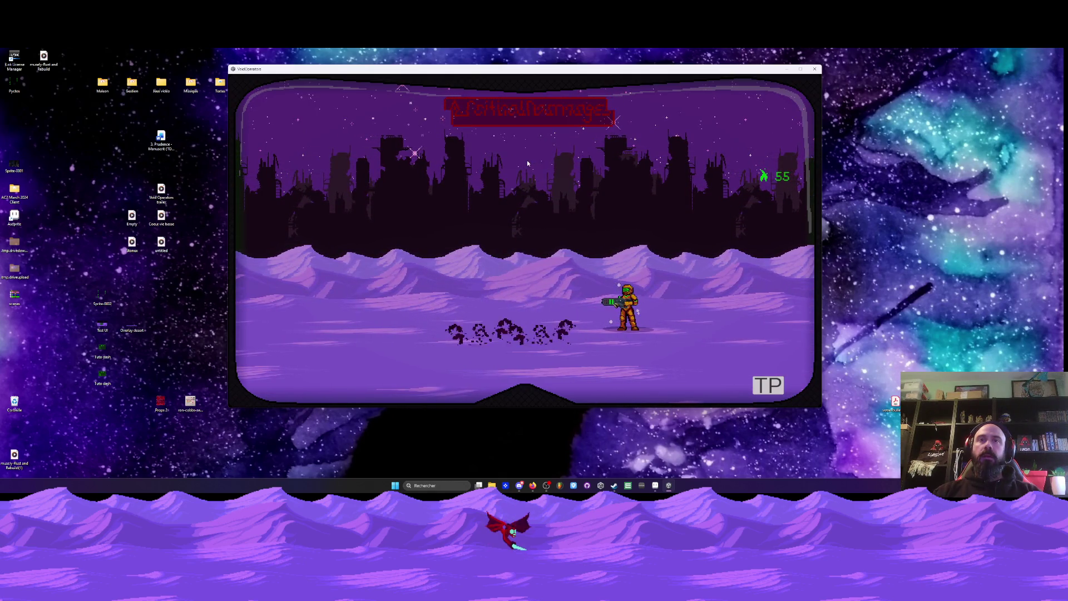
key(Left)
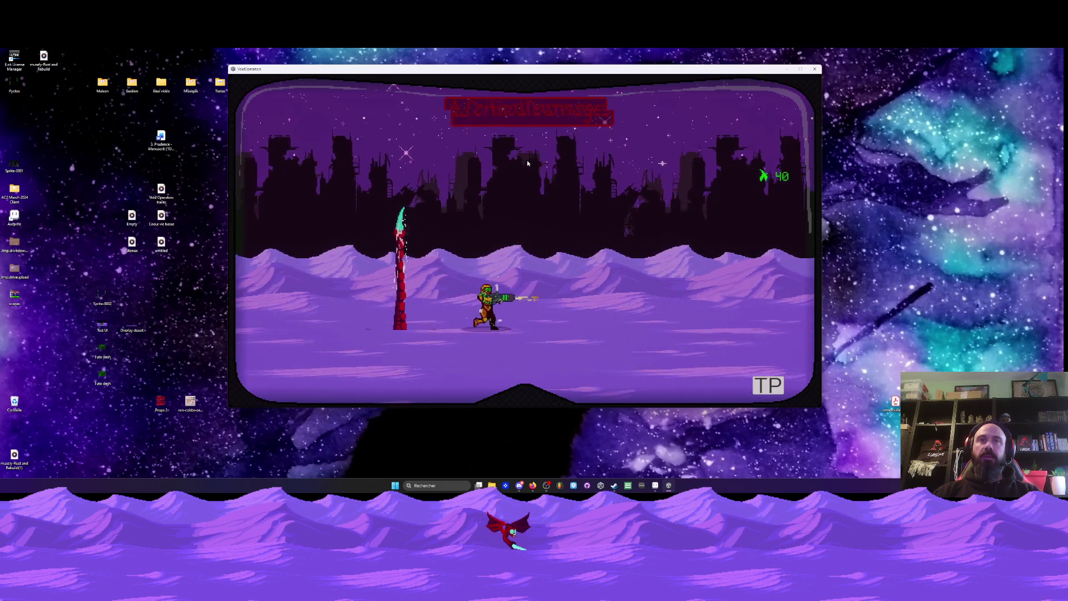
key(Right)
key(Right)
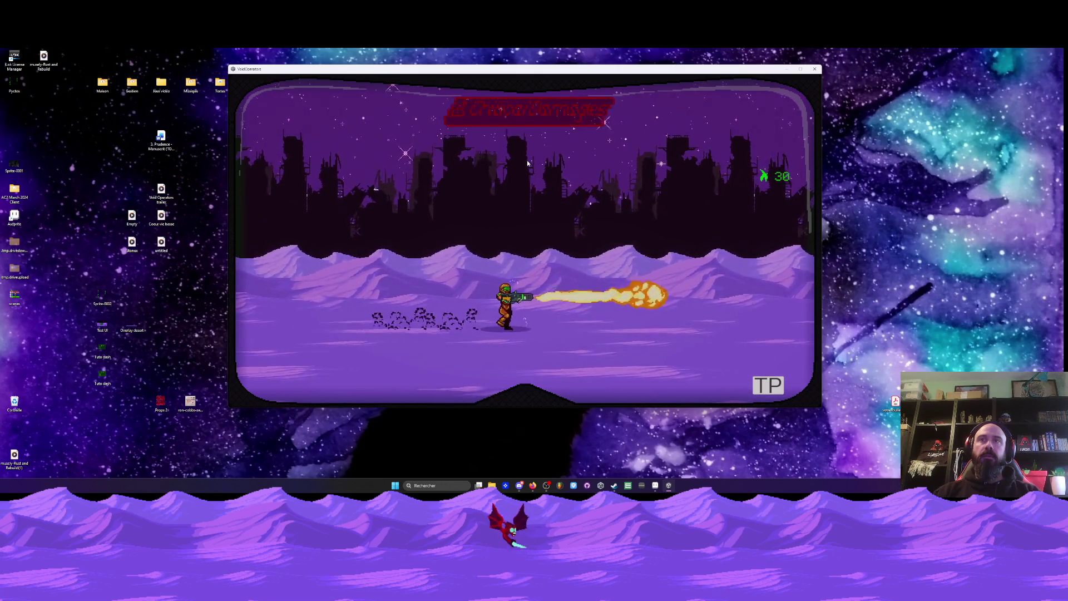
key(Right)
key(Left)
key(Left)
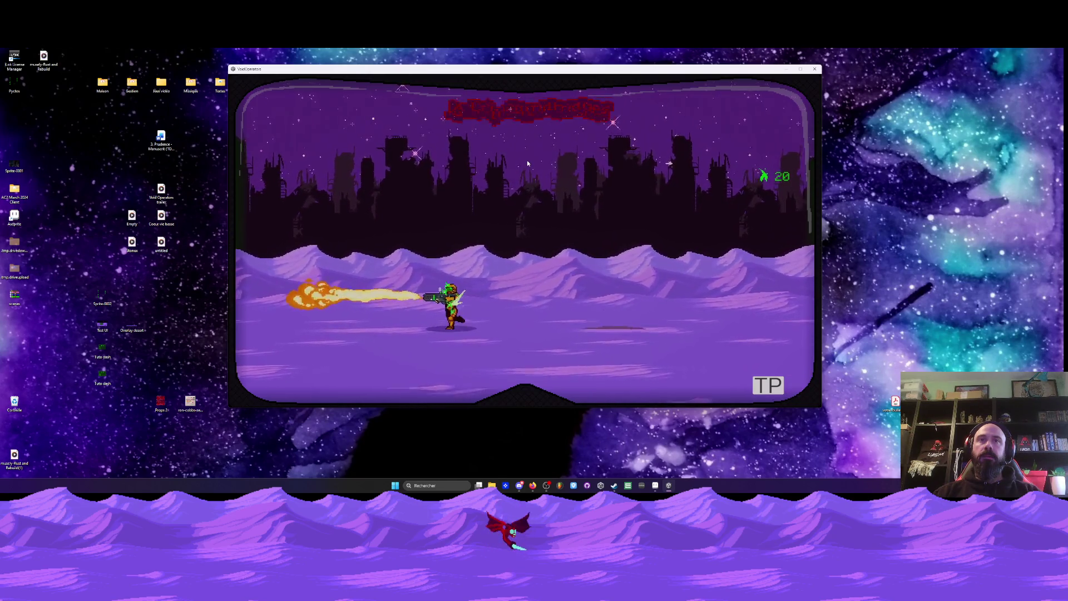
key(Left)
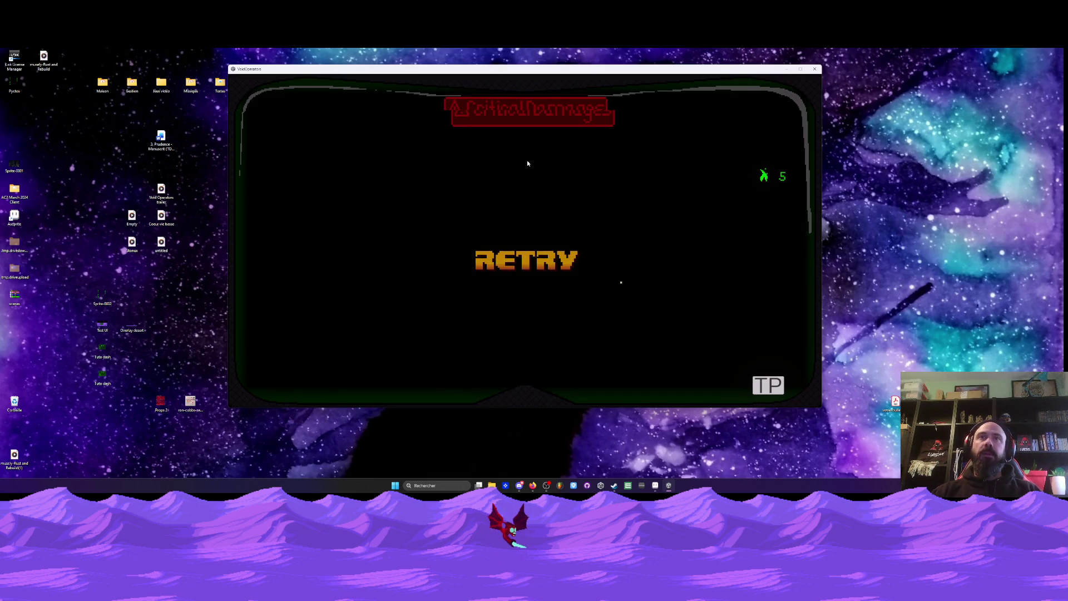
- After pausing and resuming, jump, walk a few steps left, then face the soldier right
key(Escape)
key(Escape)
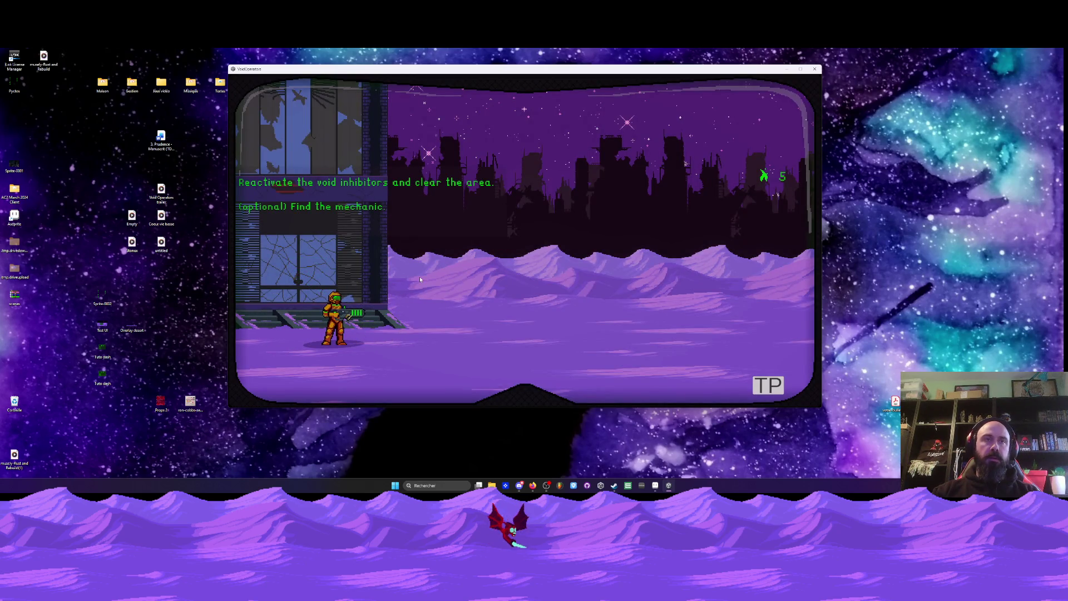
key(space)
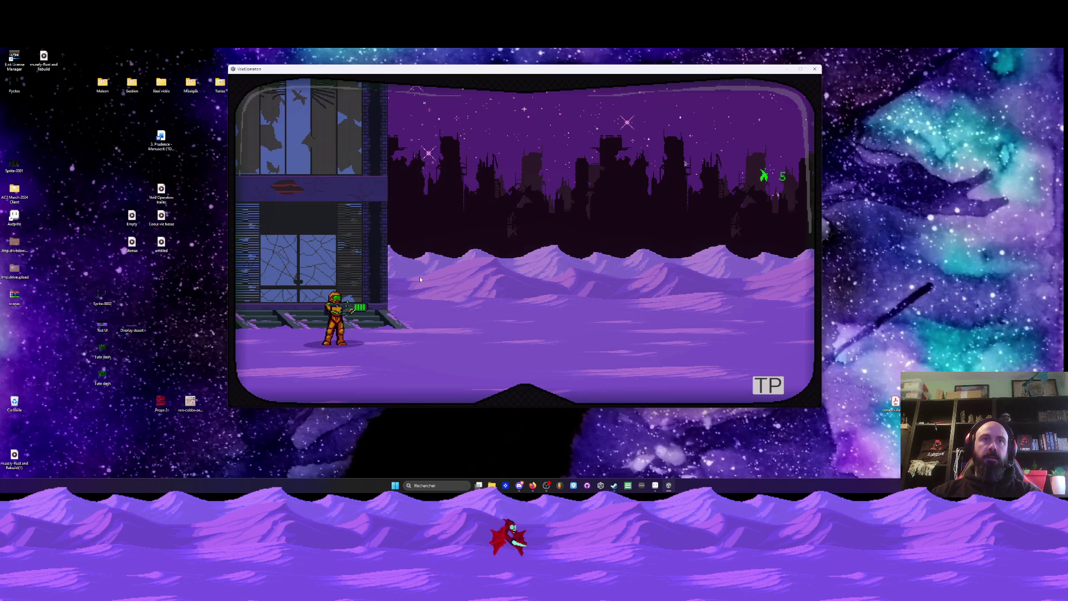
key(a)
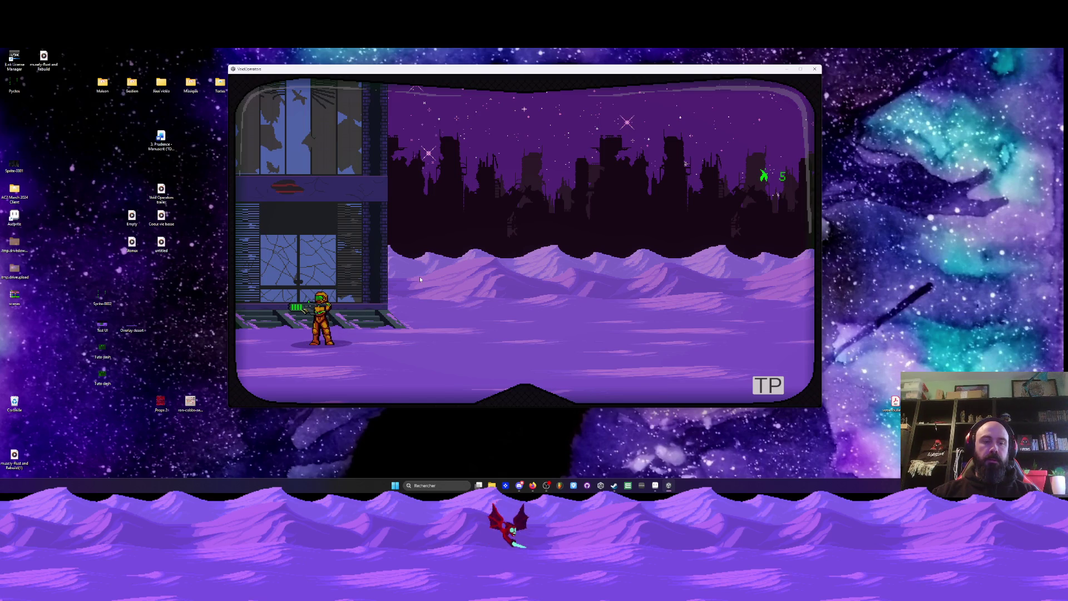
key(d)
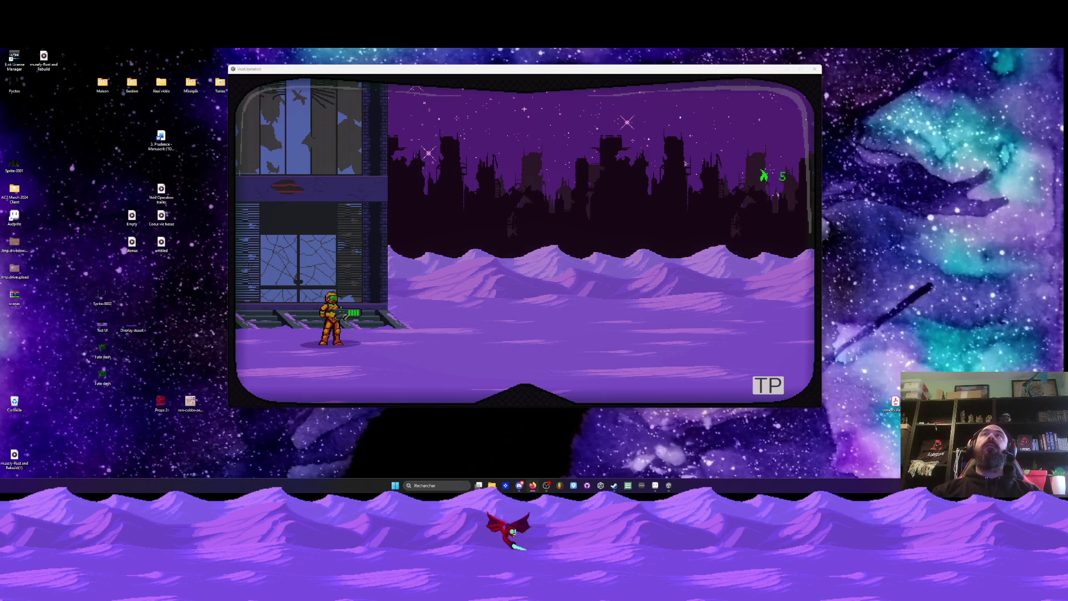
- Reload, walk the soldier right, down and back up-right across the snow, then pause the game
key(r)
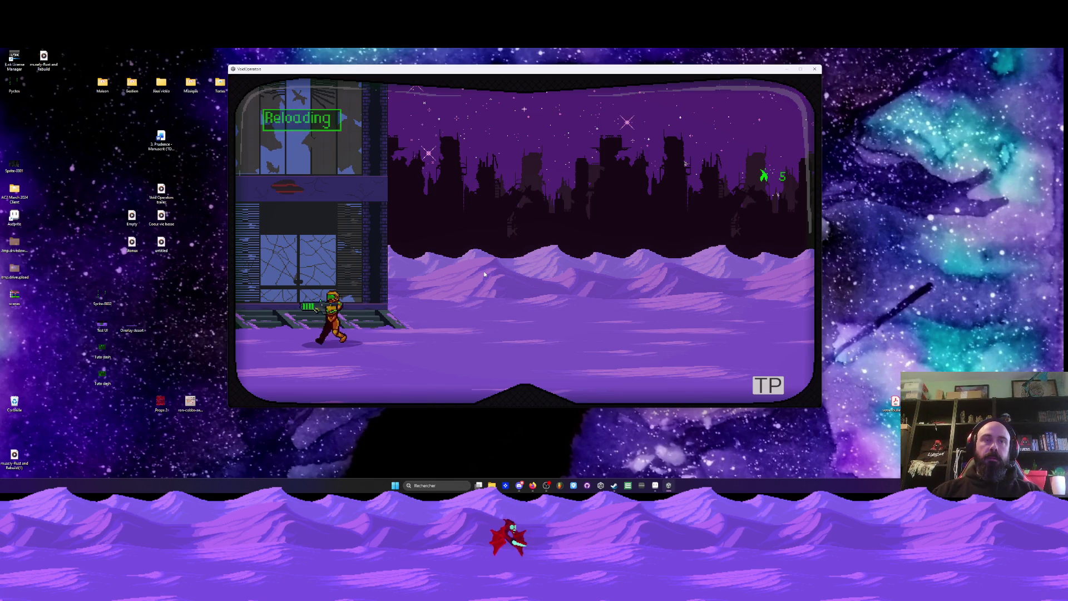
key(d)
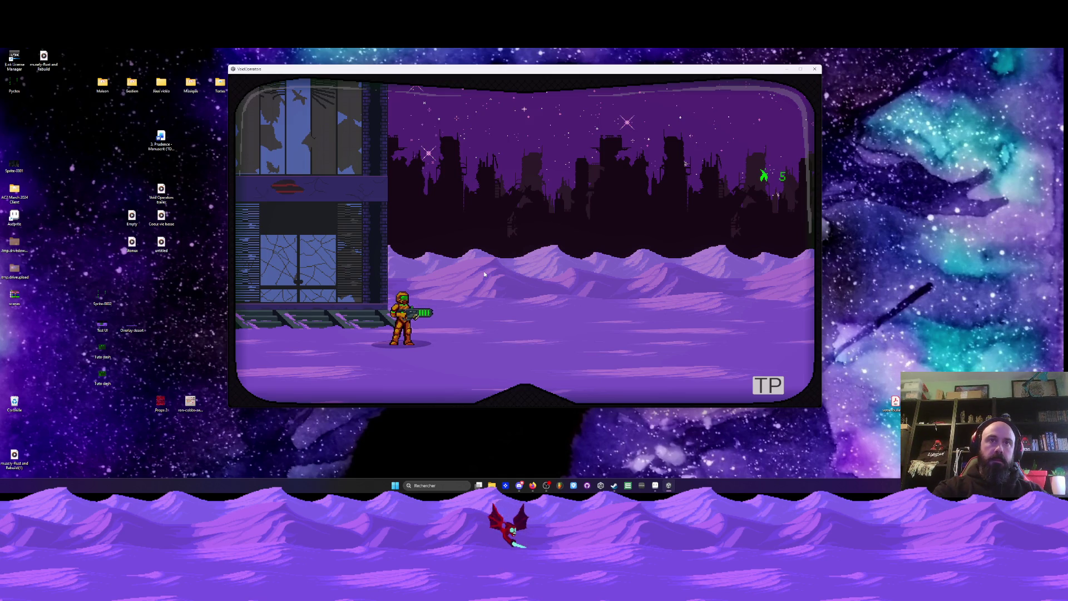
key(a)
key(s)
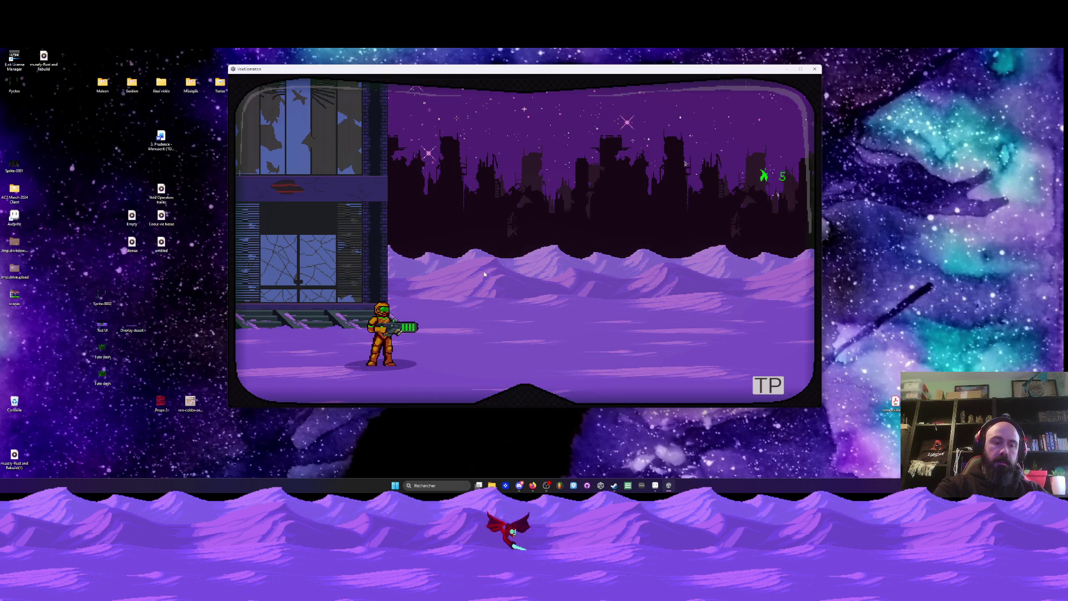
key(w)
key(d)
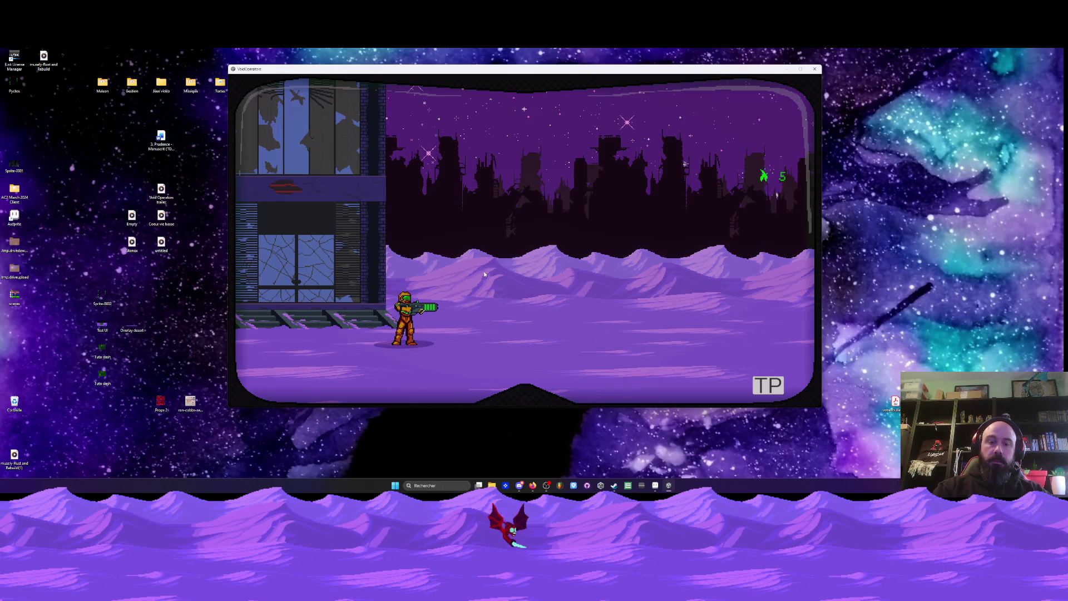
key(Left)
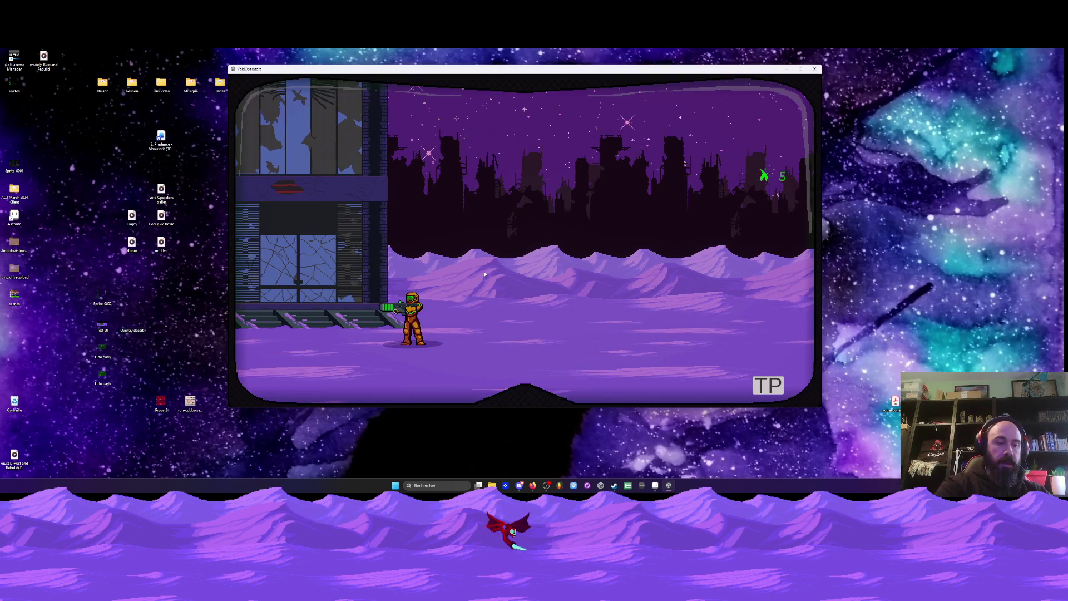
key(Right)
key(Up)
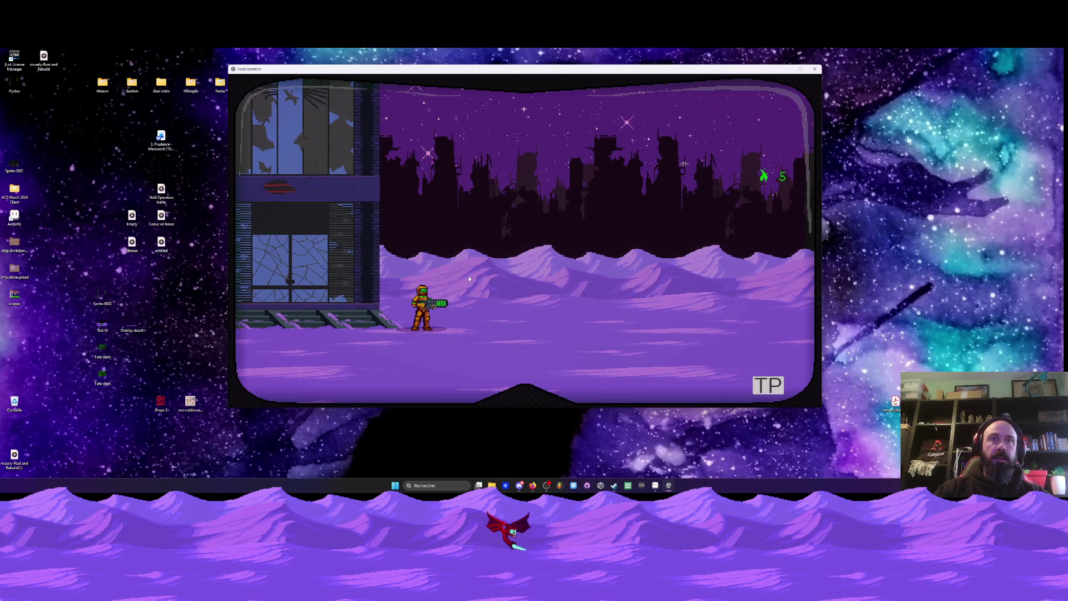
key(Escape)
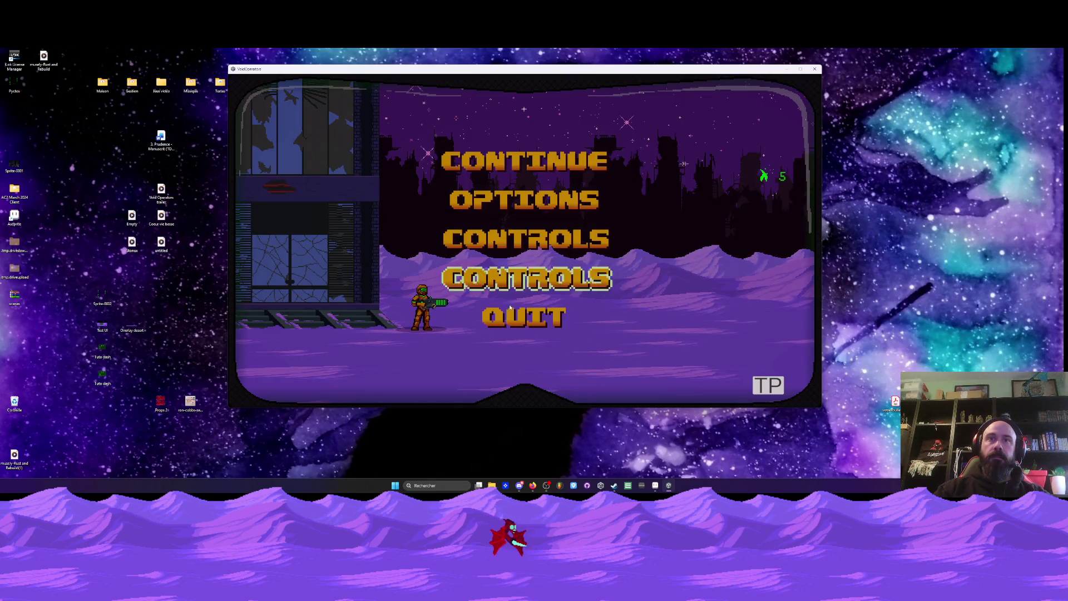
click(505, 276)
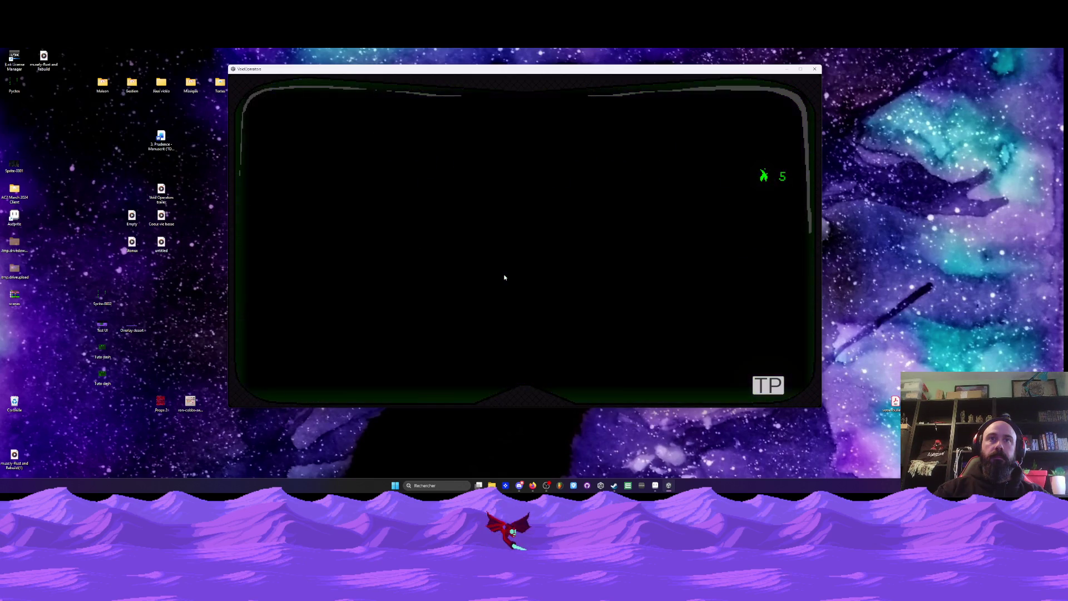
- Open the controller Controls screen from the pause menu, then go BACK to the reloaded level
key(Escape)
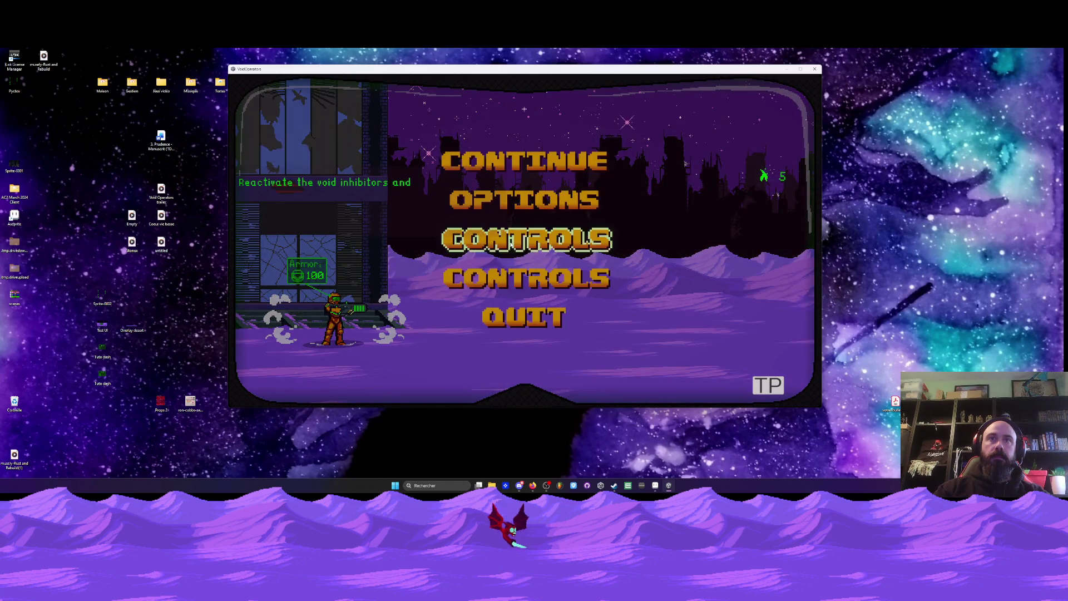
click(510, 245)
click(732, 381)
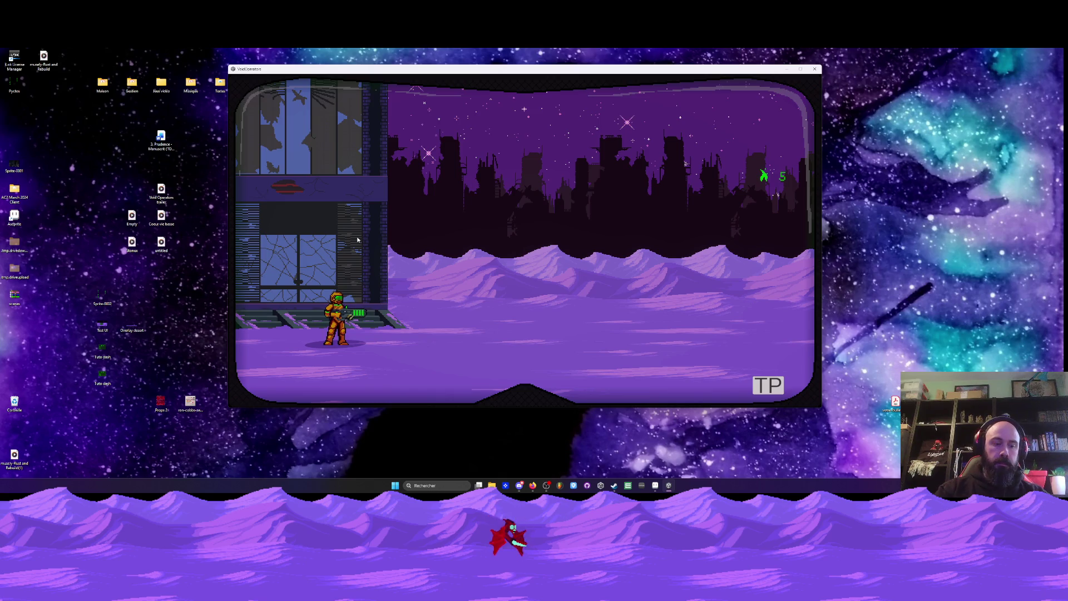
key(super)
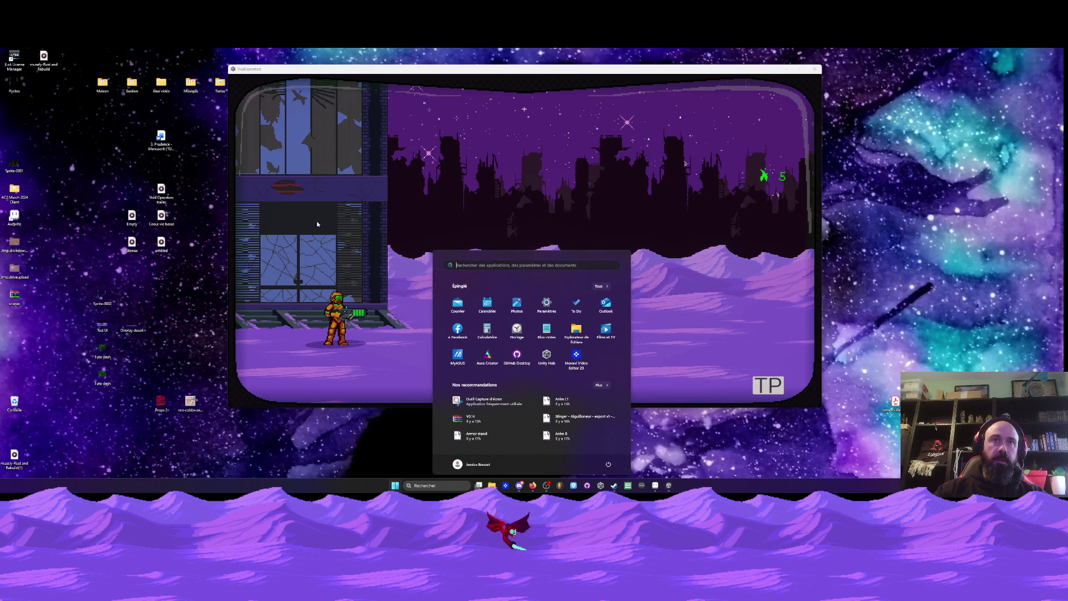
- Refocus the game, reload, walk right shooting the green enemies, then bring up the Options screen
click(325, 226)
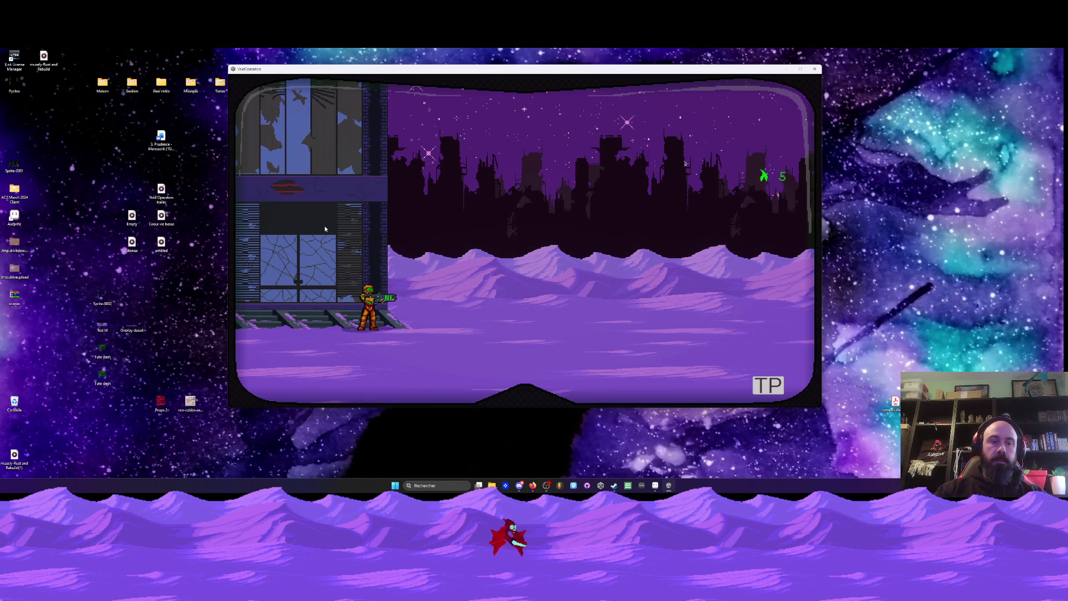
key(r)
click(345, 272)
key(d)
key(d)
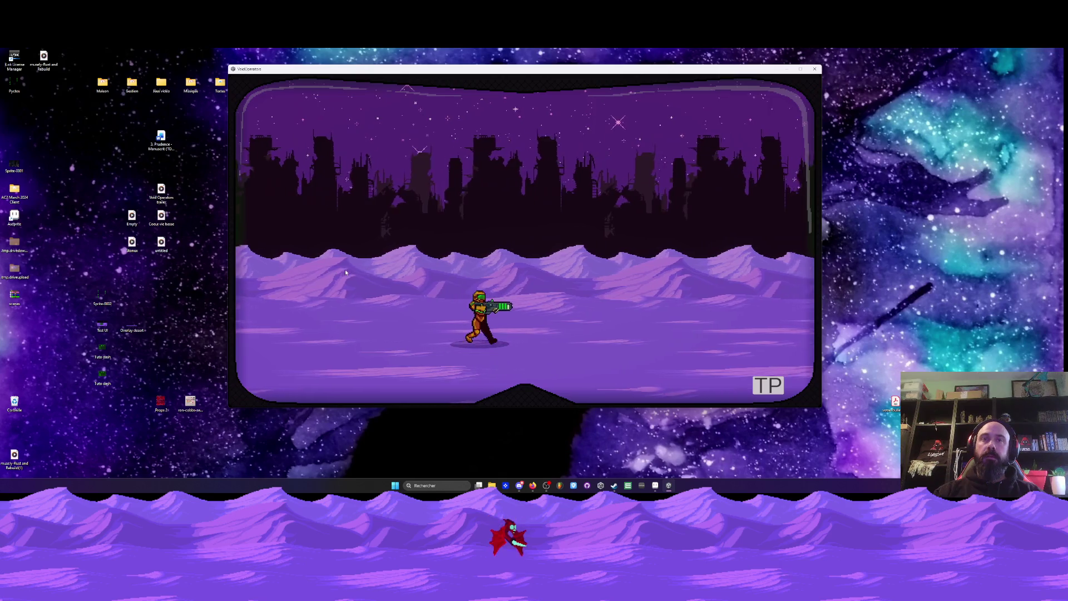
click(345, 269)
key(Escape)
key(Escape)
key(space)
key(Escape)
- Review the Options (1920*1080, 60 FPS, vSync on, volume 75), then choose Continue to resume play
key(Down)
key(Return)
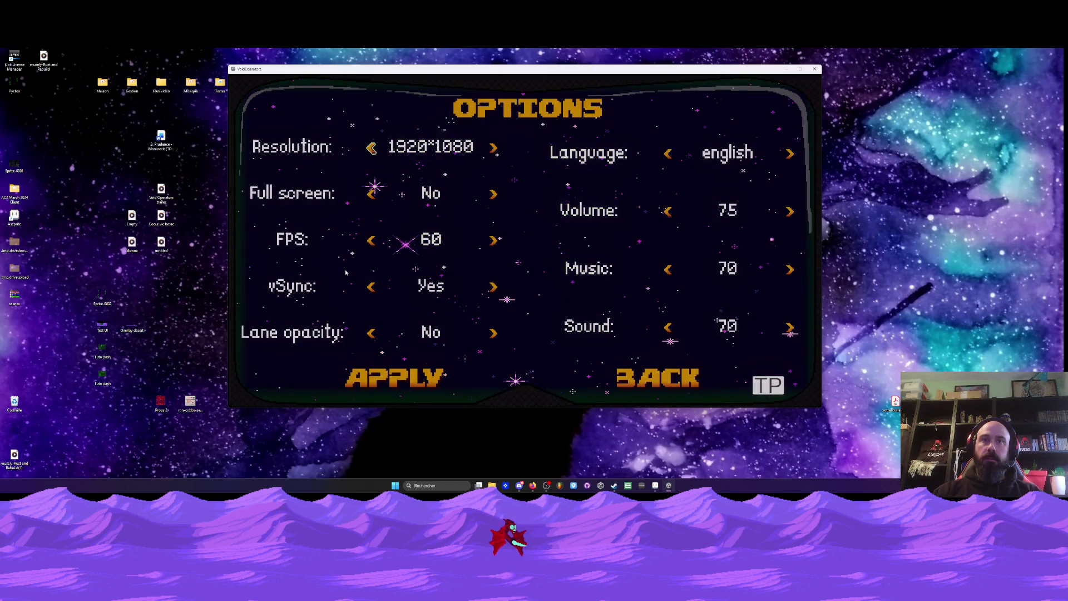
key(Escape)
key(Down)
key(Down)
key(Down)
key(Up)
key(Up)
key(Up)
key(Down)
key(Down)
key(Down)
key(Up)
key(Down)
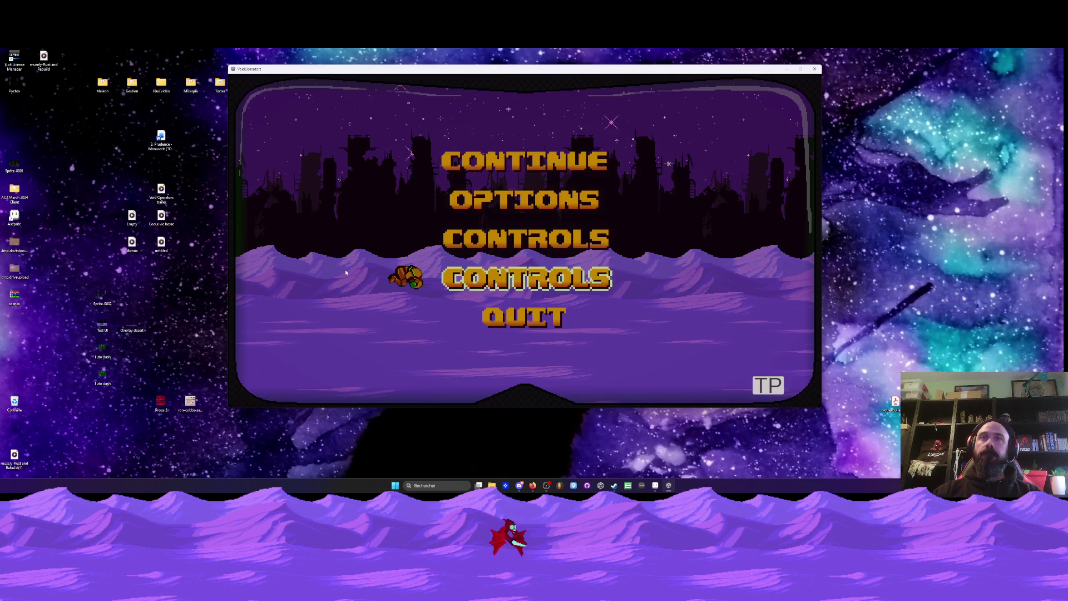
key(Up)
key(Up)
key(Up)
key(Return)
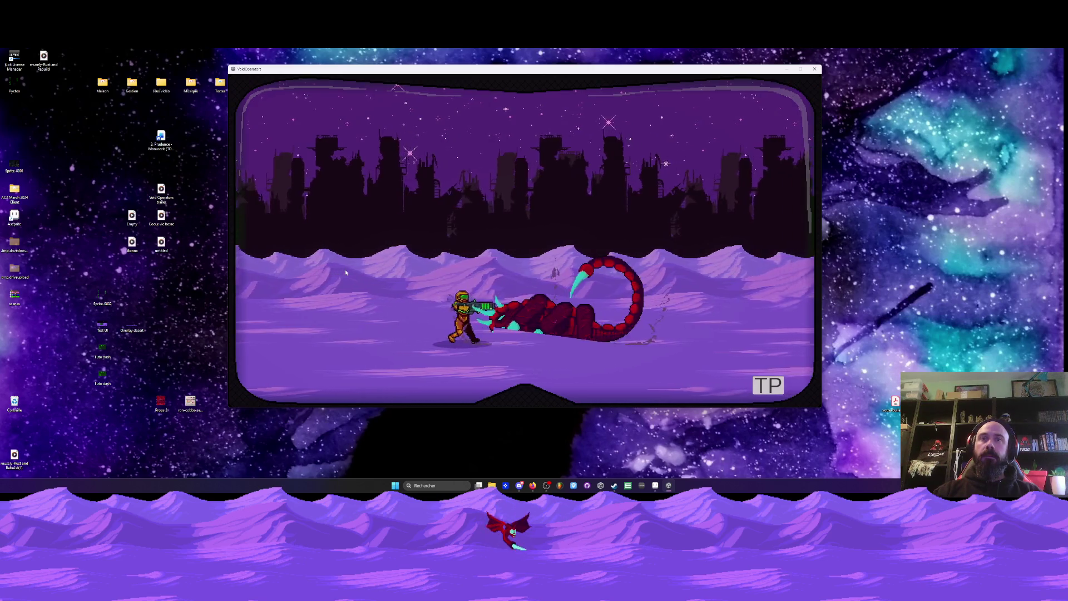
- Back the soldier away from the scorpion and reload the gun twice during the fight
key(Left)
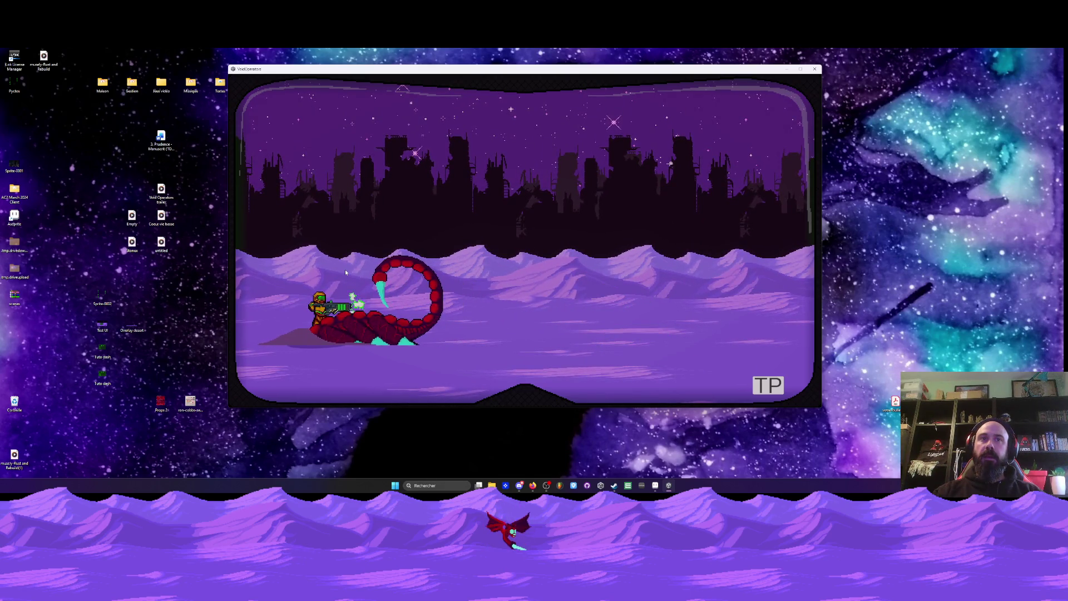
key(r)
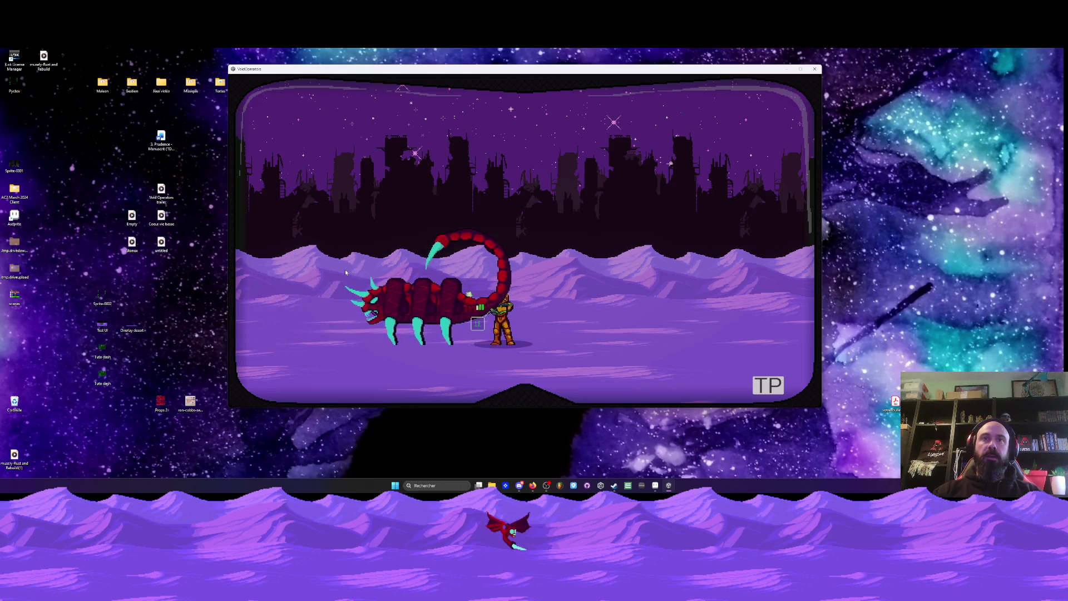
key(r)
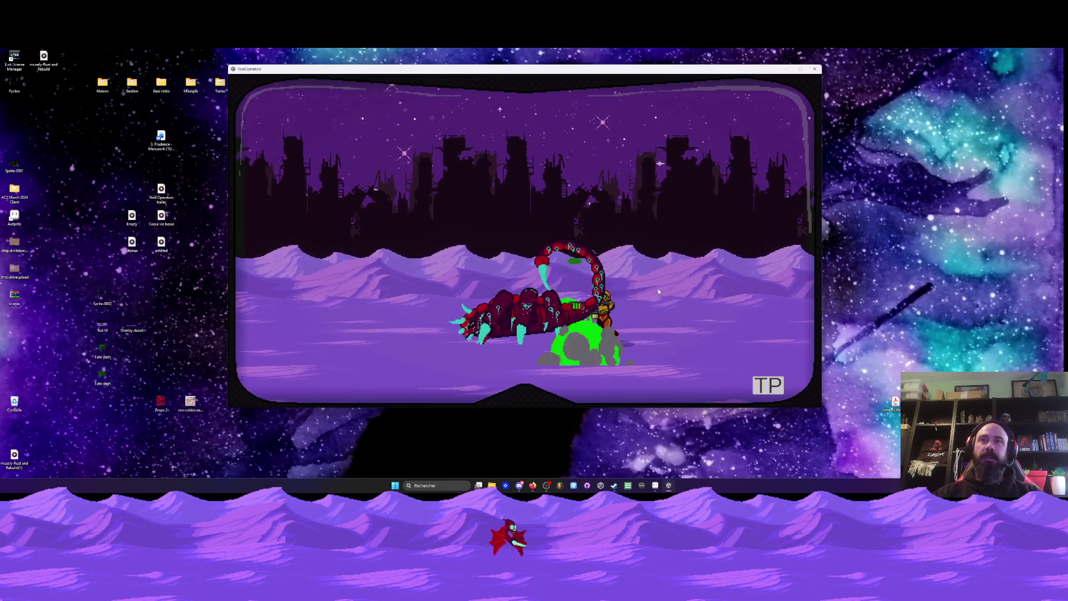
- Resume via Continue, run left across the snow, face the scorpion, and pause again
key(Escape)
key(Up)
key(Up)
key(Up)
key(Return)
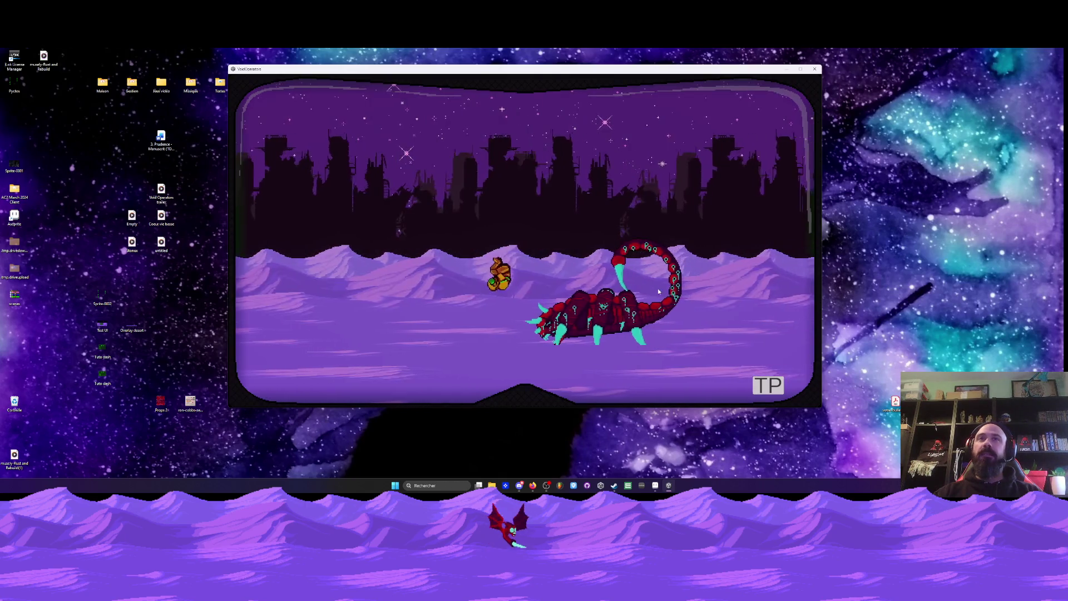
key(Left)
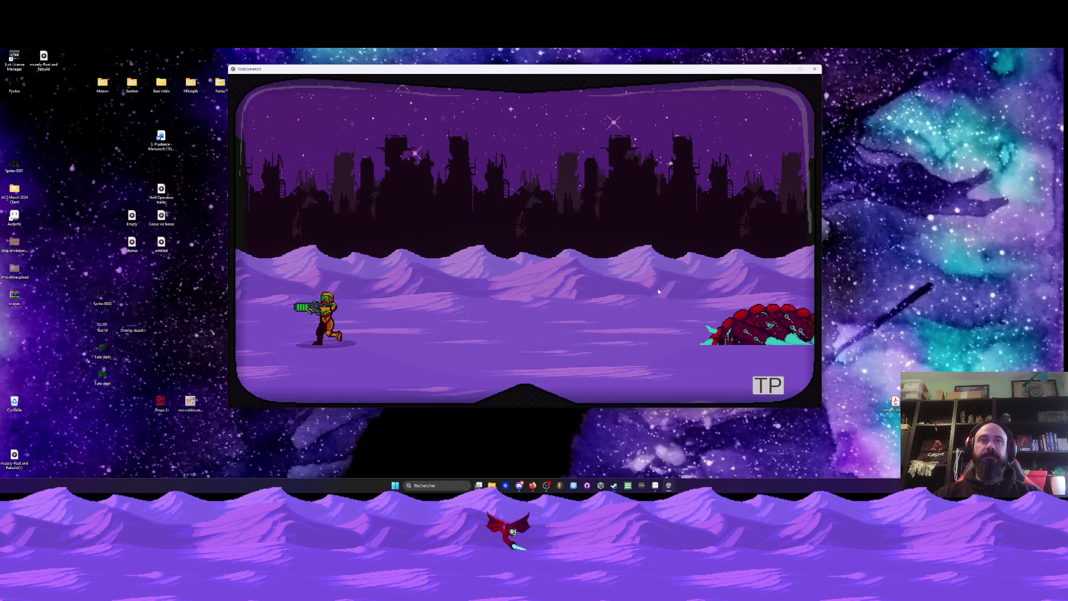
key(Right)
key(Escape)
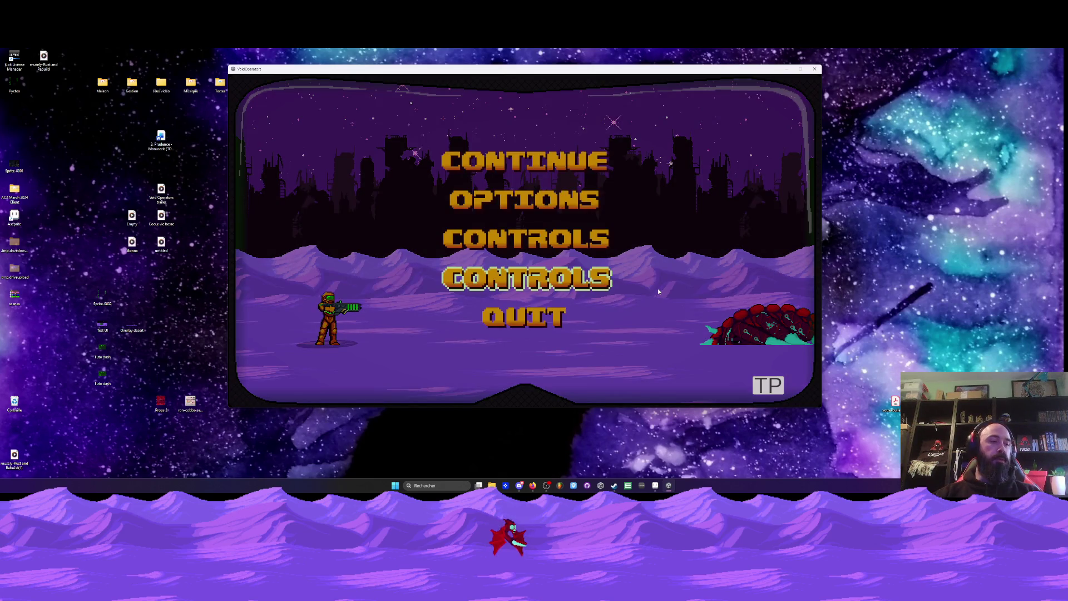
- Quit Void Operatives from the pause menu and bring Aseprite to the front
click(531, 329)
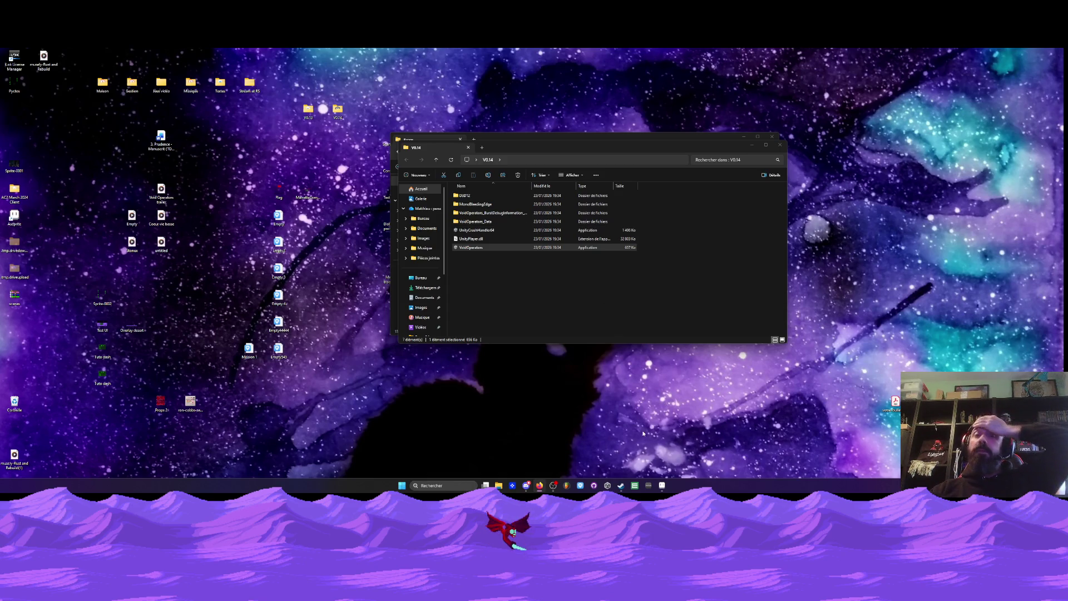
click(662, 485)
- Preview frame 9, return to frame 44 with the soldier and crate, and zoom out
scroll(445, 170, down, 3)
scroll(445, 170, up, 3)
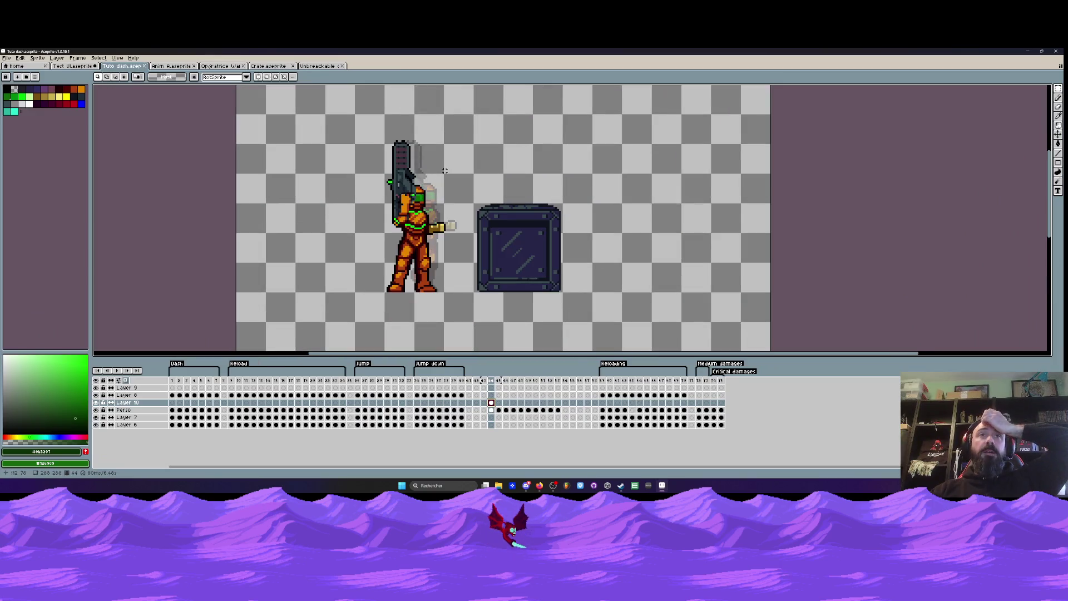
scroll(463, 198, down, 1)
scroll(462, 198, up, 1)
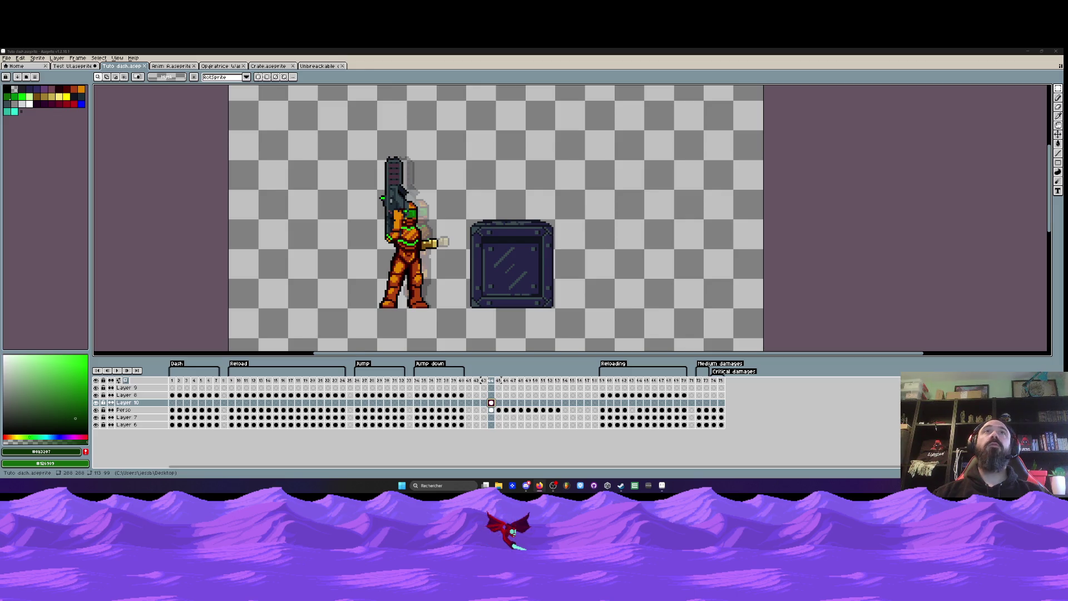
click(231, 380)
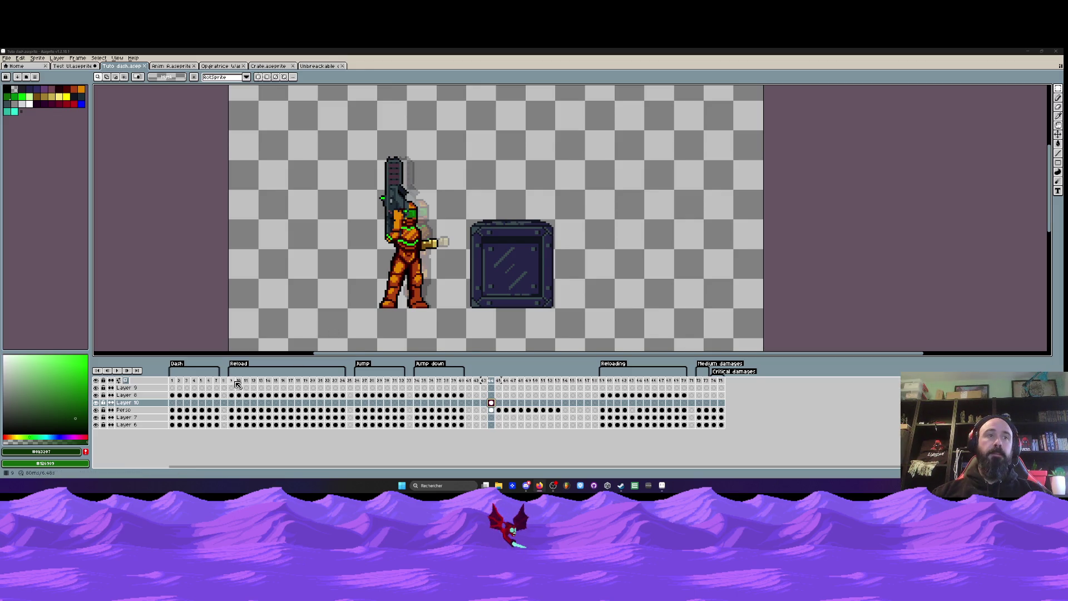
scroll(423, 296, down, 1)
click(490, 380)
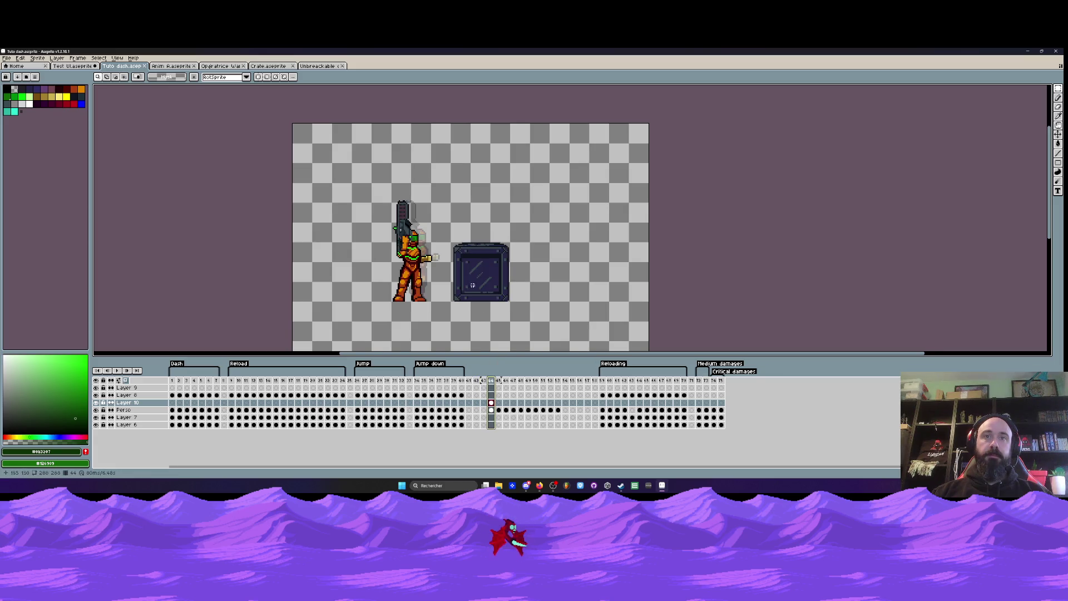
scroll(457, 269, down, 1)
drag(456, 269, 450, 250)
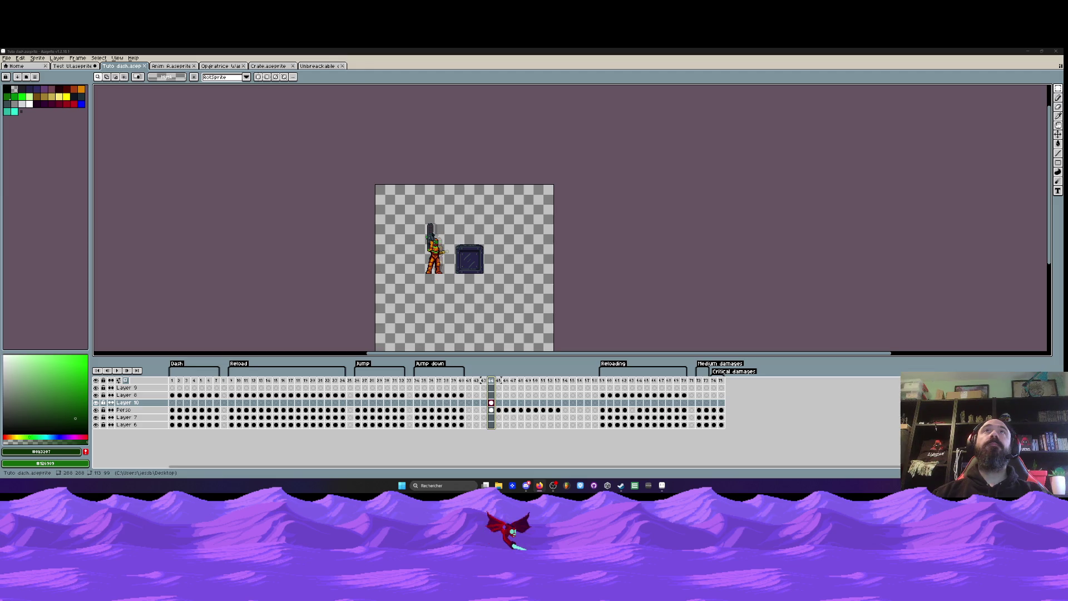
- Zoom in on the soldier and crate in Tuto dash.aseprite
key(plus)
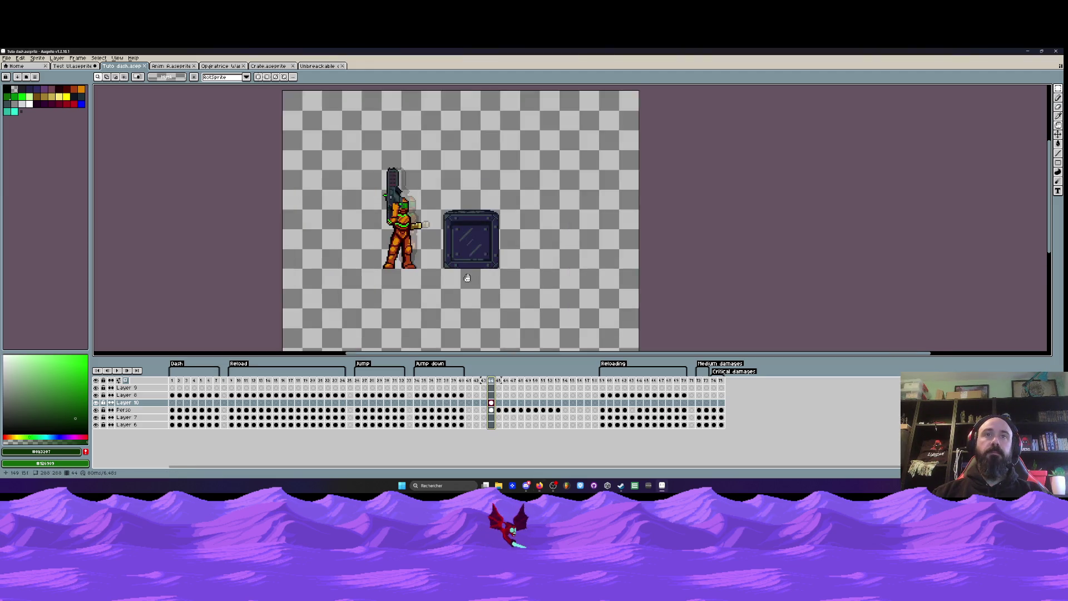
- Select the crate and replace its darkest outline colour with bright green
scroll(456, 174, up, 1)
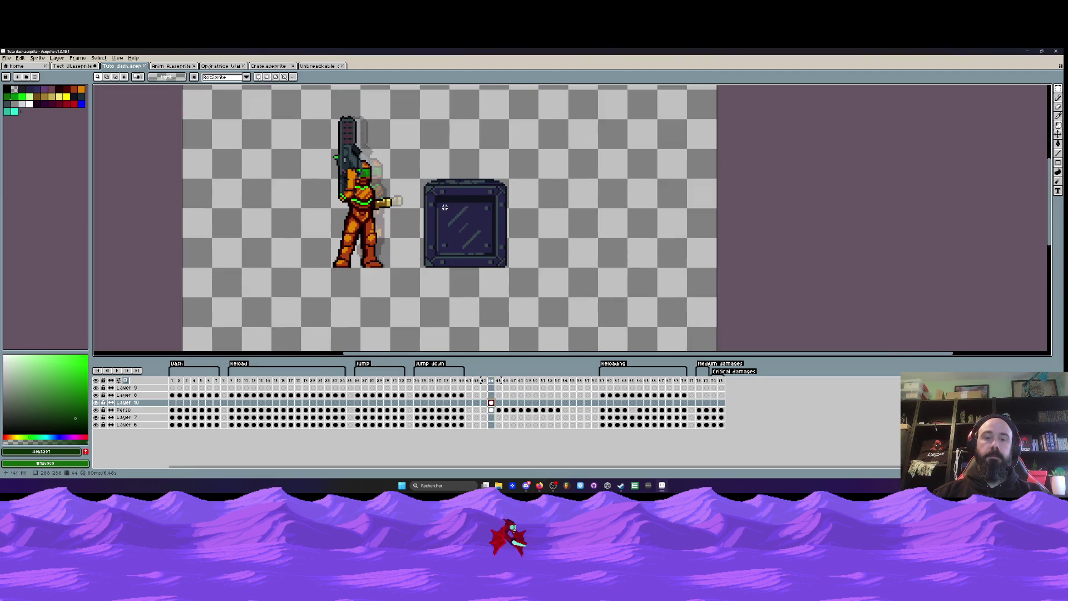
drag(412, 149, 544, 289)
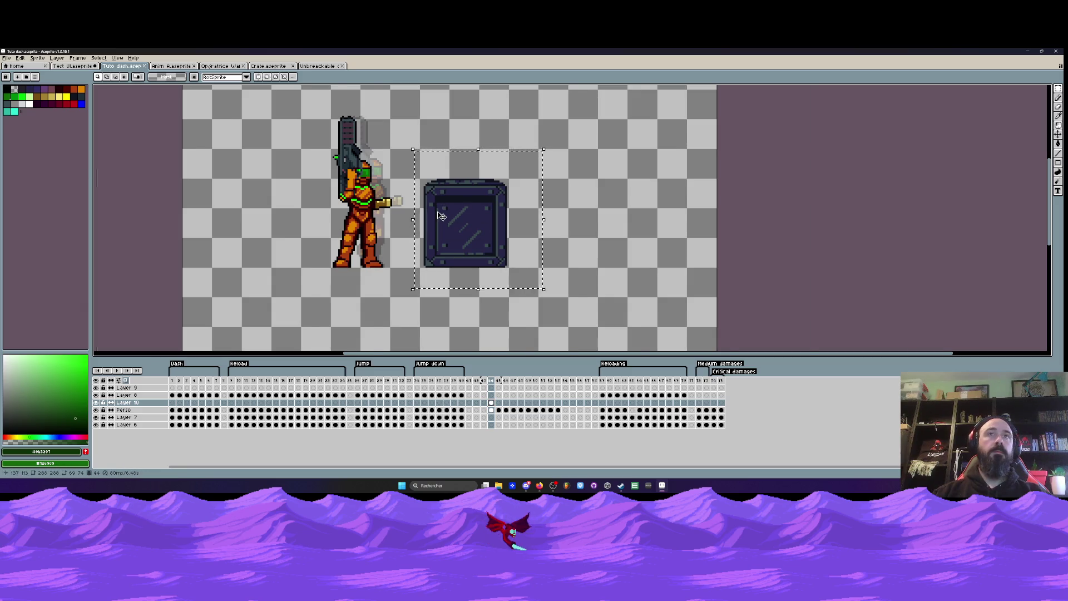
scroll(441, 215, up, 1)
scroll(445, 183, up, 1)
key(alt)
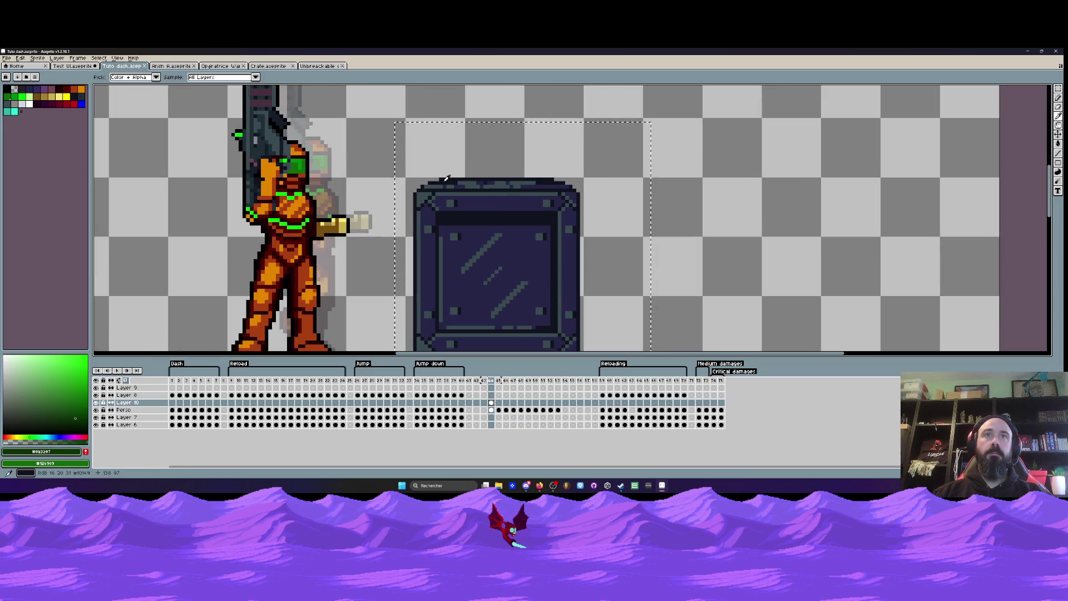
click(447, 178)
key(shift+r)
click(163, 136)
click(153, 148)
click(161, 167)
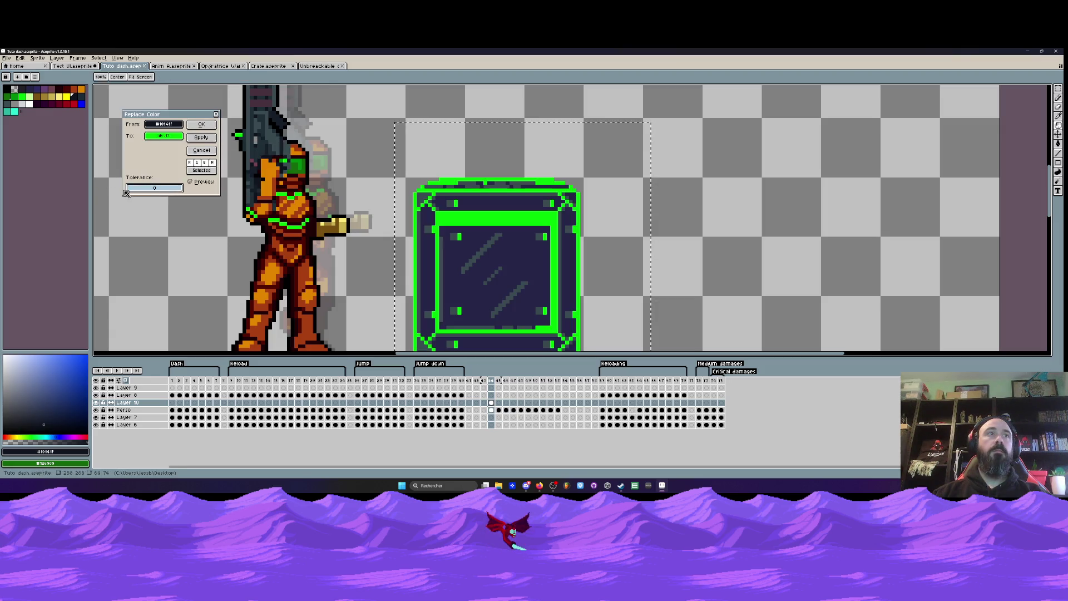
mouse_move(126, 193)
mouse_down()
mouse_move(139, 192)
mouse_move(124, 191)
mouse_up()
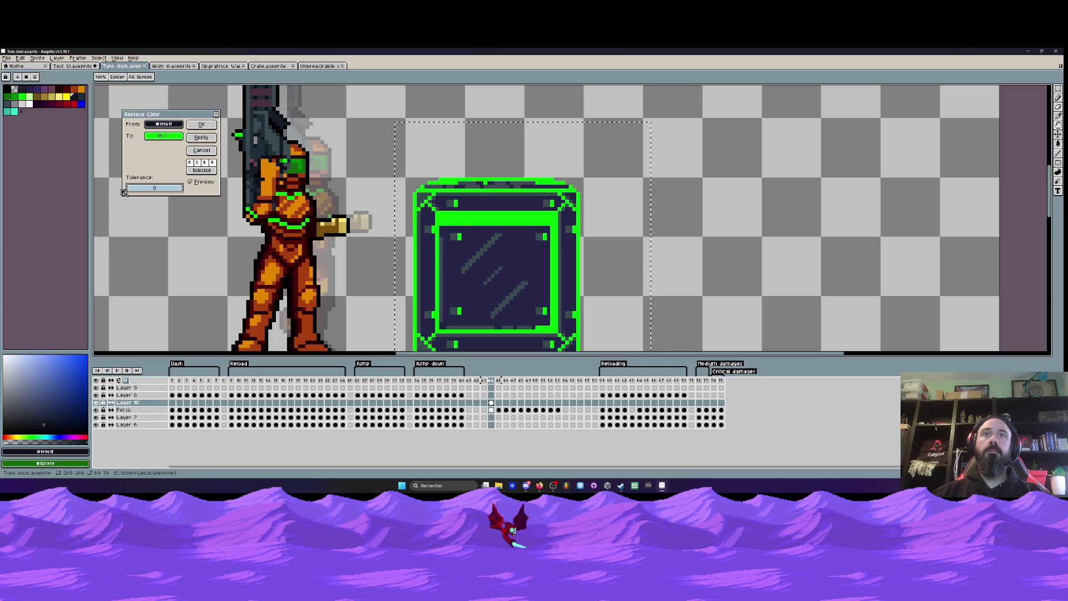
click(202, 124)
- Replace the crate's dark body colour with dark green at tolerance 0, then sample the new green
scroll(443, 202, down, 1)
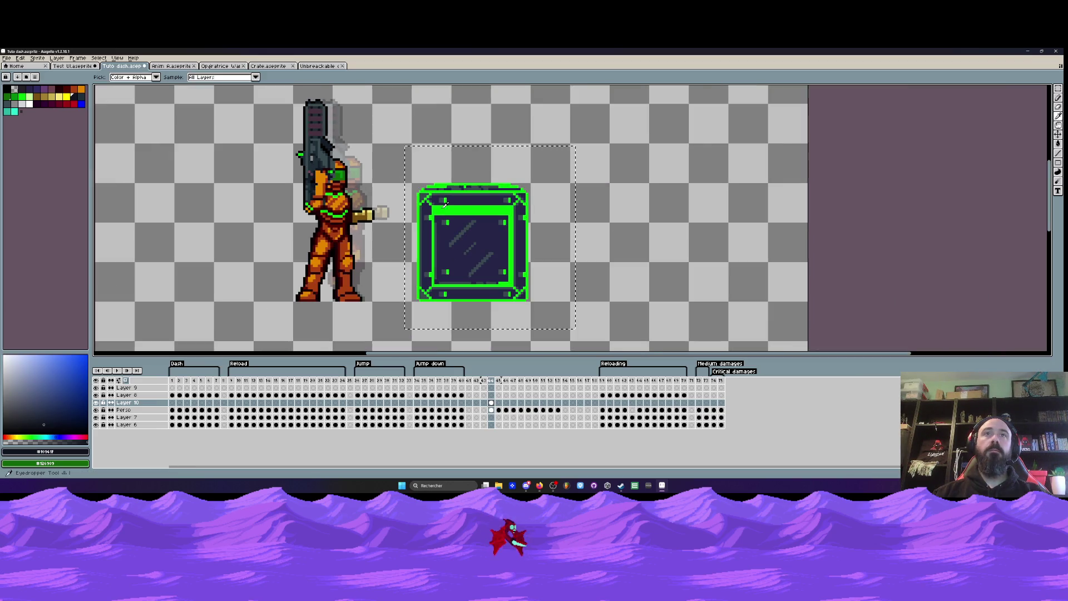
scroll(452, 233, up, 1)
click(452, 233)
key(shift+r)
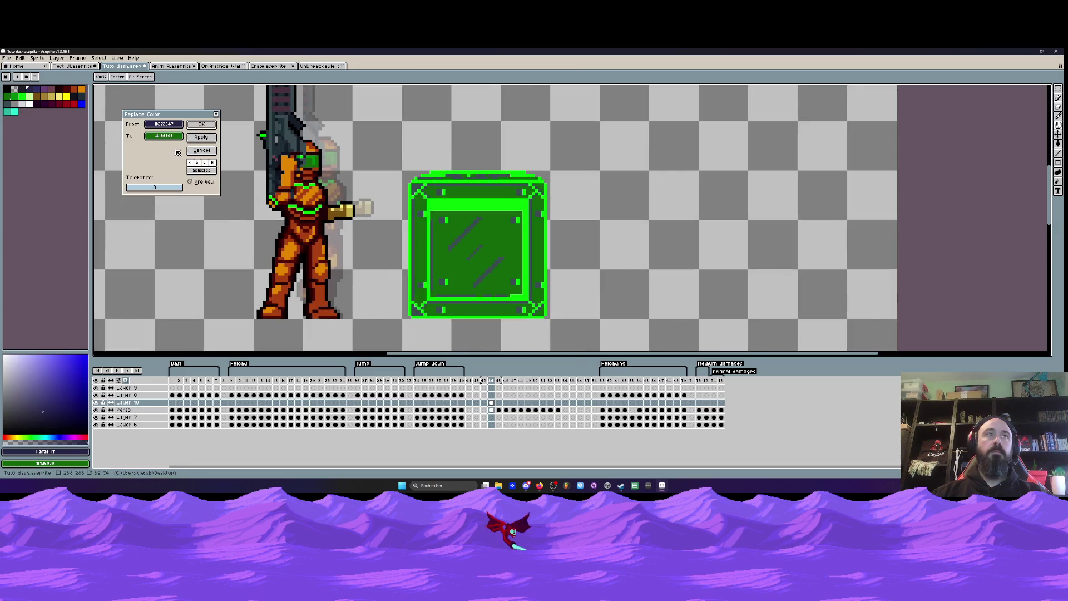
drag(133, 191, 147, 191)
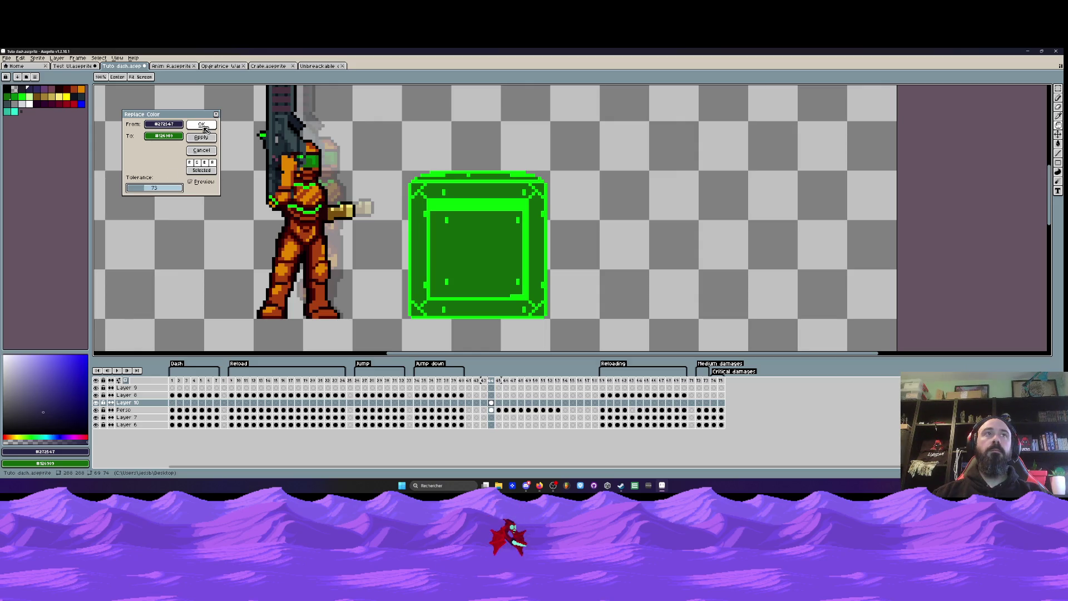
drag(149, 189, 131, 189)
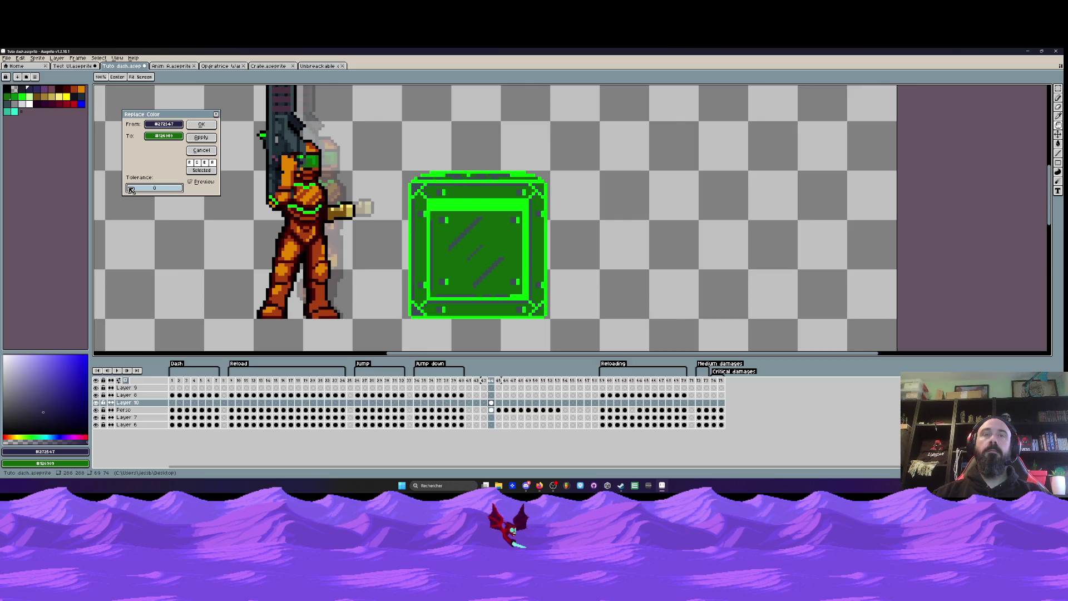
click(202, 124)
scroll(457, 178, down, 2)
alt+click(468, 209)
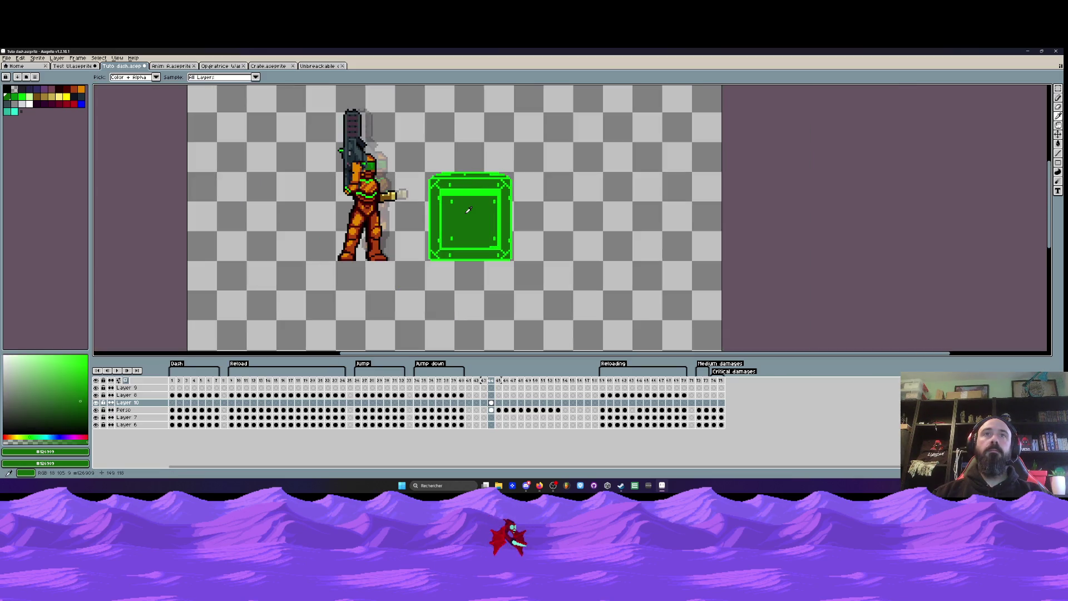
scroll(468, 210, up, 2)
- Paint the crate's inner strips dark green and cover the bright marks on its right and lower-left
drag(426, 176, 445, 175)
key(ctrl+z)
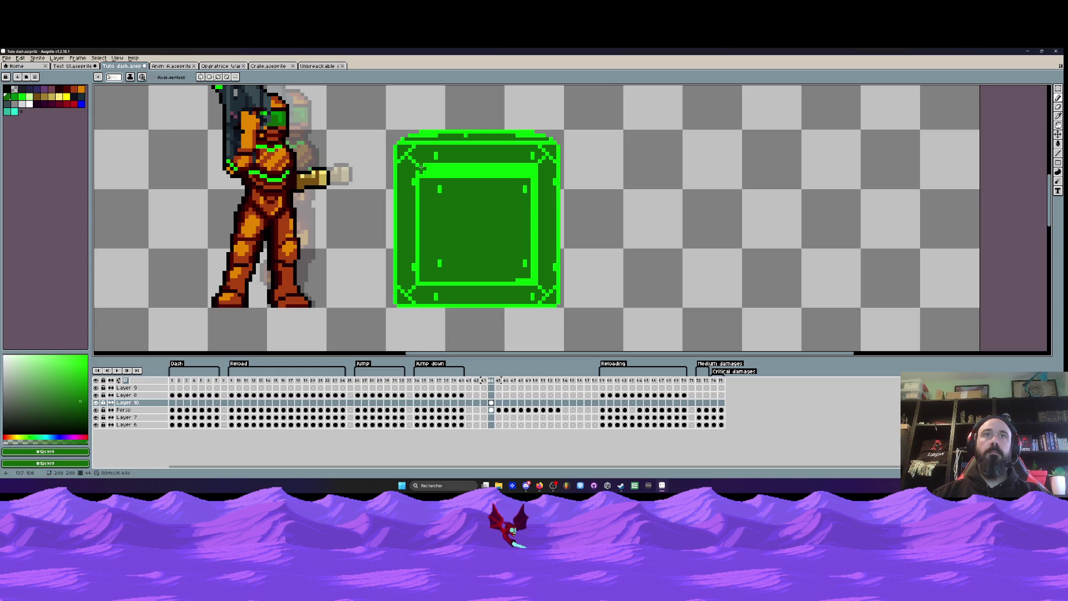
mouse_move(420, 167)
mouse_down()
mouse_move(418, 276)
mouse_move(492, 282)
mouse_move(532, 270)
mouse_move(530, 156)
mouse_move(429, 162)
mouse_move(456, 173)
mouse_move(442, 188)
mouse_move(470, 174)
mouse_move(523, 173)
mouse_move(536, 217)
mouse_move(479, 276)
mouse_move(436, 296)
mouse_move(538, 289)
mouse_up()
click(556, 267)
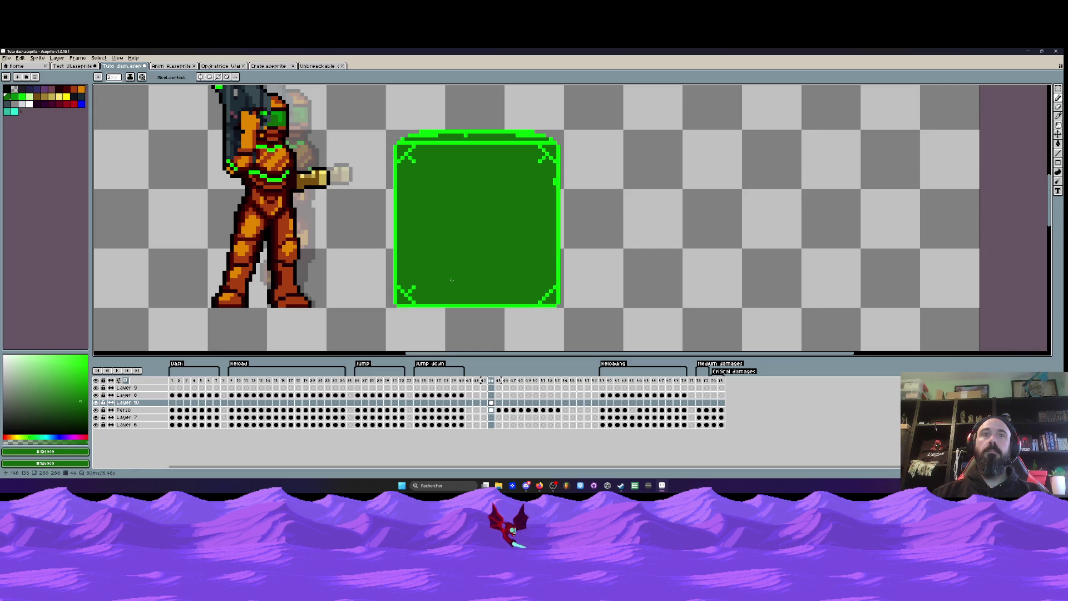
click(412, 289)
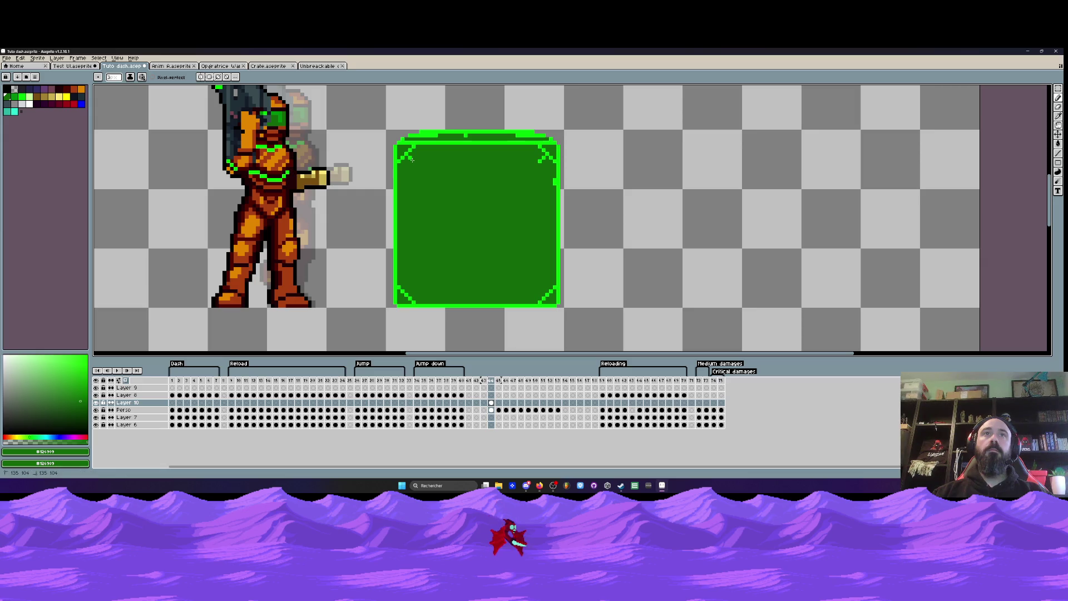
scroll(487, 146, down, 2)
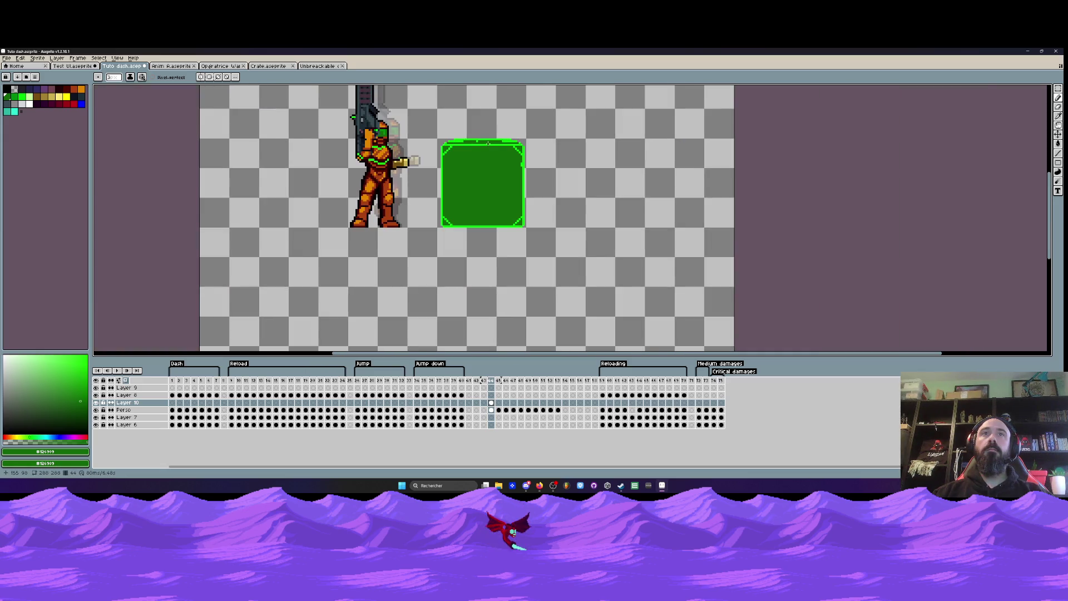
scroll(487, 144, up, 2)
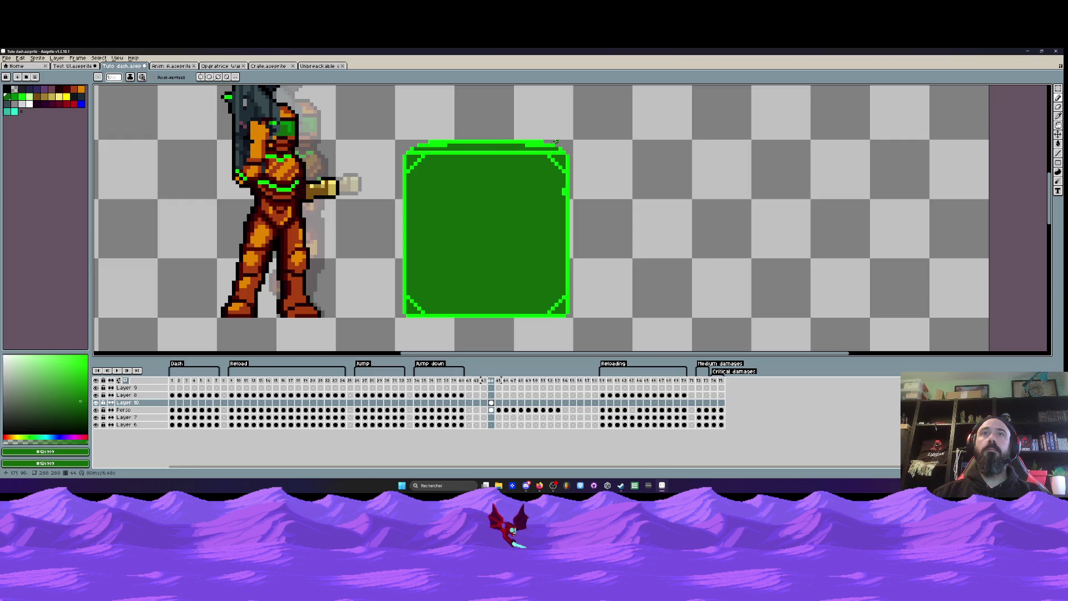
scroll(423, 144, up, 2)
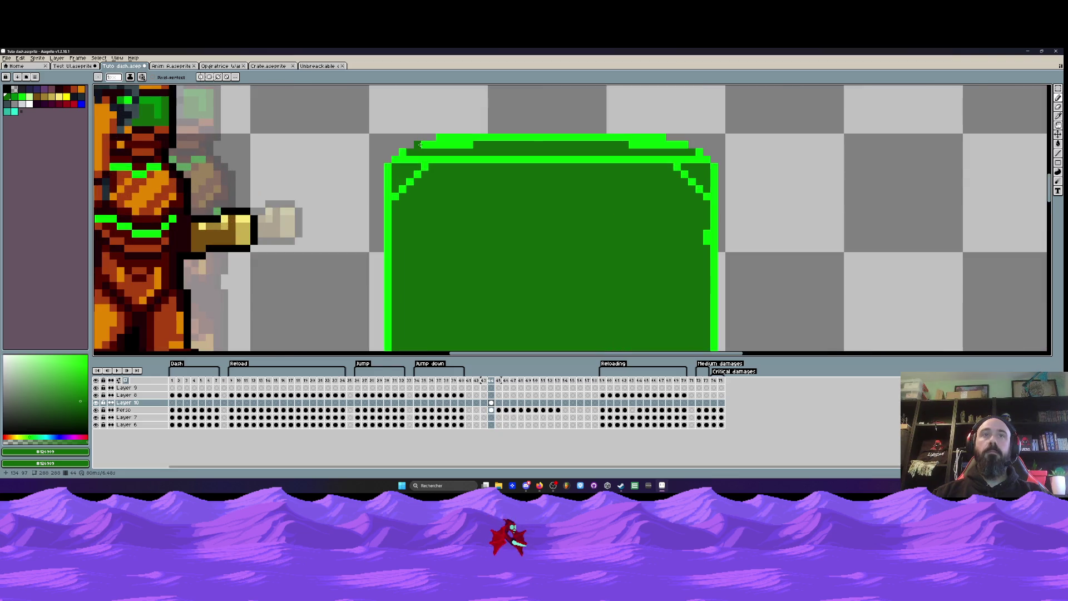
- Sample the crate's bright green edge colour, return to the Pencil, and pick the dark green fill
key(i)
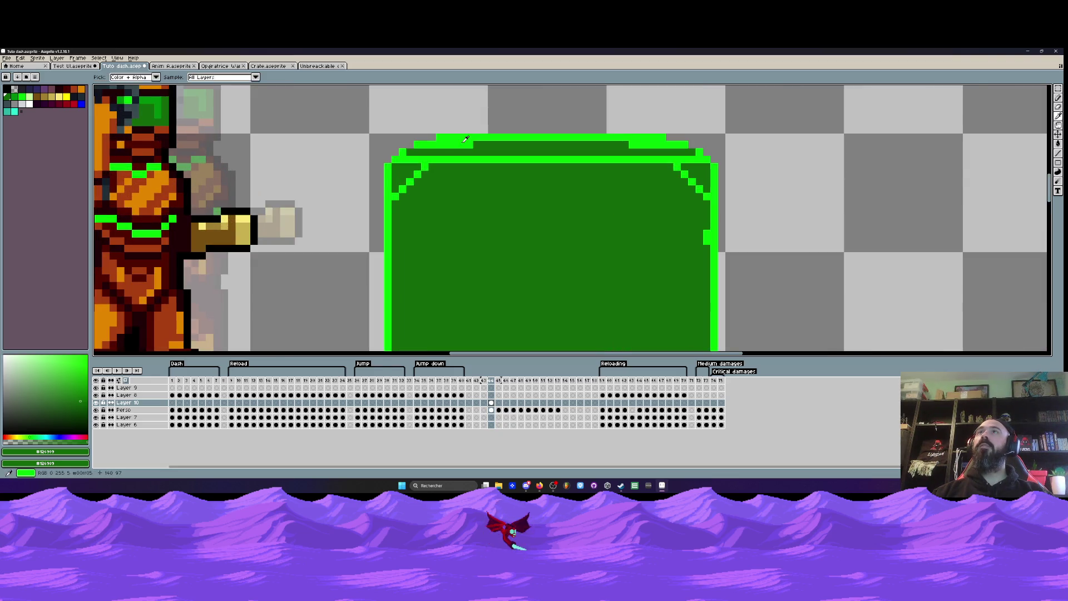
click(468, 135)
scroll(443, 148, up, 1)
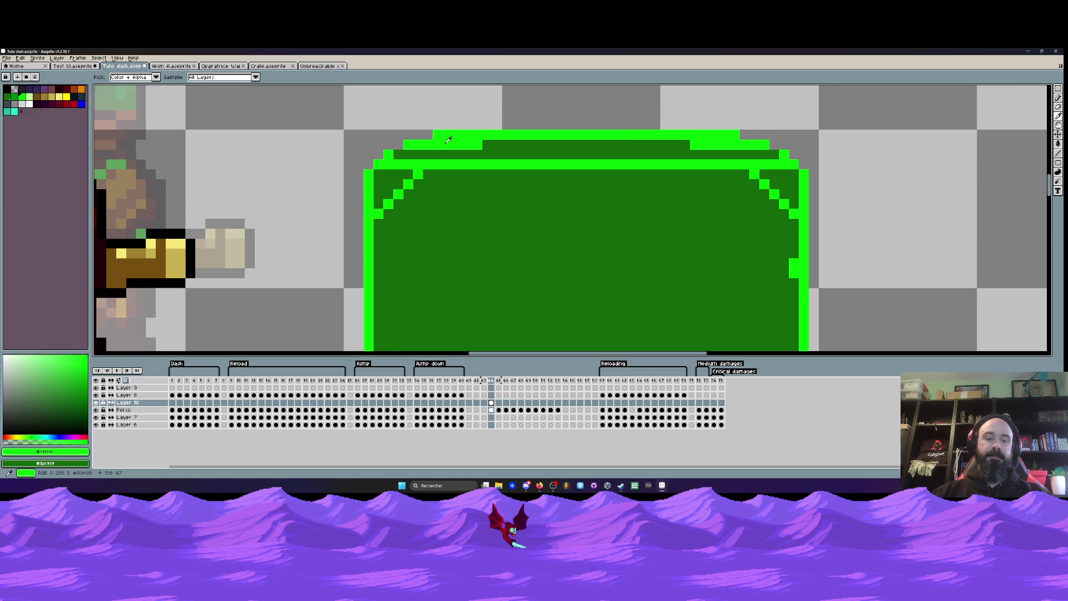
key(b)
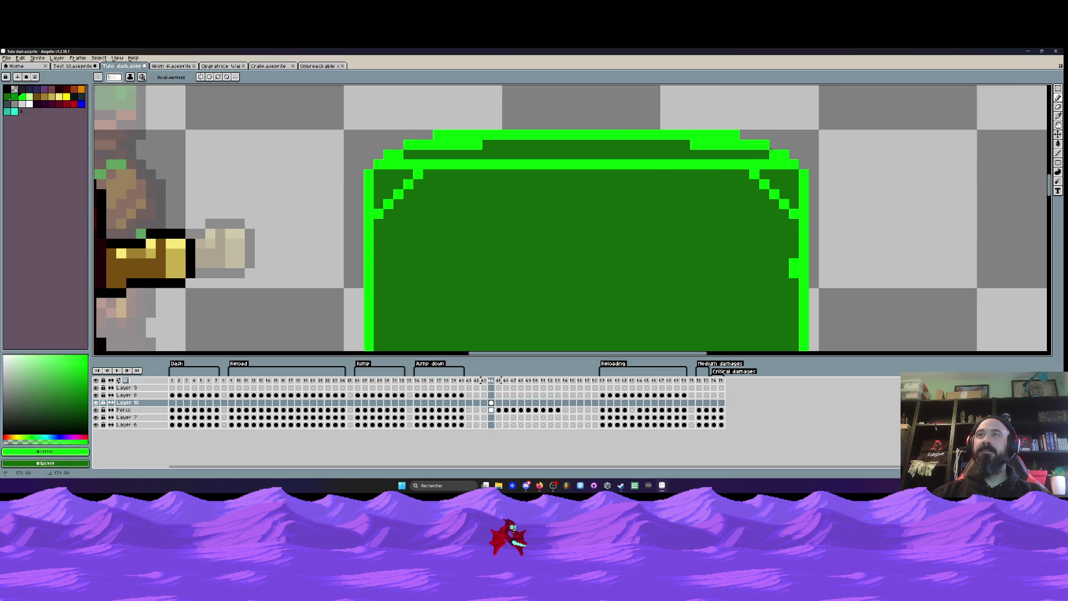
scroll(769, 153, down, 5)
scroll(765, 153, down, 1)
scroll(659, 191, up, 3)
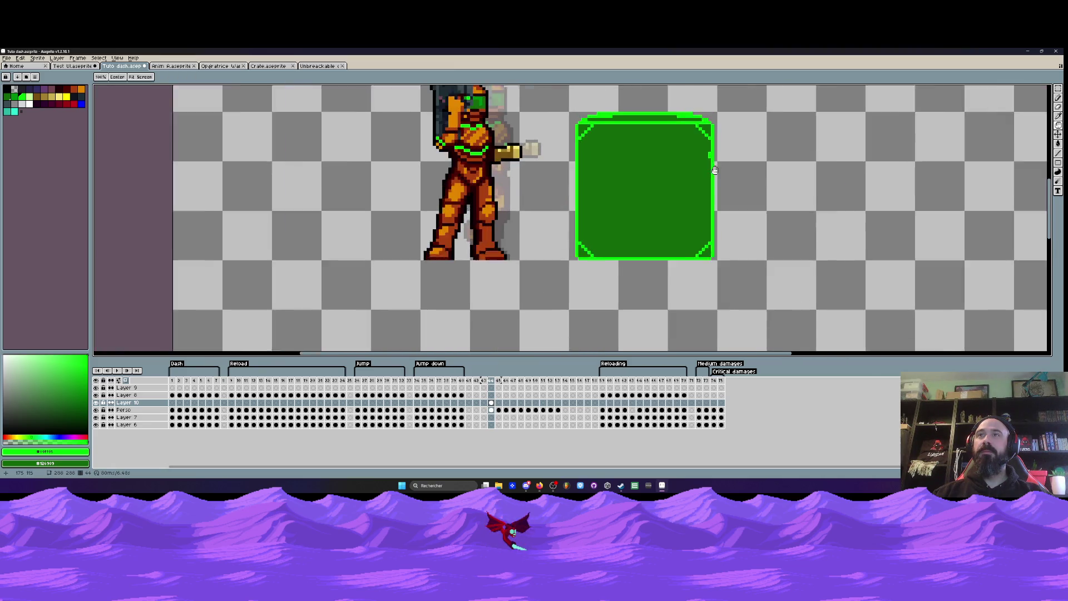
alt+click(659, 190)
scroll(659, 191, up, 2)
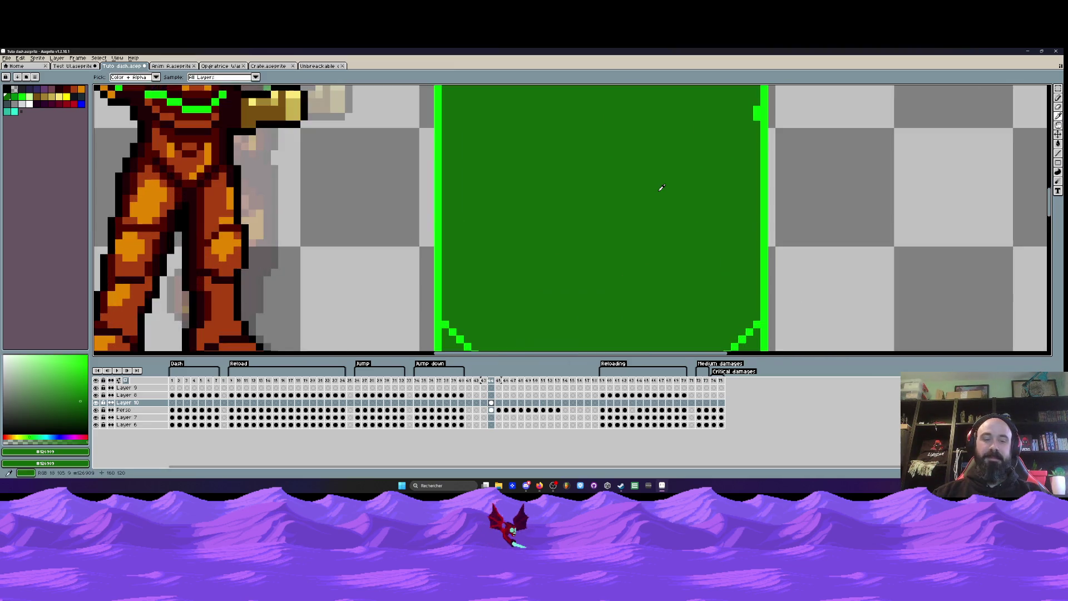
scroll(756, 139, down, 3)
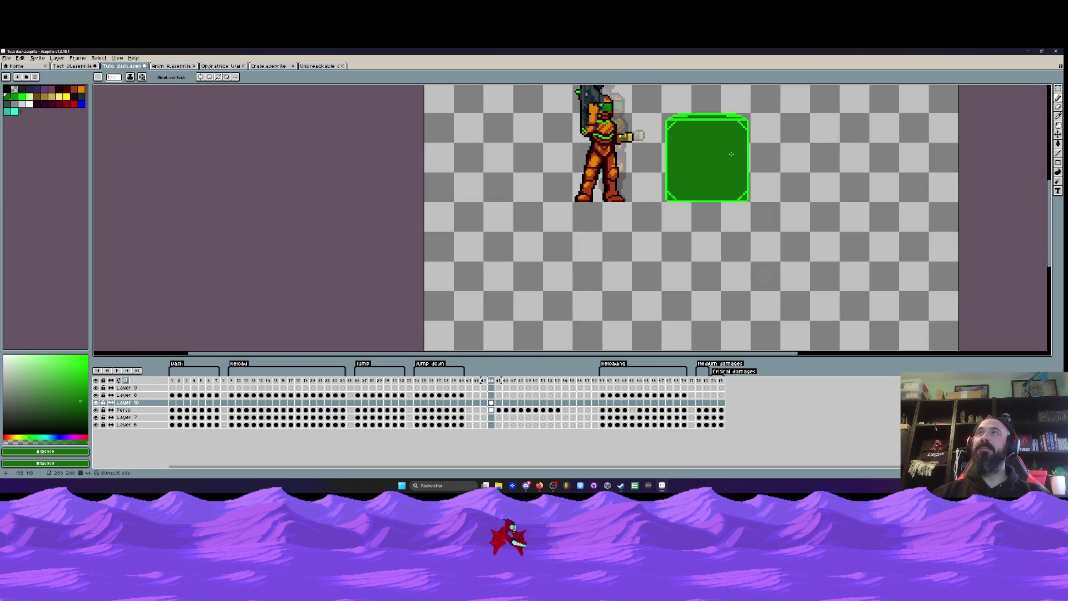